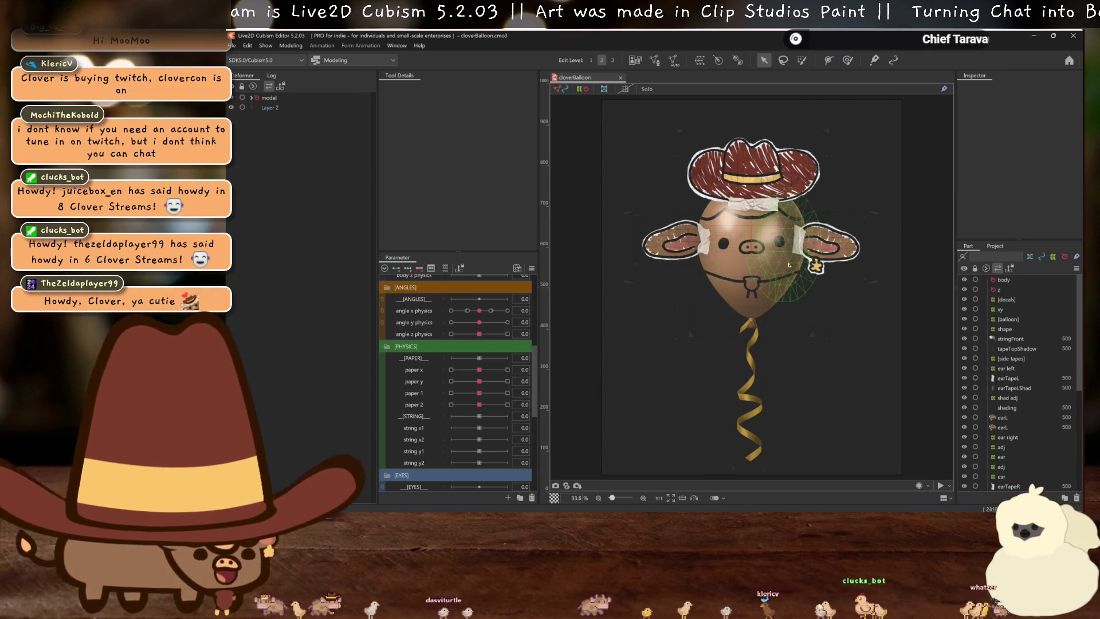
Drag the bolo art mesh into the head part so it sits just below hair
scroll(781, 238, "up", 3)
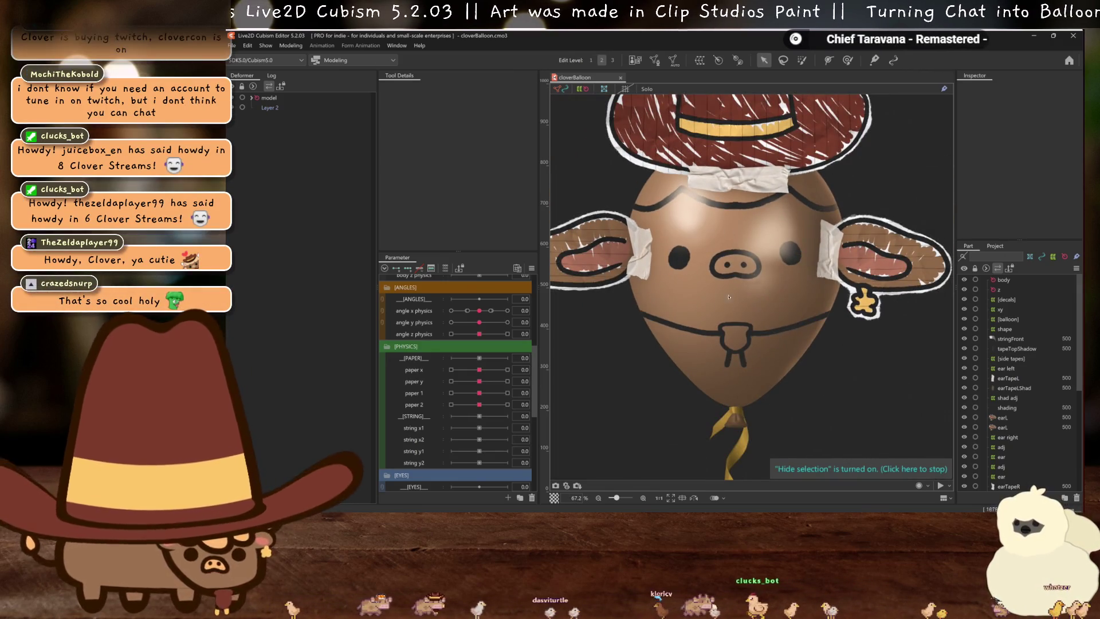
scroll(770, 316, "down", 2)
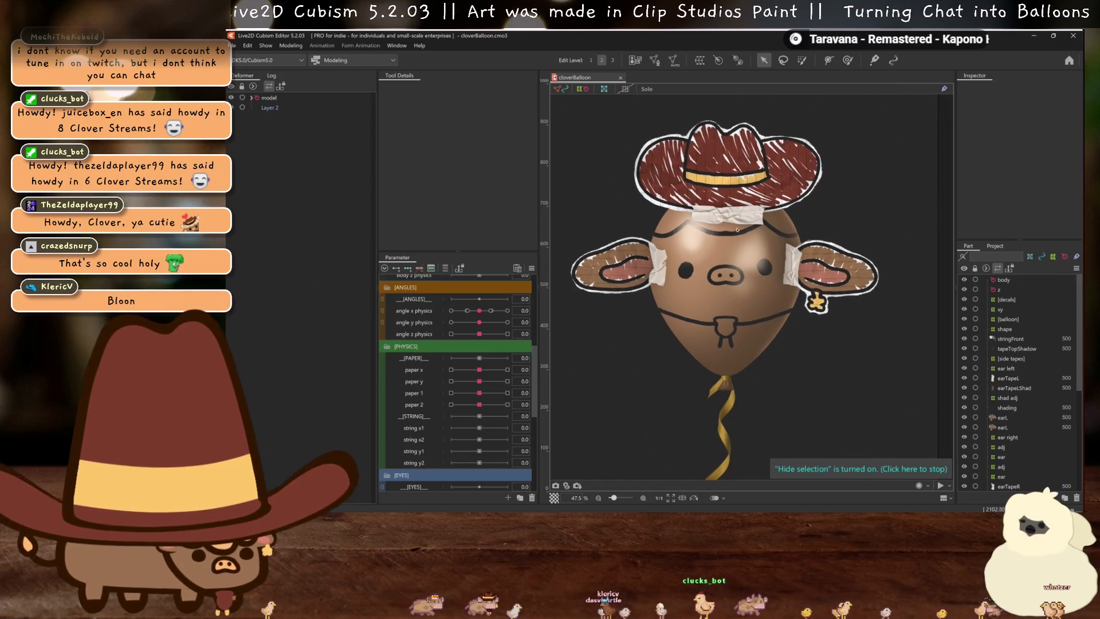
scroll(791, 317, "up", 2)
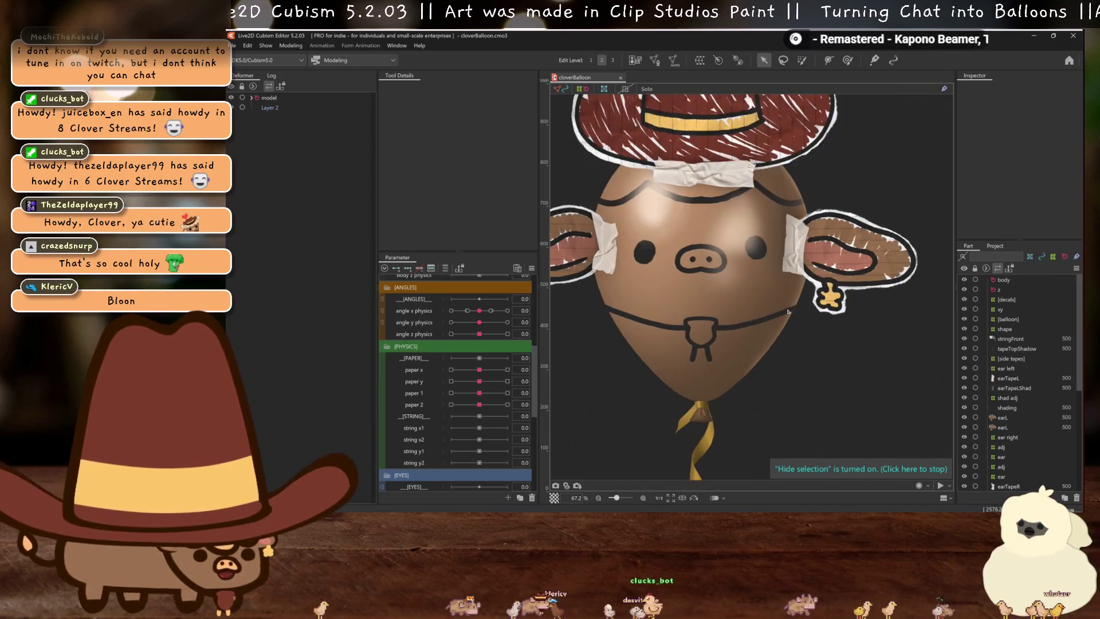
left_click(770, 319)
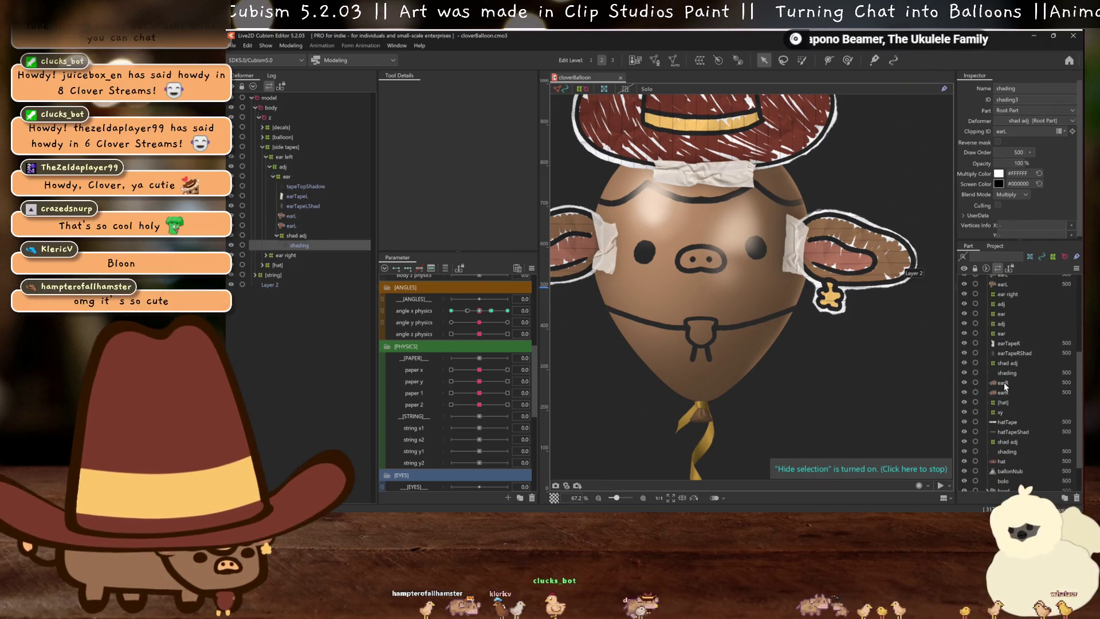
scroll(1004, 383, "down", 6)
left_click(1001, 438)
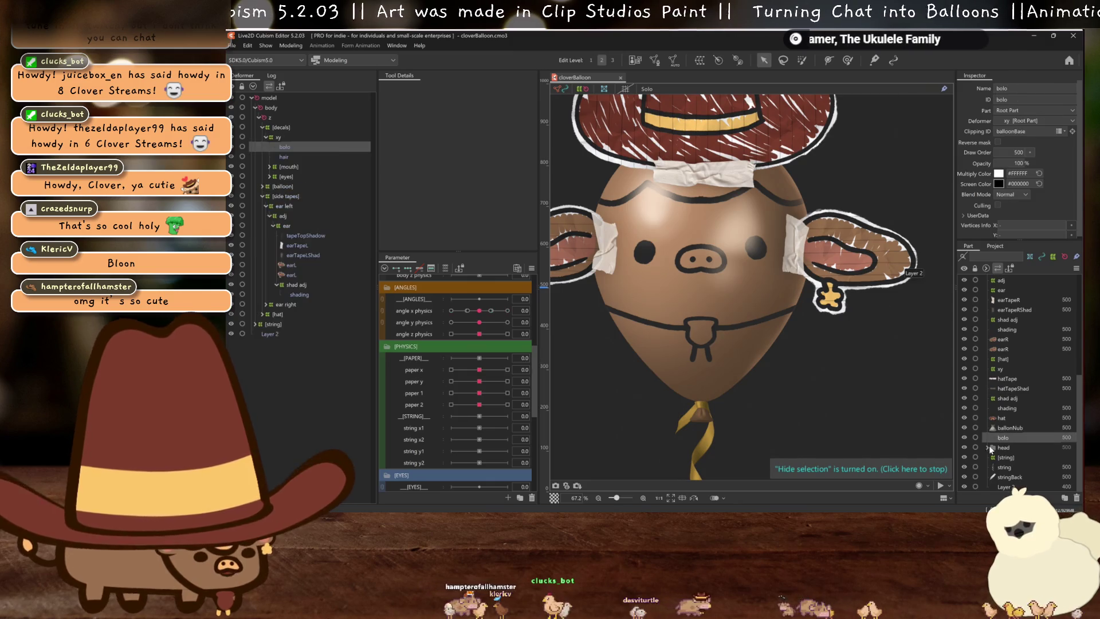
left_click(988, 447)
scroll(989, 439, "down", 3)
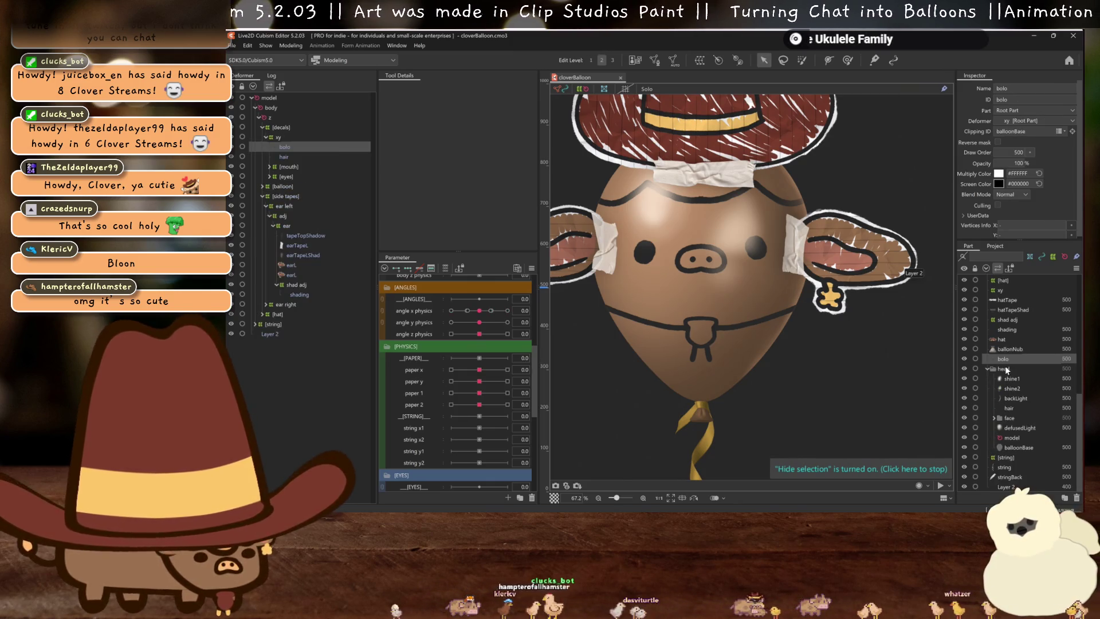
left_click_drag(1015, 413, 1015, 414)
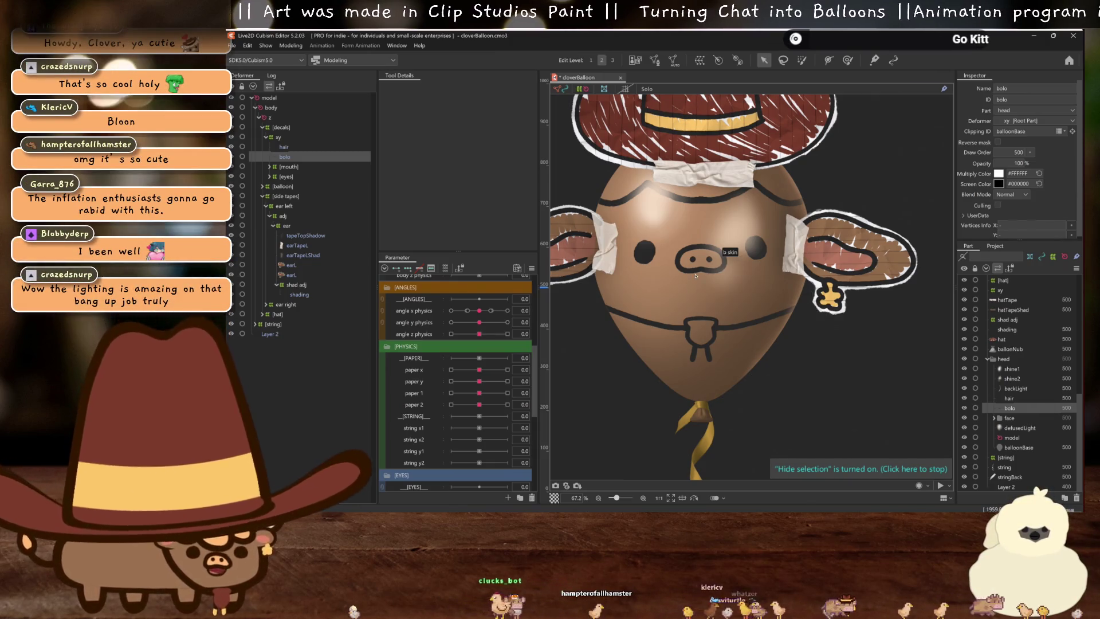
scroll(690, 248, "down", 3)
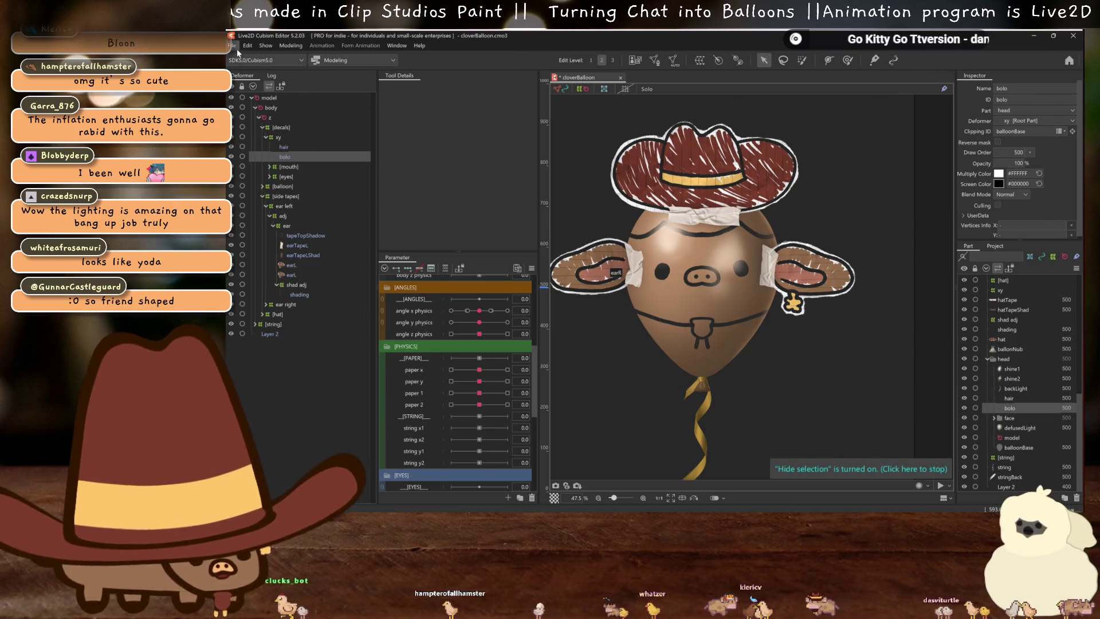
left_click(291, 46)
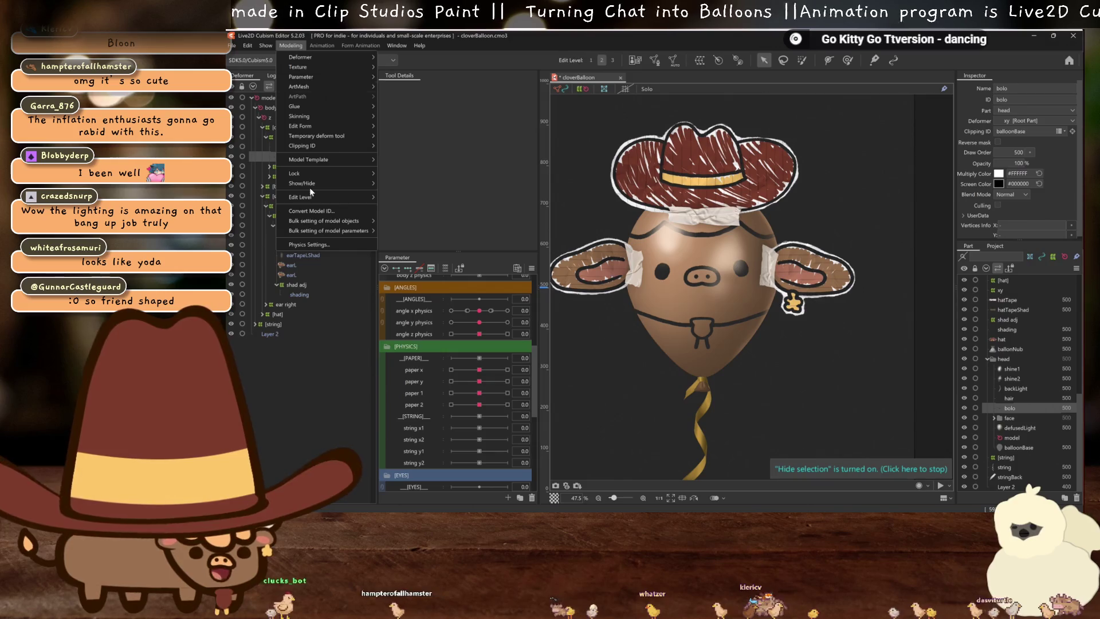
left_click(326, 241)
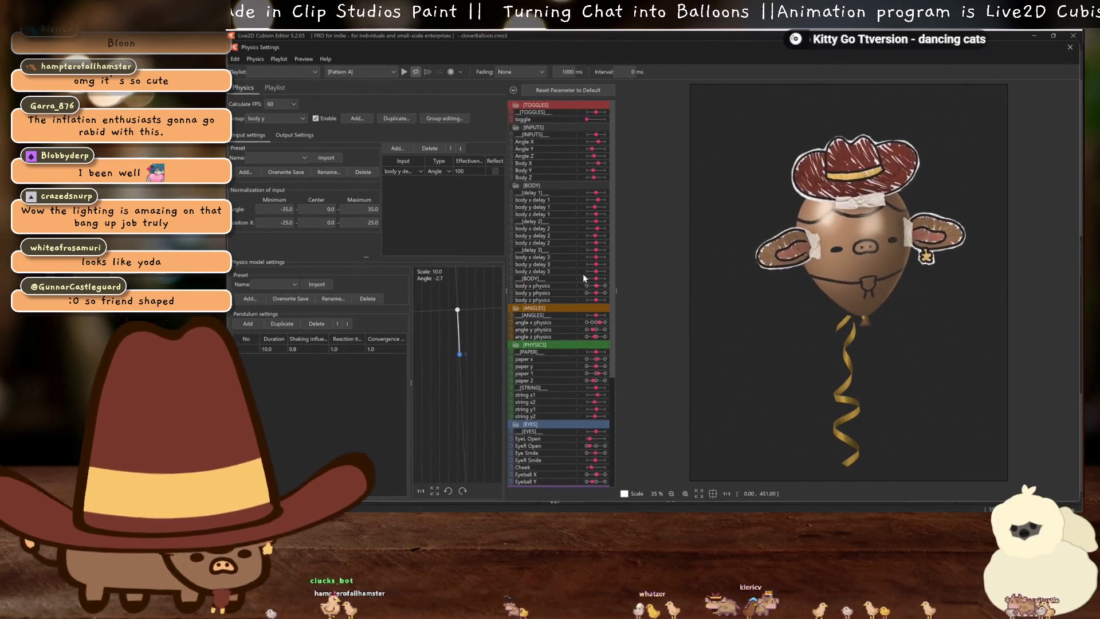
scroll(797, 282, "up", 3)
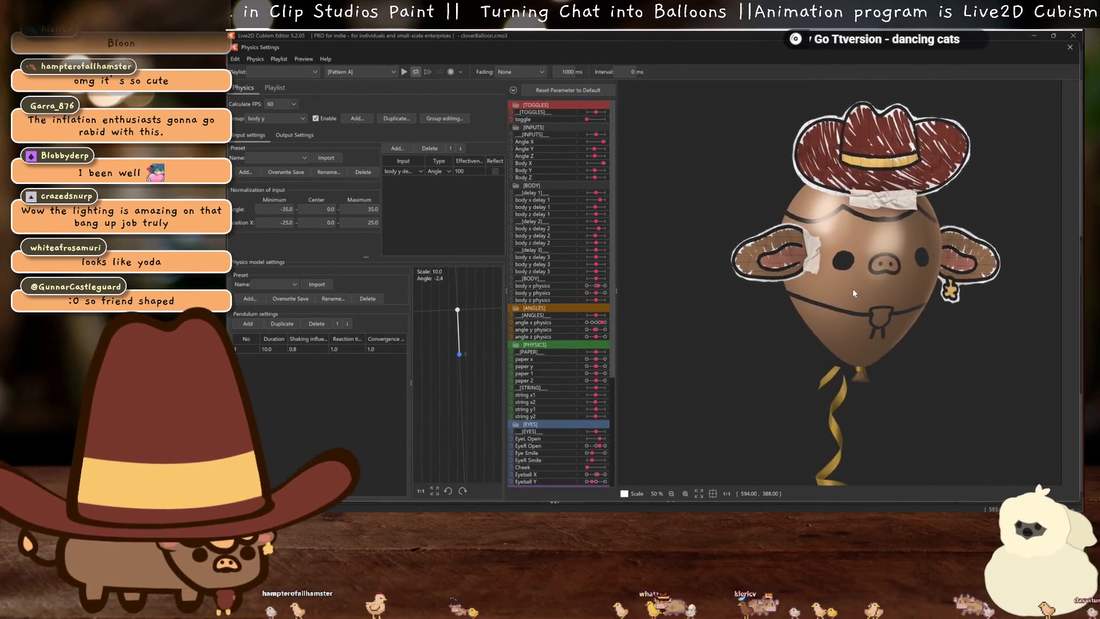
mouse_move(880, 281)
left_mouse_down()
mouse_move(841, 291)
mouse_move(871, 289)
mouse_move(883, 363)
mouse_move(904, 352)
mouse_move(825, 408)
mouse_move(757, 397)
mouse_move(694, 437)
left_mouse_up()
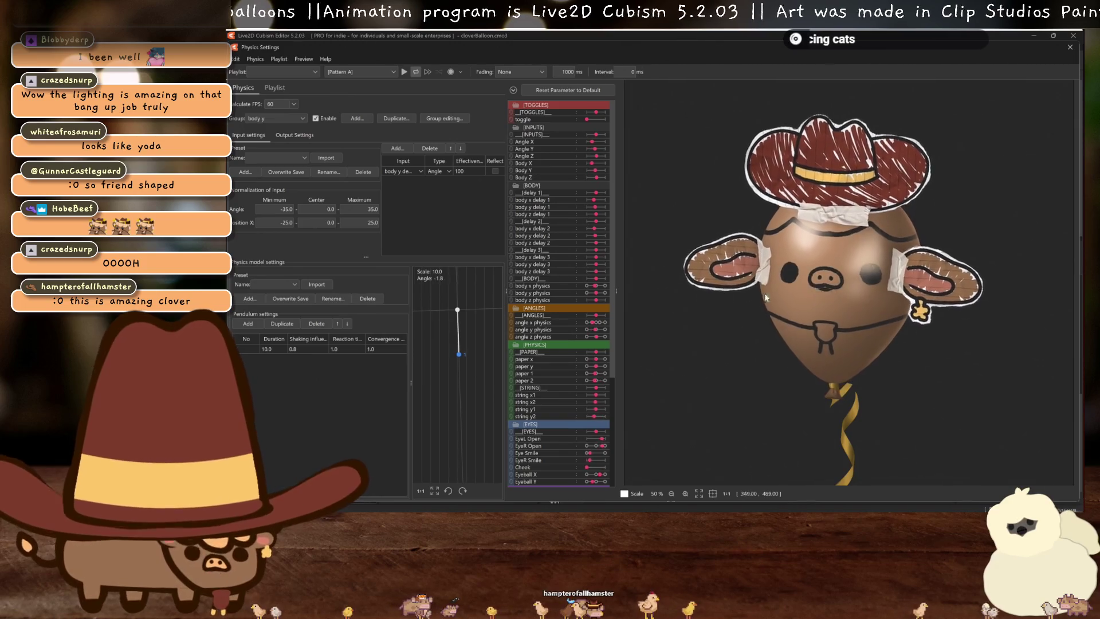
mouse_move(730, 340)
left_mouse_down()
mouse_move(882, 289)
mouse_move(891, 310)
left_mouse_up()
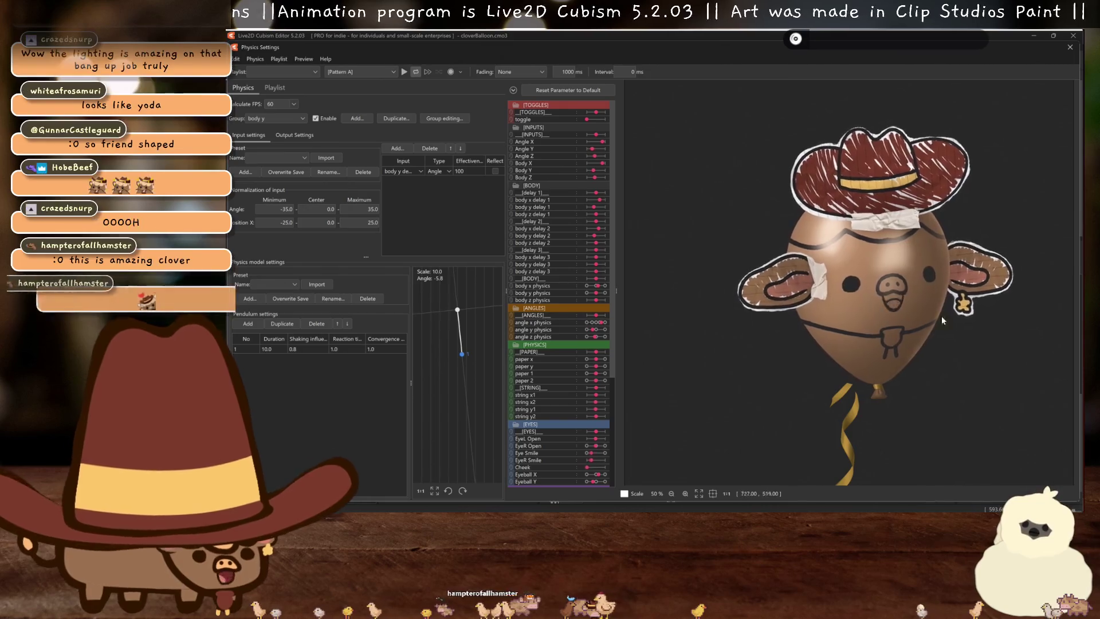
mouse_move(737, 400)
left_mouse_down()
mouse_move(698, 384)
mouse_move(738, 390)
mouse_move(889, 357)
mouse_move(888, 321)
mouse_move(671, 400)
left_mouse_up()
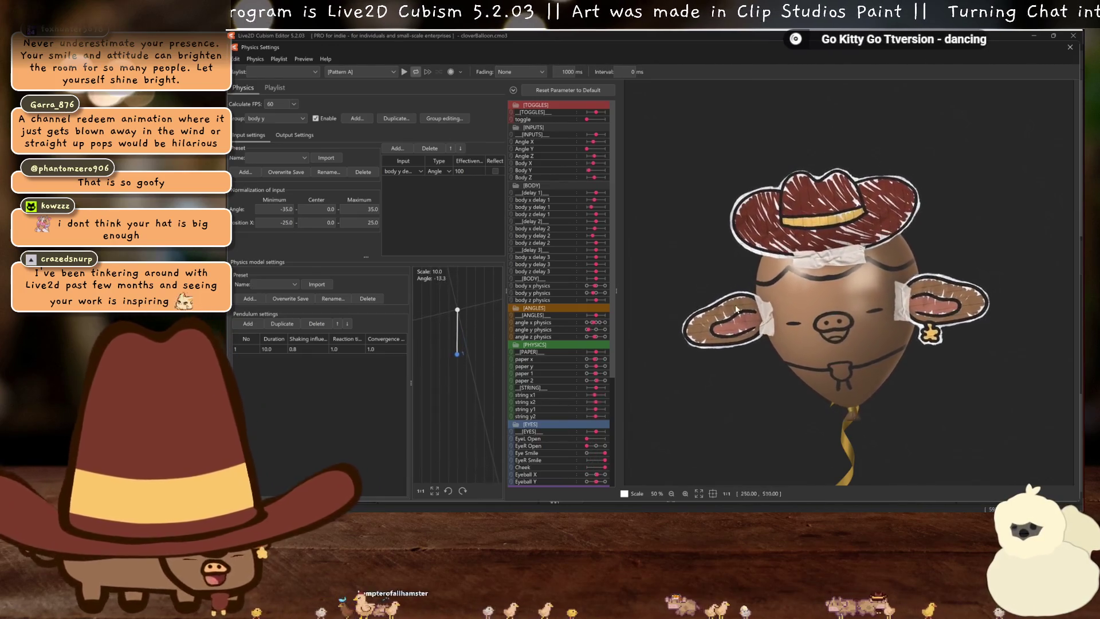
left_click_drag(775, 305, 761, 253)
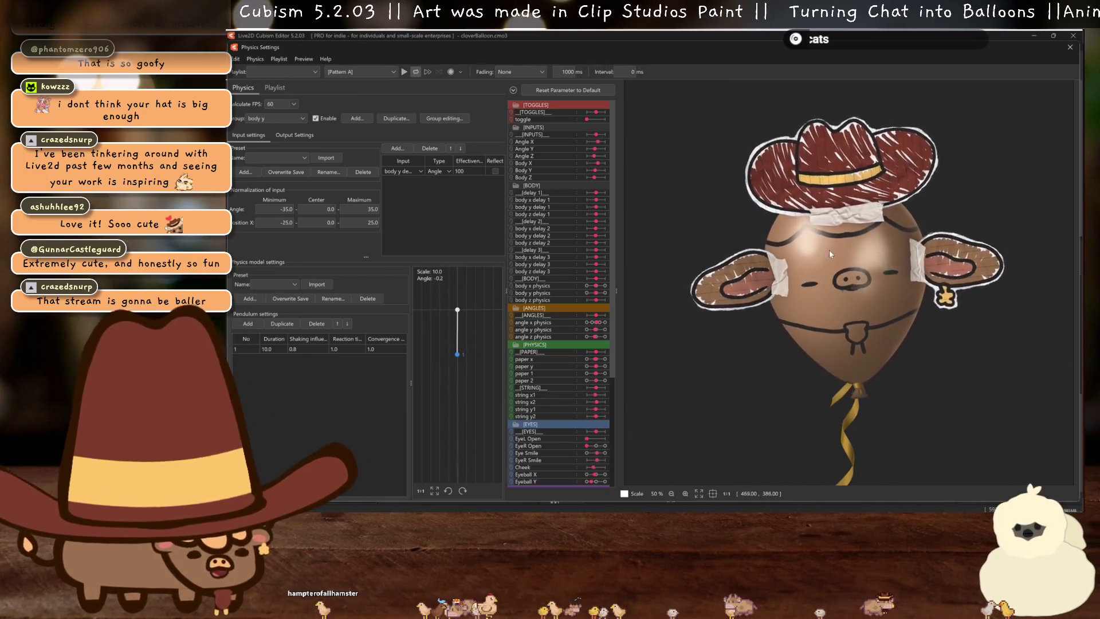
scroll(833, 239, "up", 5)
scroll(735, 228, "up", 5)
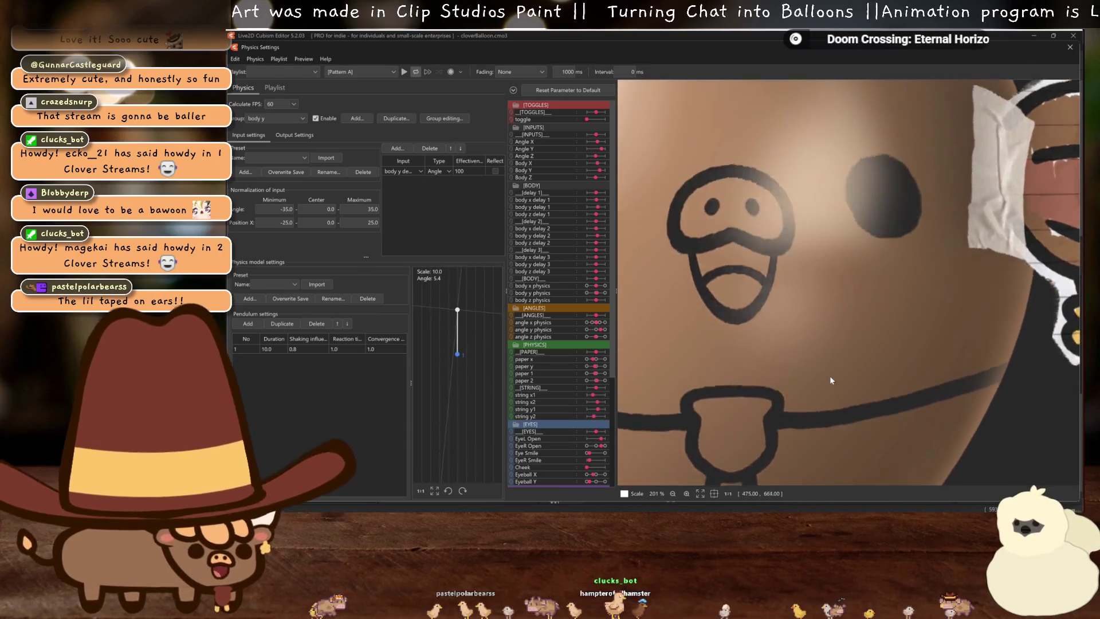
mouse_move(841, 370)
left_mouse_down()
mouse_move(762, 381)
mouse_move(868, 358)
mouse_move(790, 367)
mouse_move(888, 318)
mouse_move(944, 255)
mouse_move(938, 385)
mouse_move(941, 249)
mouse_move(847, 321)
left_mouse_up()
scroll(888, 317, "down", 5)
scroll(853, 336, "down", 3)
scroll(853, 336, "down", 2)
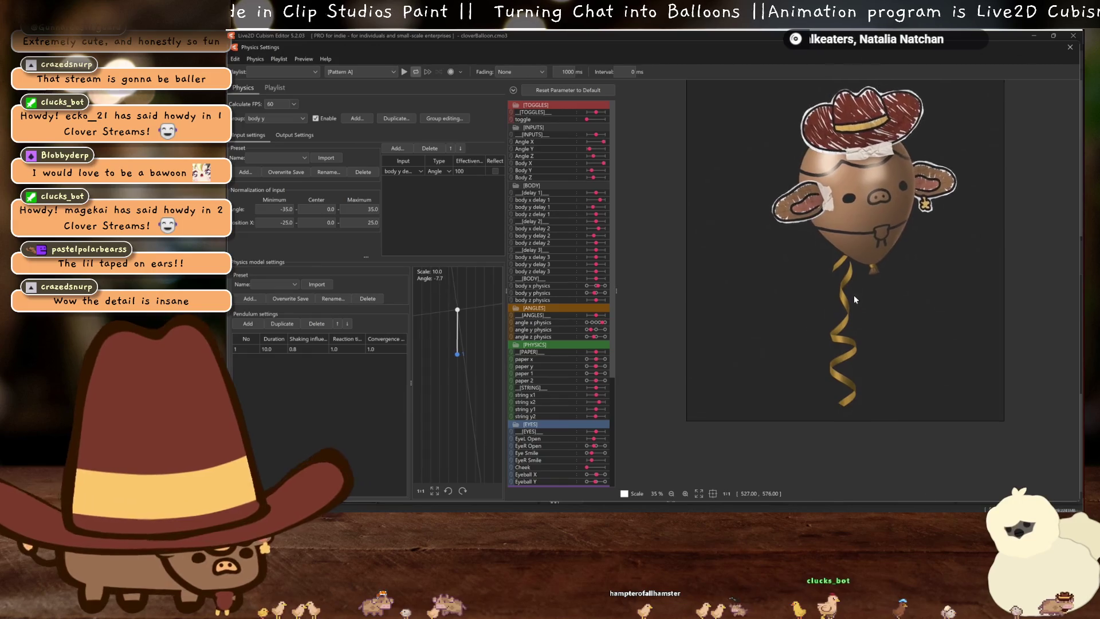
mouse_move(837, 359)
left_mouse_down()
mouse_move(814, 404)
mouse_move(828, 366)
mouse_move(800, 403)
left_mouse_up()
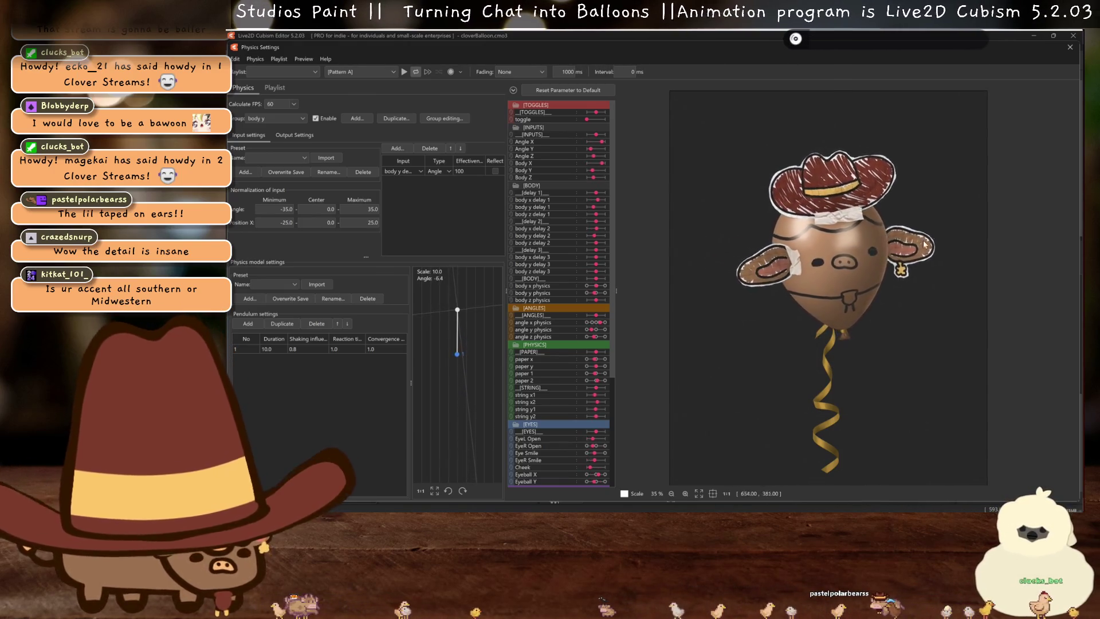
left_click(1070, 47)
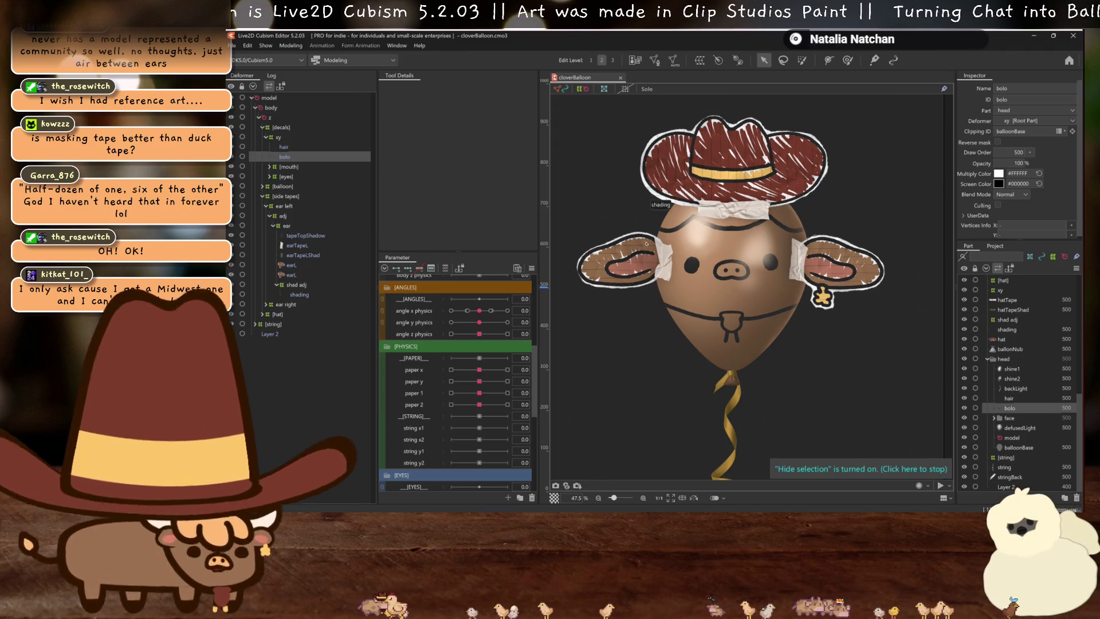
Fold the xy deformer closed, hiding its hair, bolo, mouth and eyes children
scroll(678, 214, "up", 2)
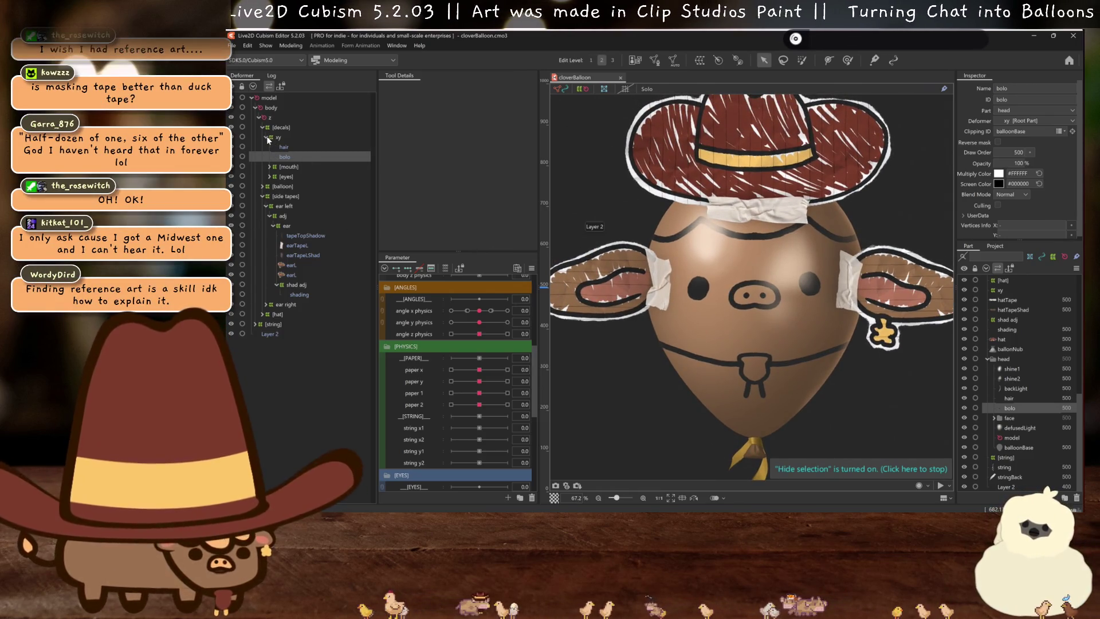
left_click(266, 137)
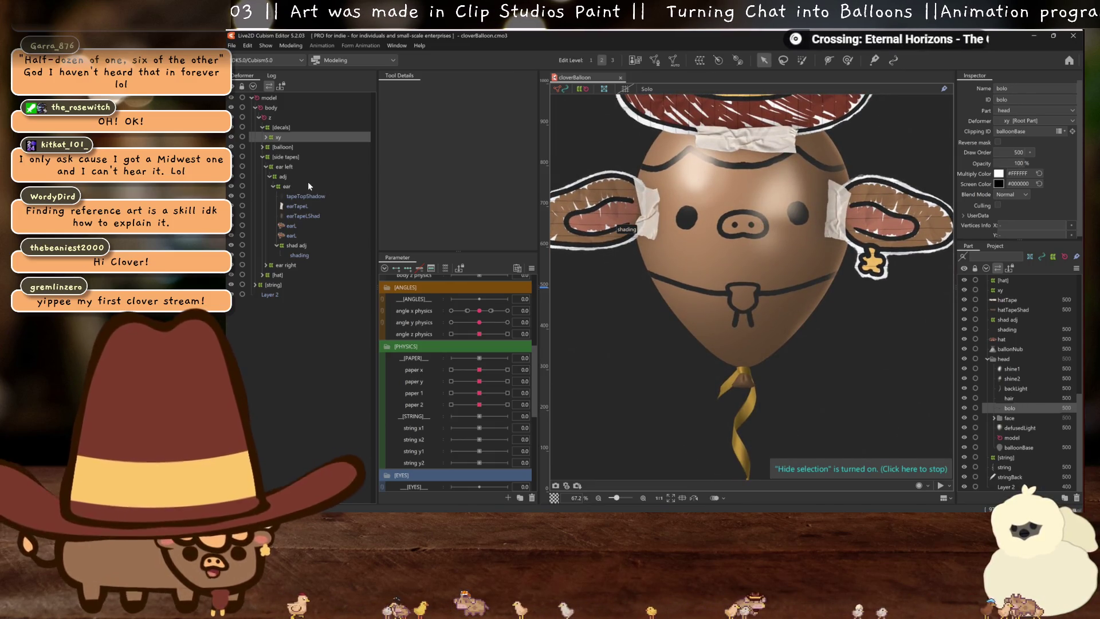
left_click(271, 108)
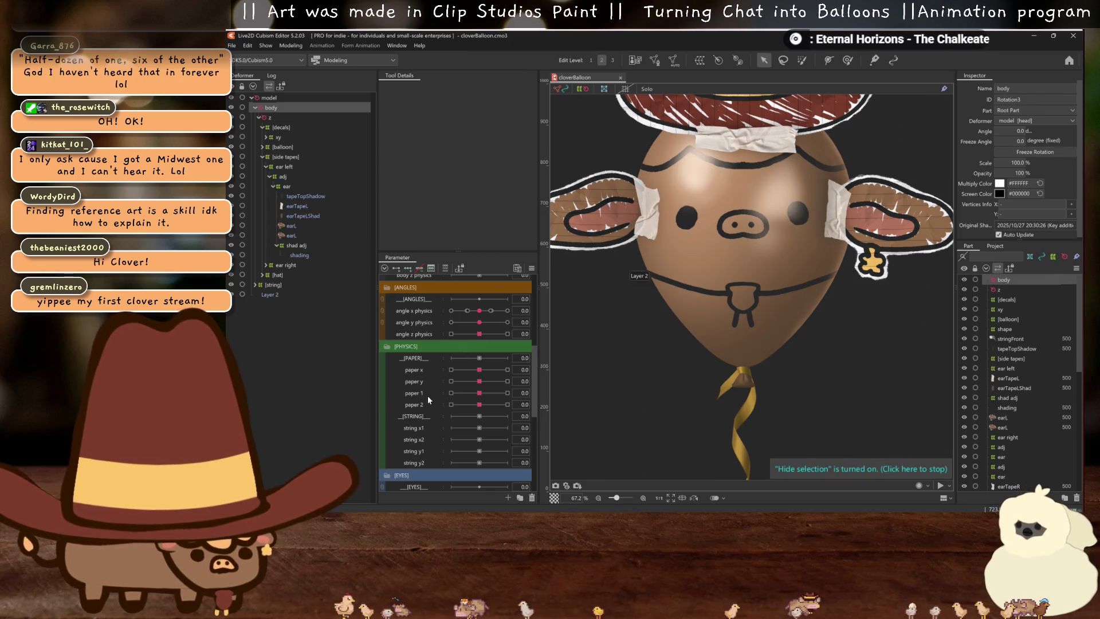
Delete the body z delay 1, 2, 3 and body z physics parameters
scroll(427, 396, "up", 5)
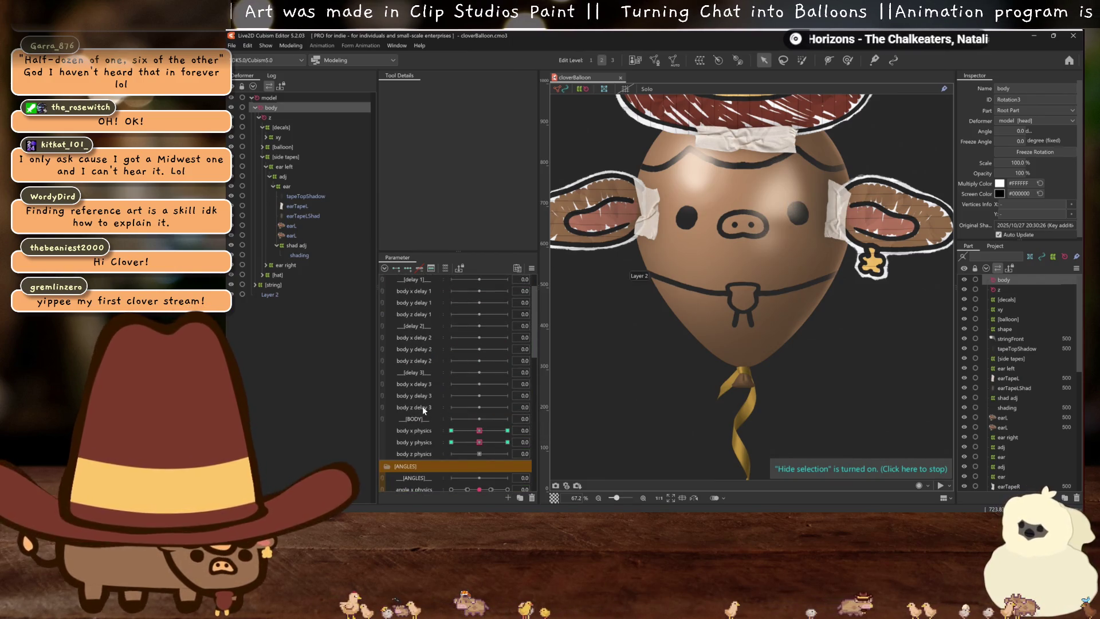
left_click(421, 407)
left_click(418, 452, "ctrl")
left_click(421, 361, "ctrl")
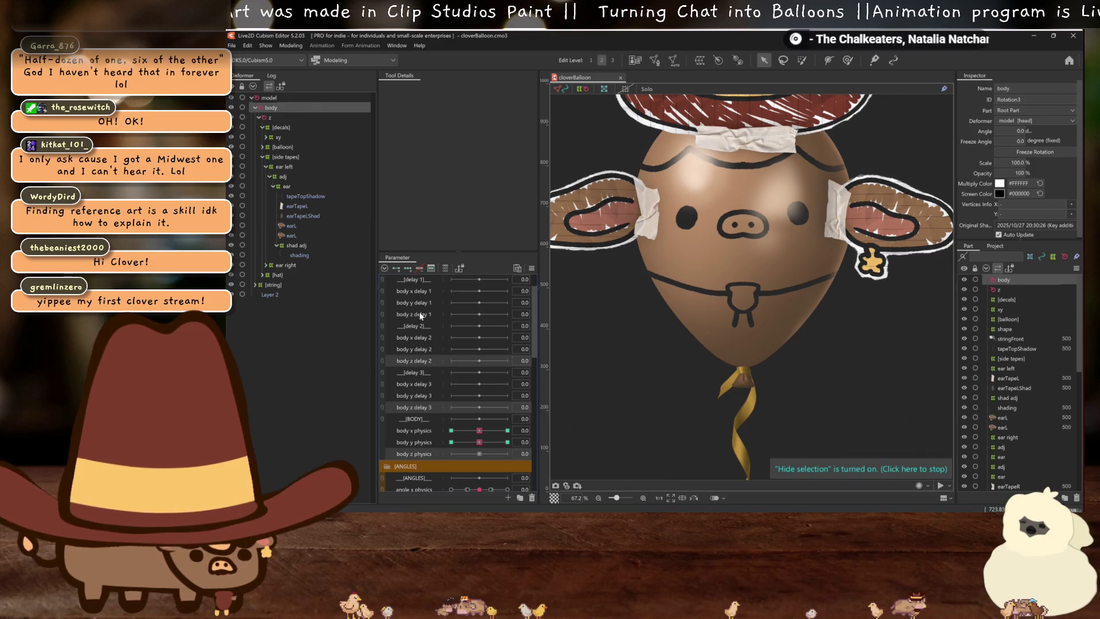
left_click(420, 314, "ctrl")
right_click(421, 312)
left_click(449, 364)
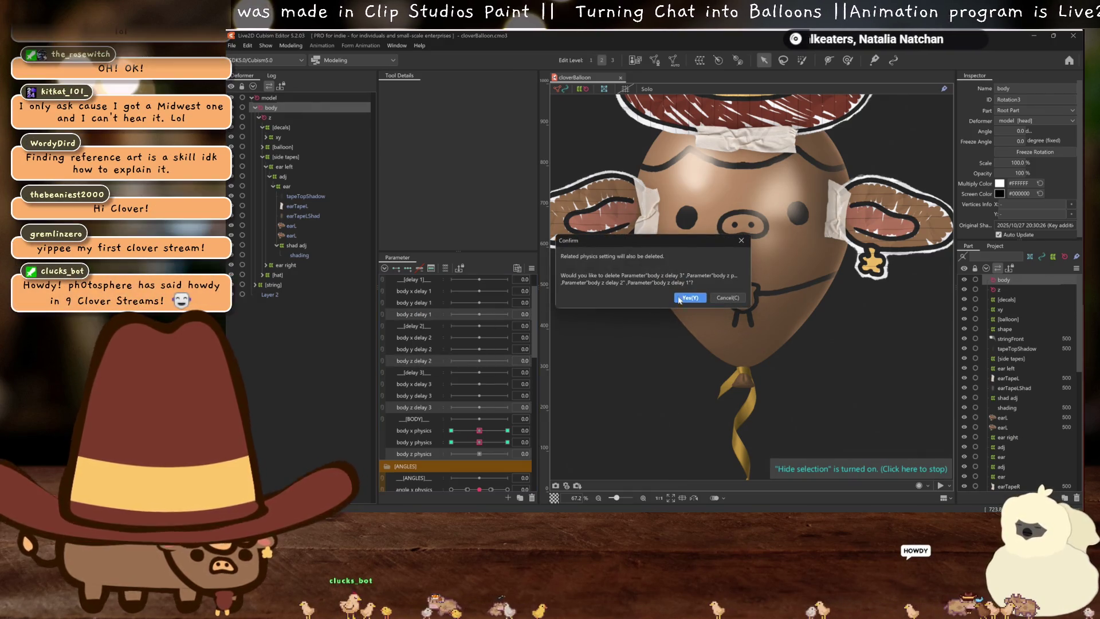
key("Return")
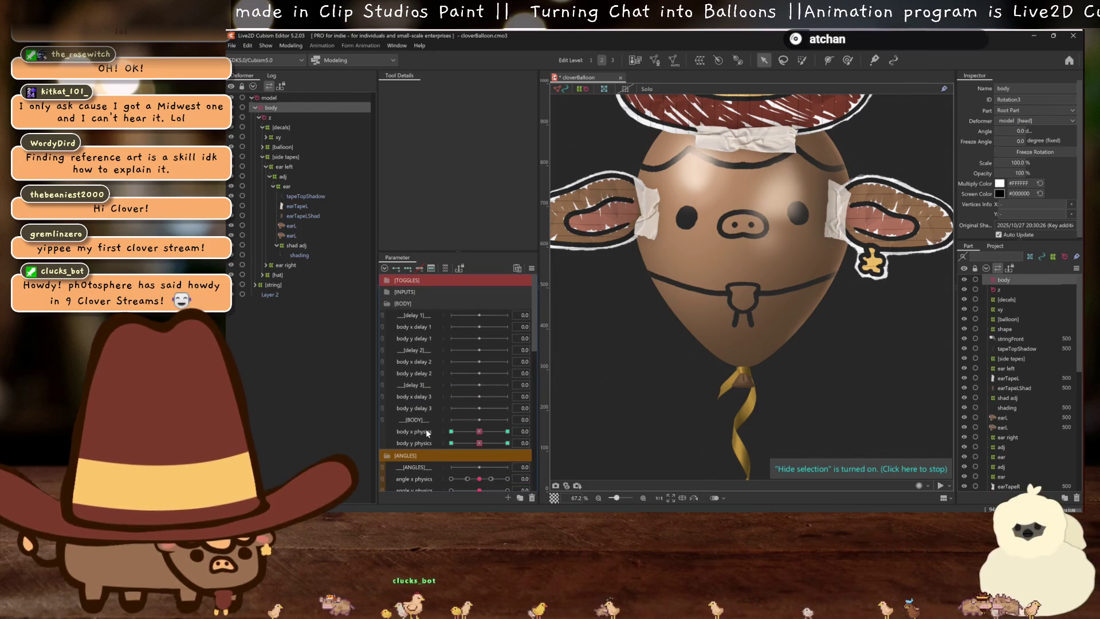
Duplicate body x and y physics, moving the plain pair to the top with body y below body x
left_click(427, 433)
left_click(418, 442, "ctrl")
right_click(420, 445)
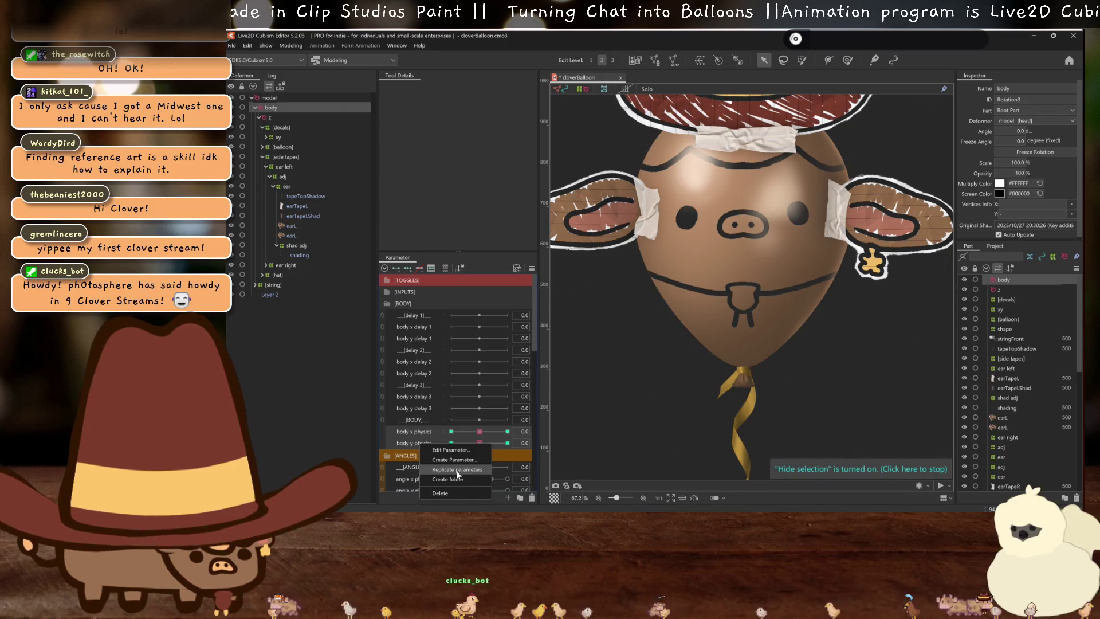
left_click(458, 473)
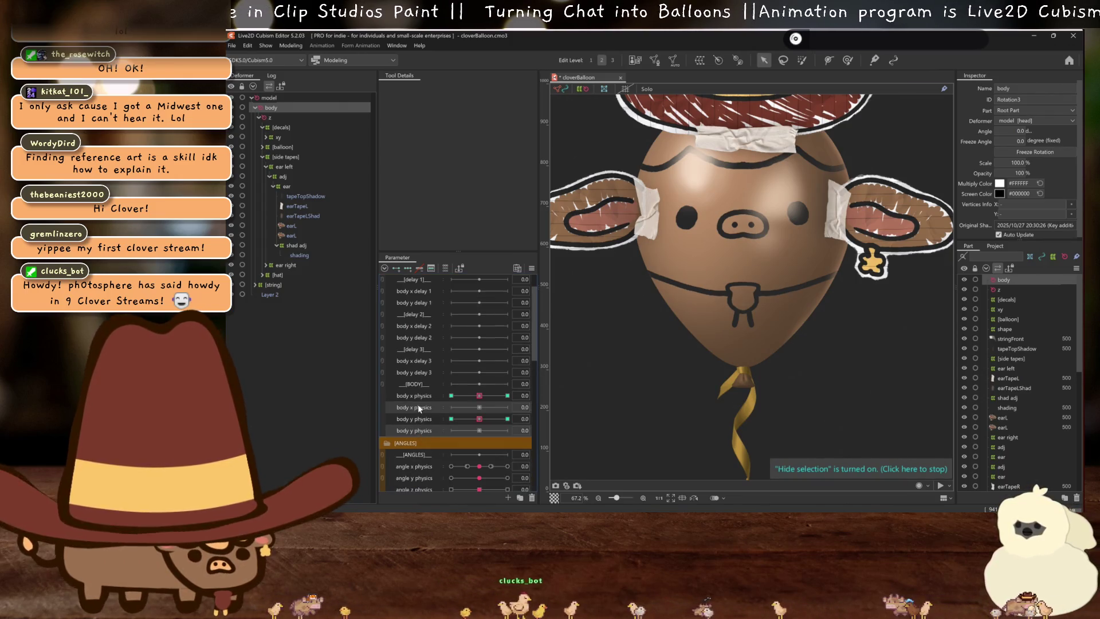
mouse_move(418, 404)
left_mouse_down()
mouse_move(422, 286)
mouse_move(424, 407)
left_mouse_up()
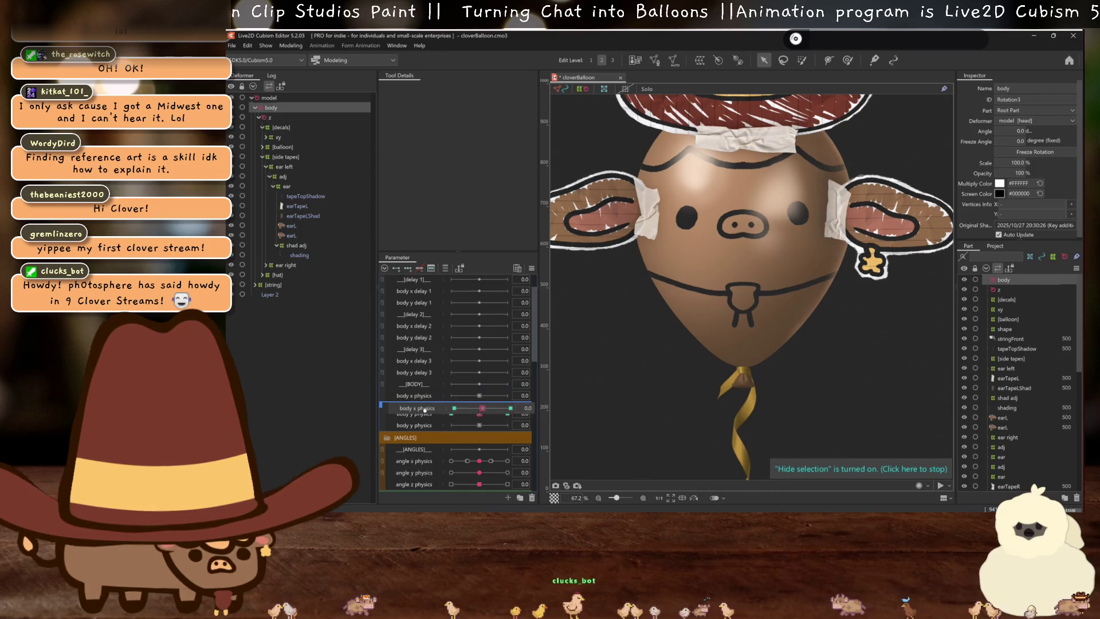
left_click(424, 408)
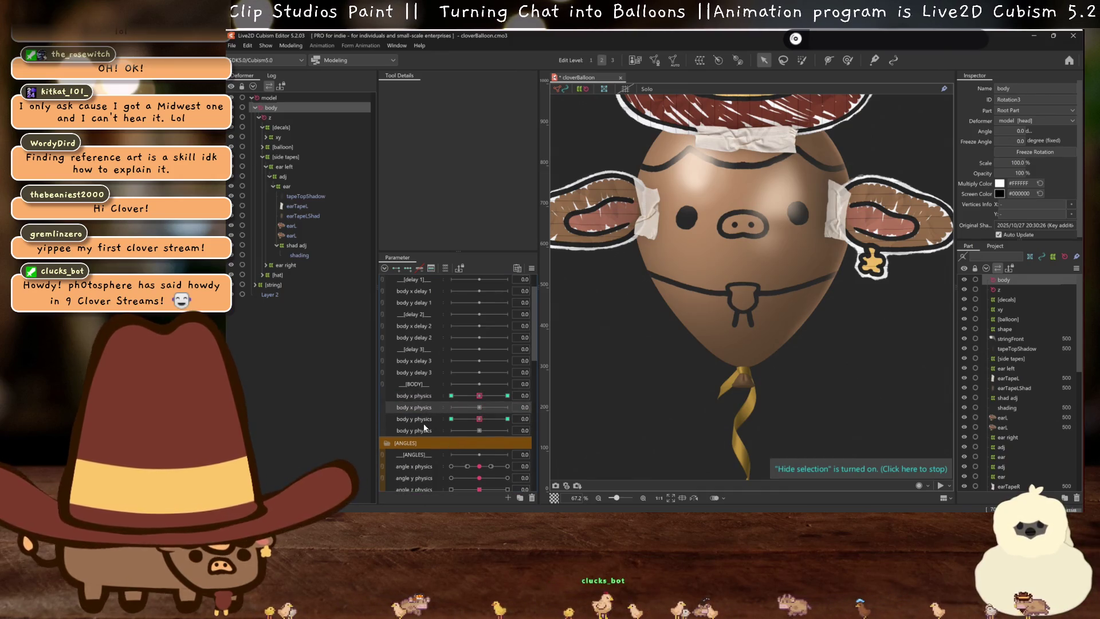
scroll(424, 441, "up", 2)
mouse_move(418, 439)
left_mouse_down()
mouse_move(418, 316)
mouse_move(431, 439)
mouse_move(418, 314)
left_mouse_up()
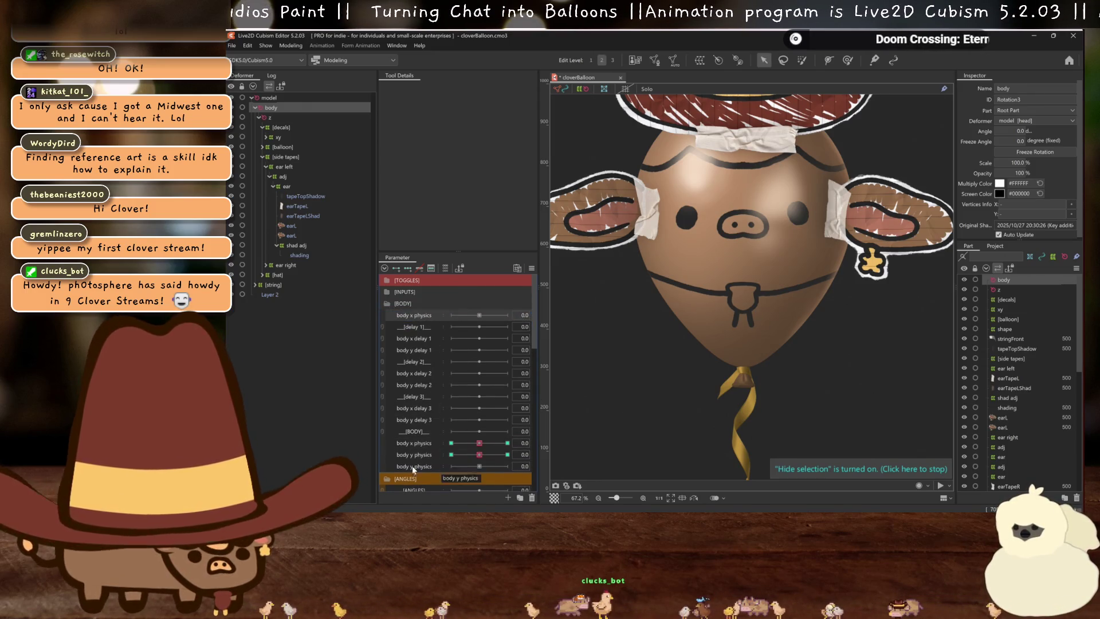
left_click_drag(411, 466, 414, 325)
Rename body x physics to 'idle 1' and body y physics to 'idle 2', then save the model
right_click(413, 315)
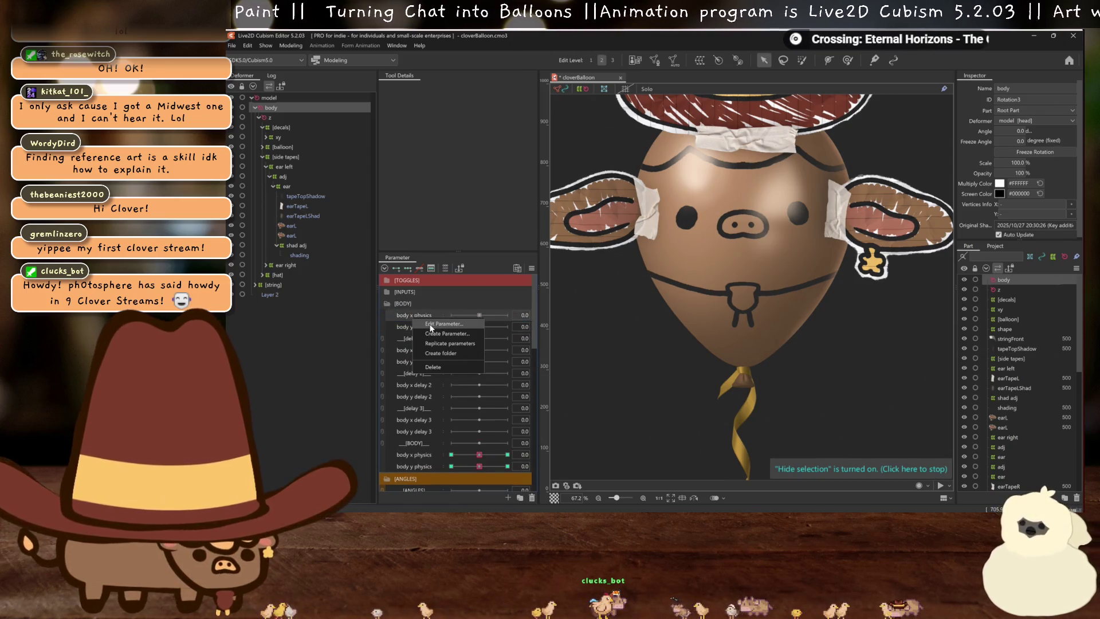
left_click(421, 332)
type("id")
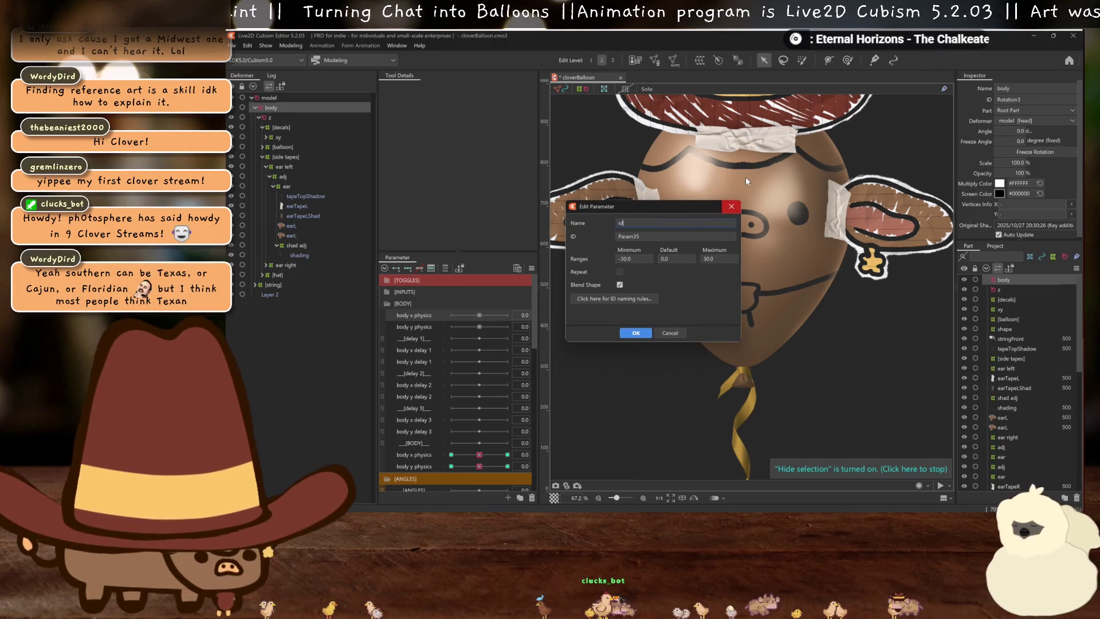
type("le 1")
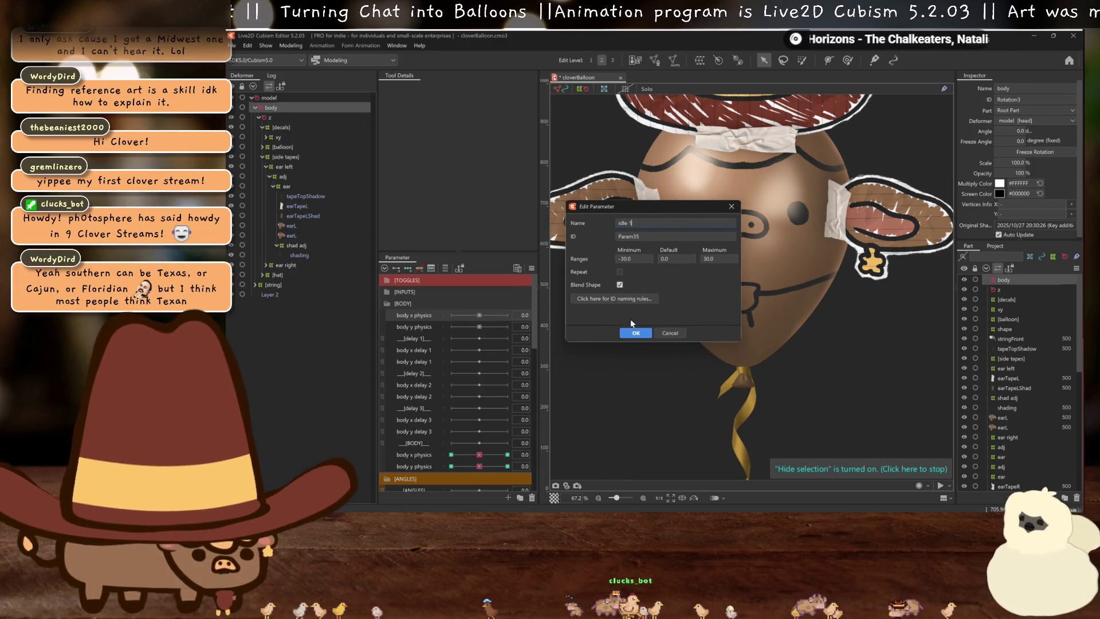
left_click(635, 333)
right_click(415, 325)
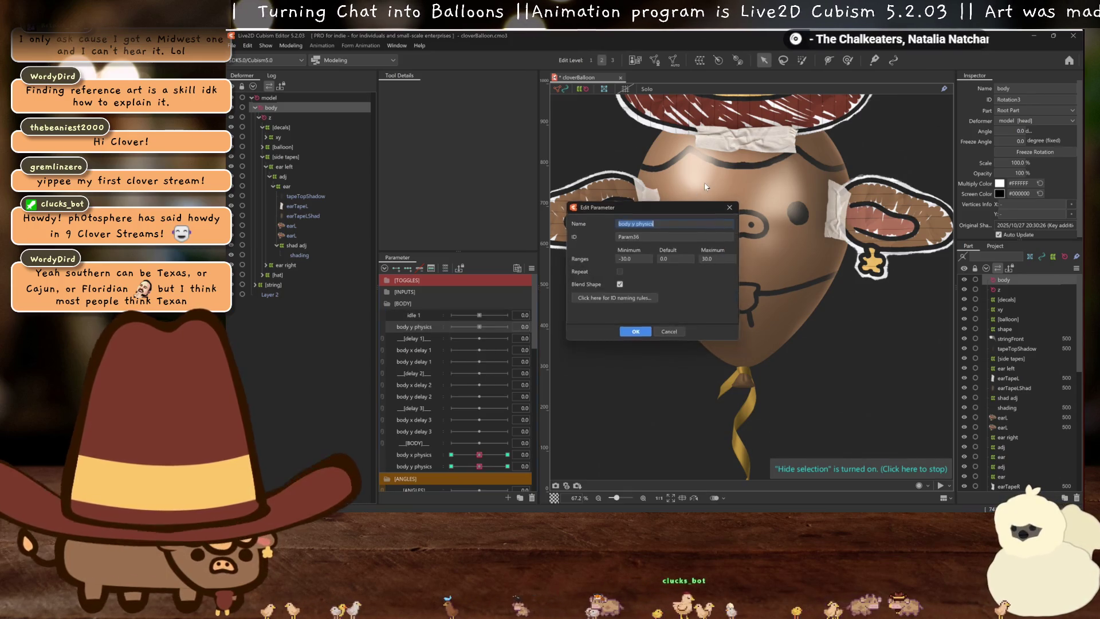
left_click(424, 335)
type("idle 2")
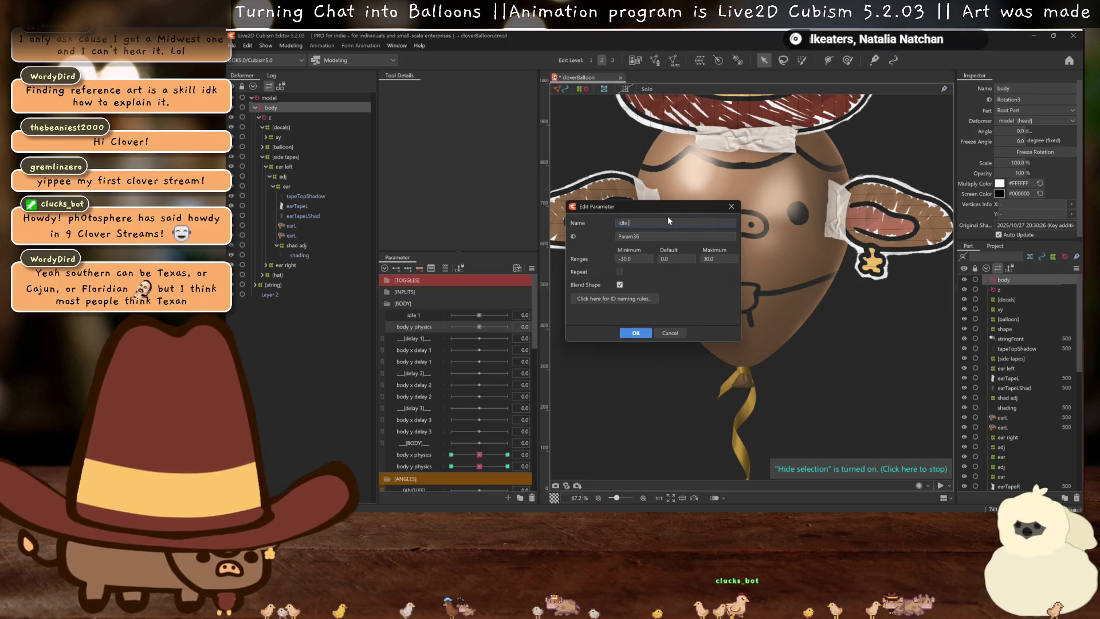
left_click(635, 333)
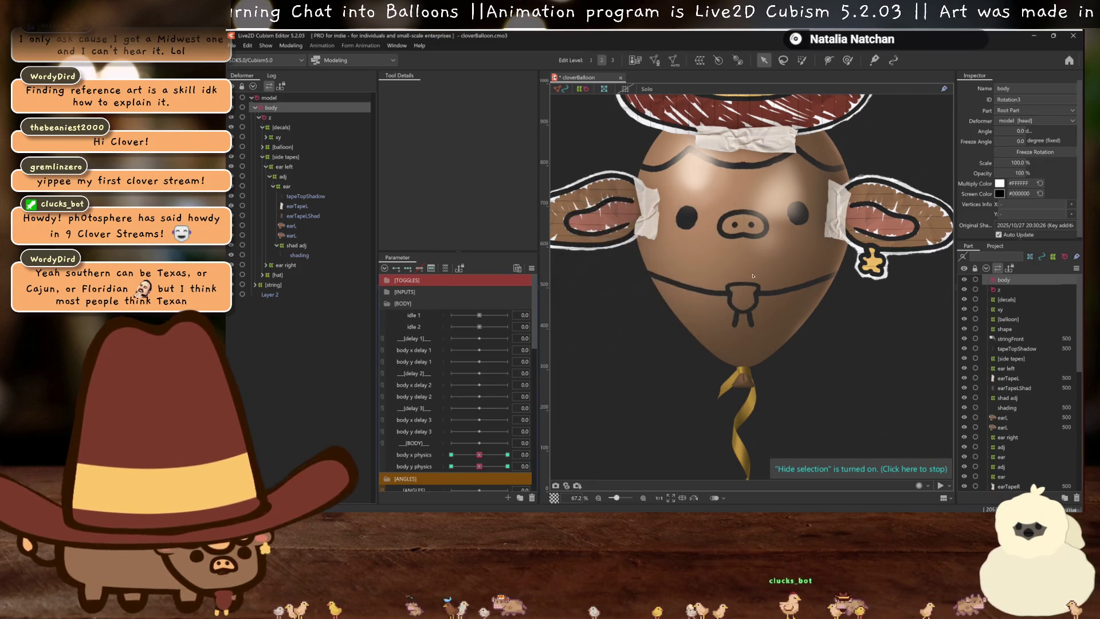
key("ctrl+s")
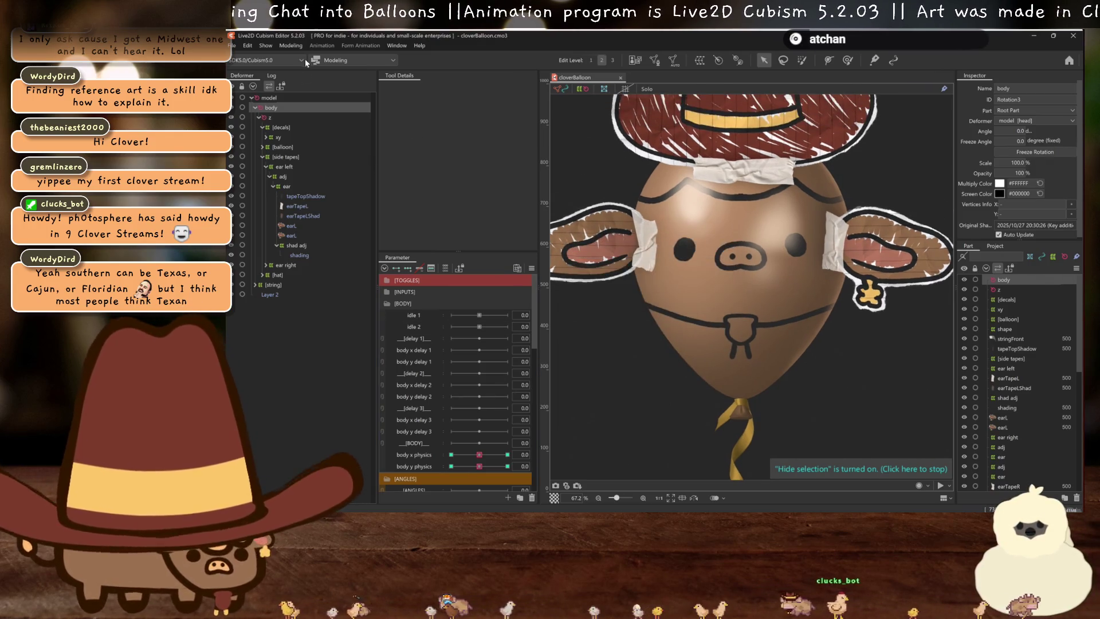
left_click(367, 60)
In the Animation workspace, create a new animation from the cloverBalloon model
left_click(353, 102)
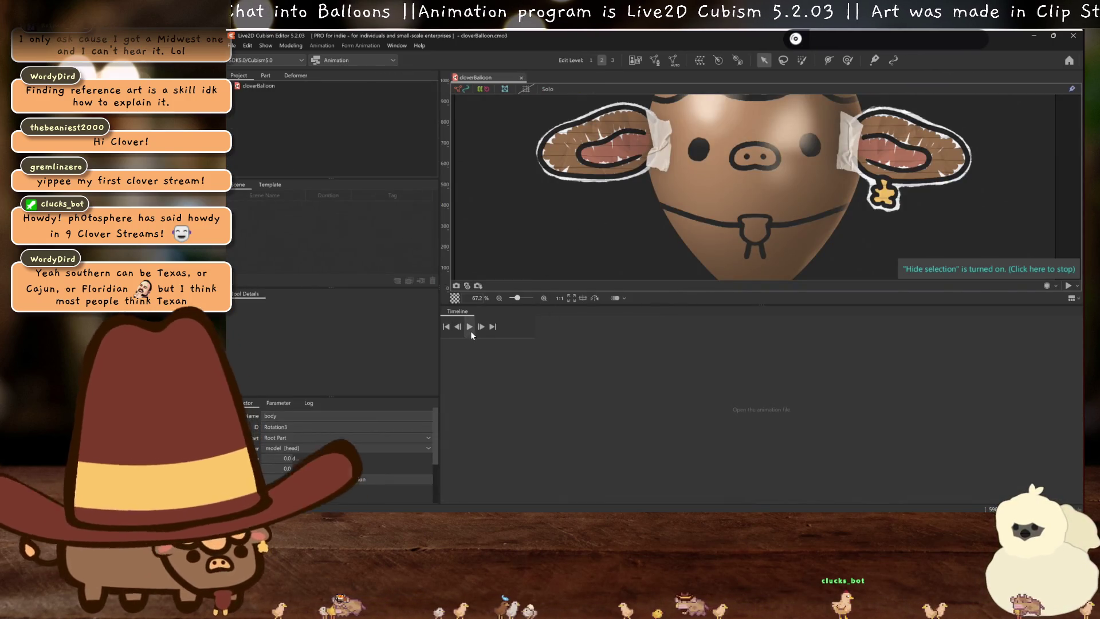
left_click(258, 85)
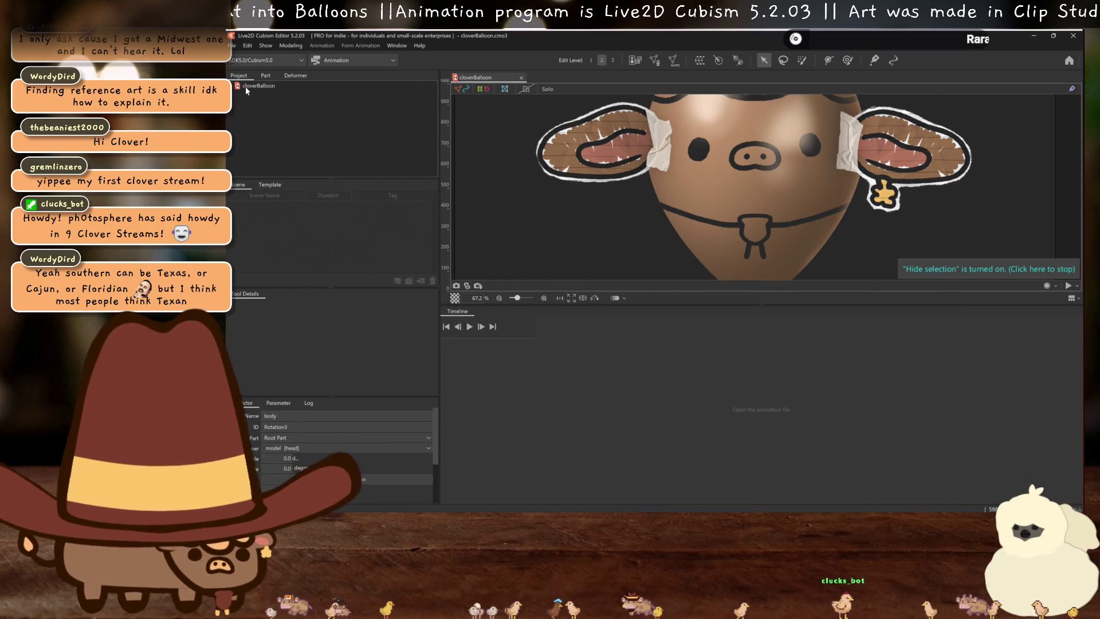
left_click(611, 372)
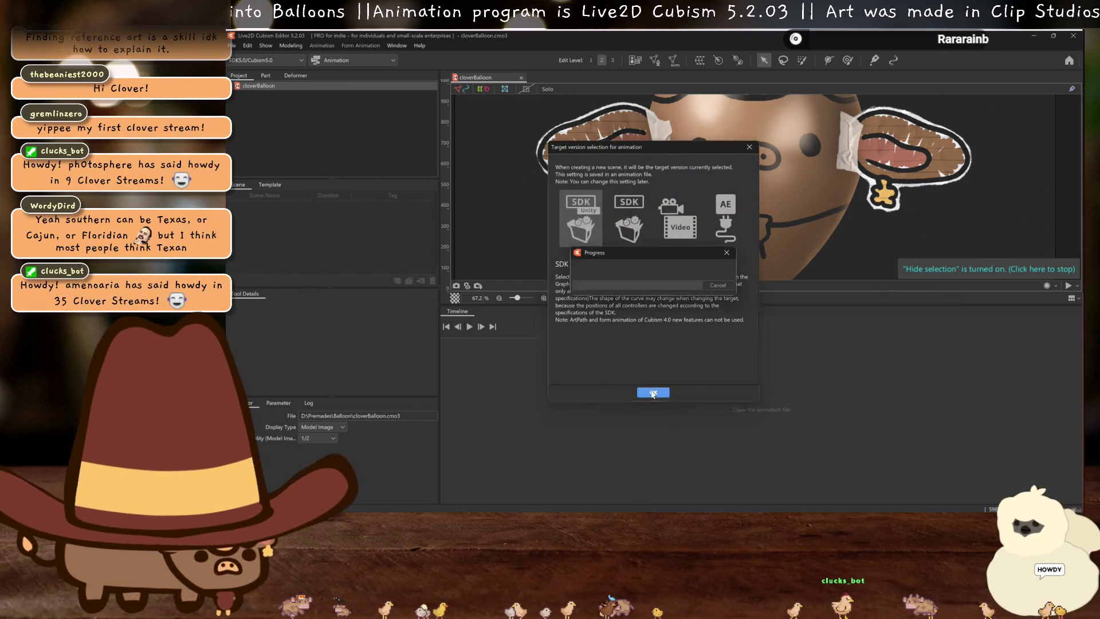
left_click(639, 392)
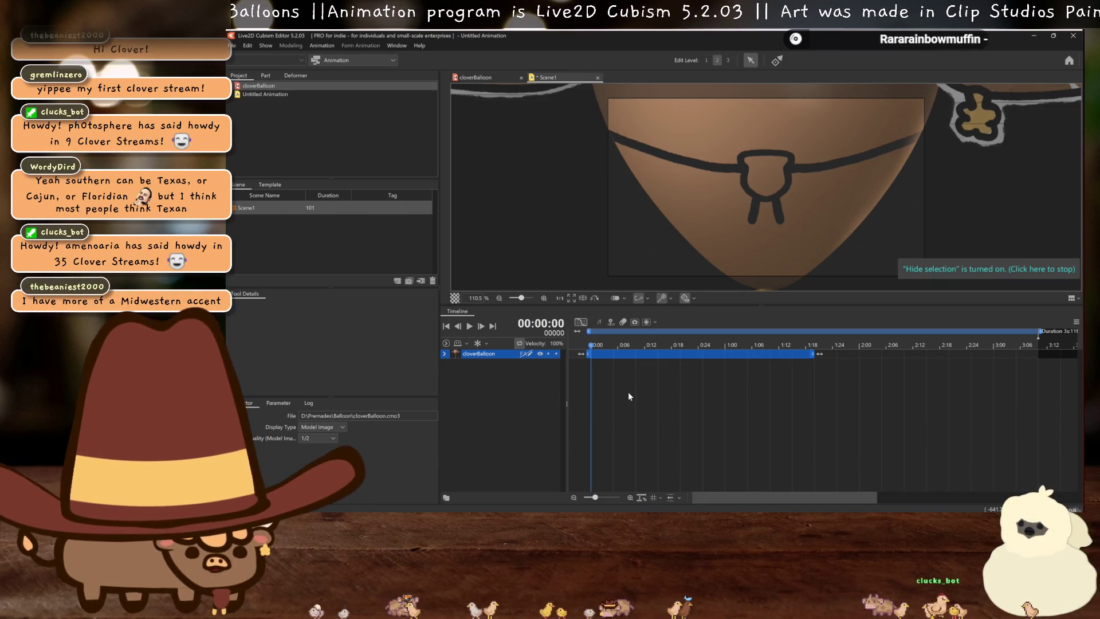
Lengthen the cloverBalloon clip, trim the scene end to 91 frames, and play the preview
left_click(444, 354)
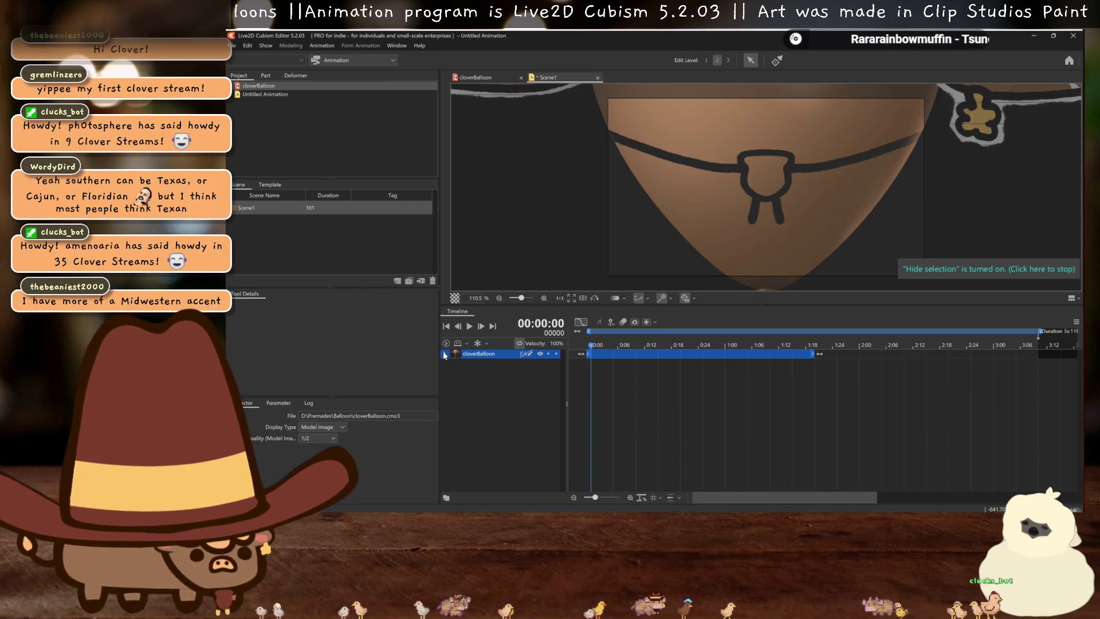
left_click_drag(812, 354, 1037, 354)
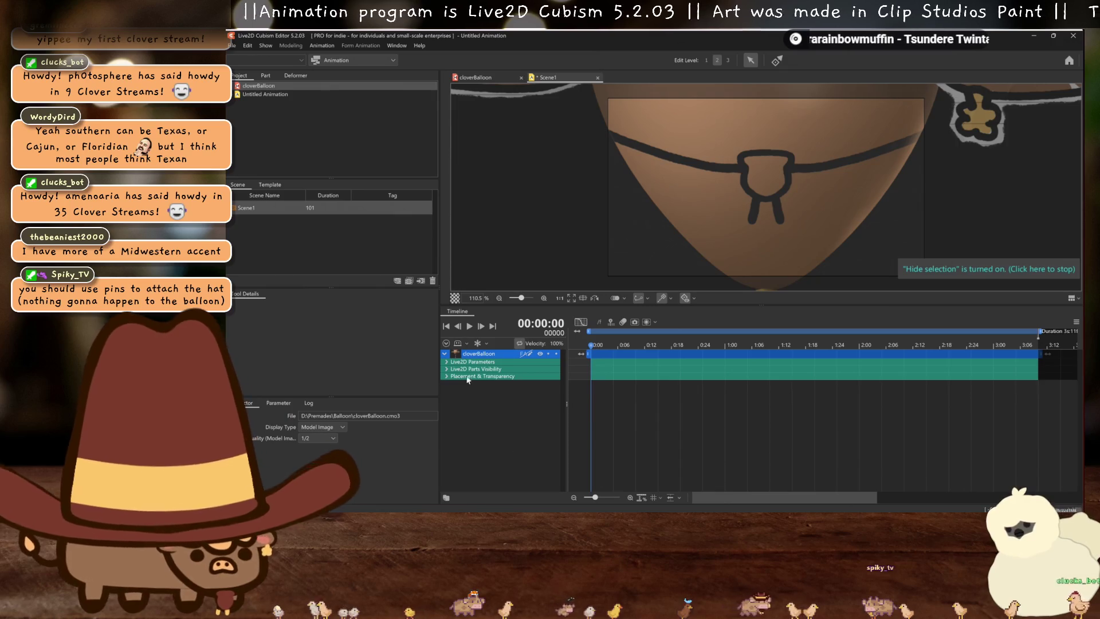
left_click(447, 362)
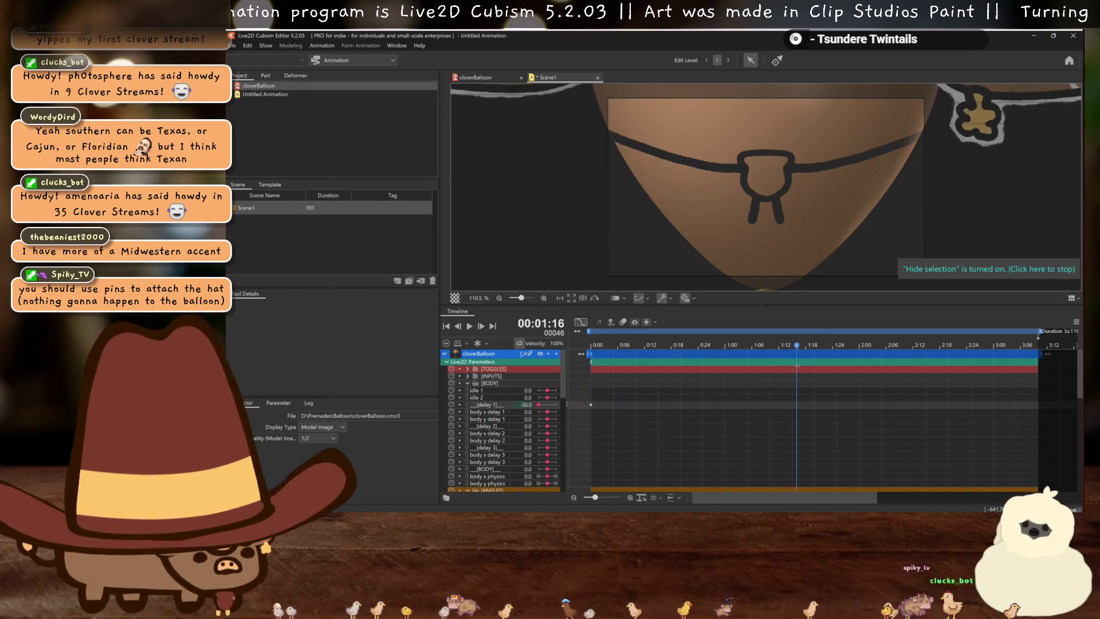
mouse_move(1039, 335)
left_mouse_down()
mouse_move(1001, 336)
mouse_move(996, 352)
left_mouse_up()
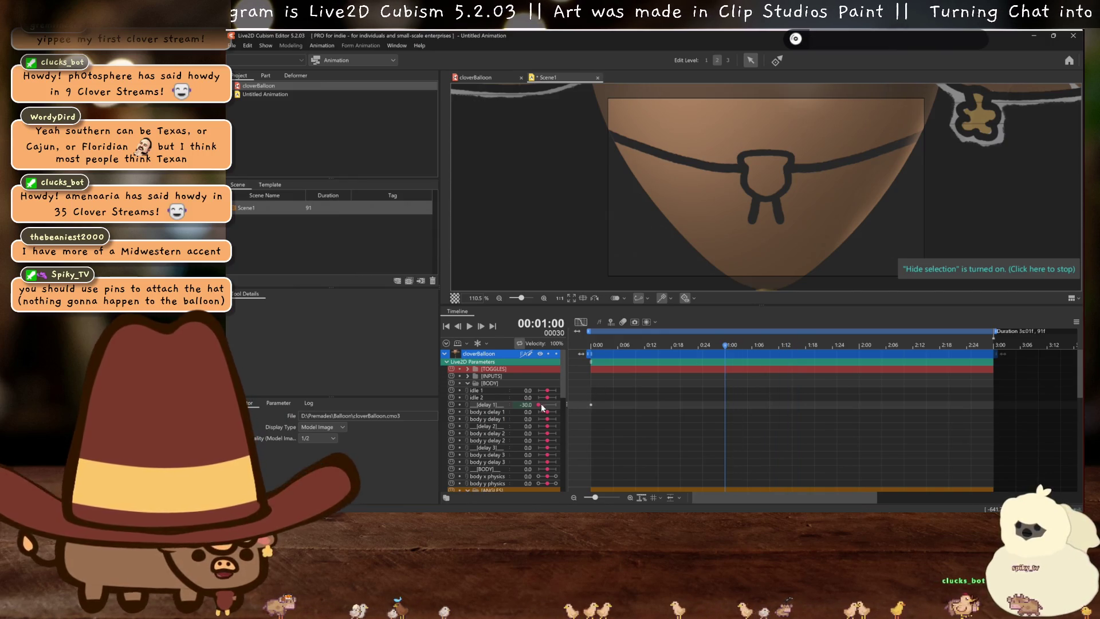
left_click_drag(747, 343, 792, 345)
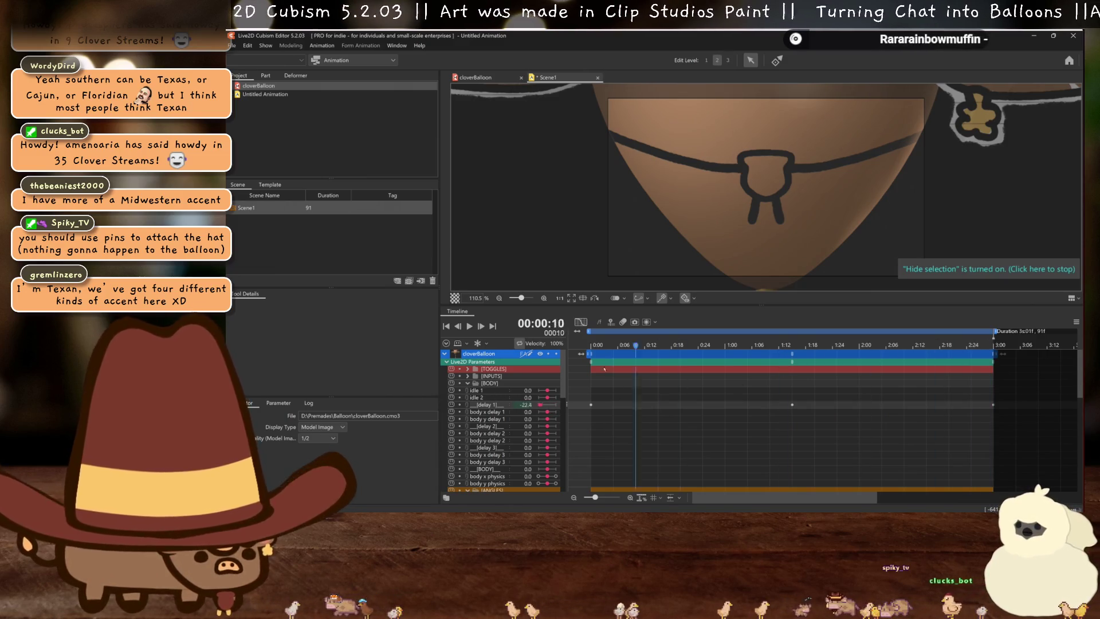
left_click(469, 326)
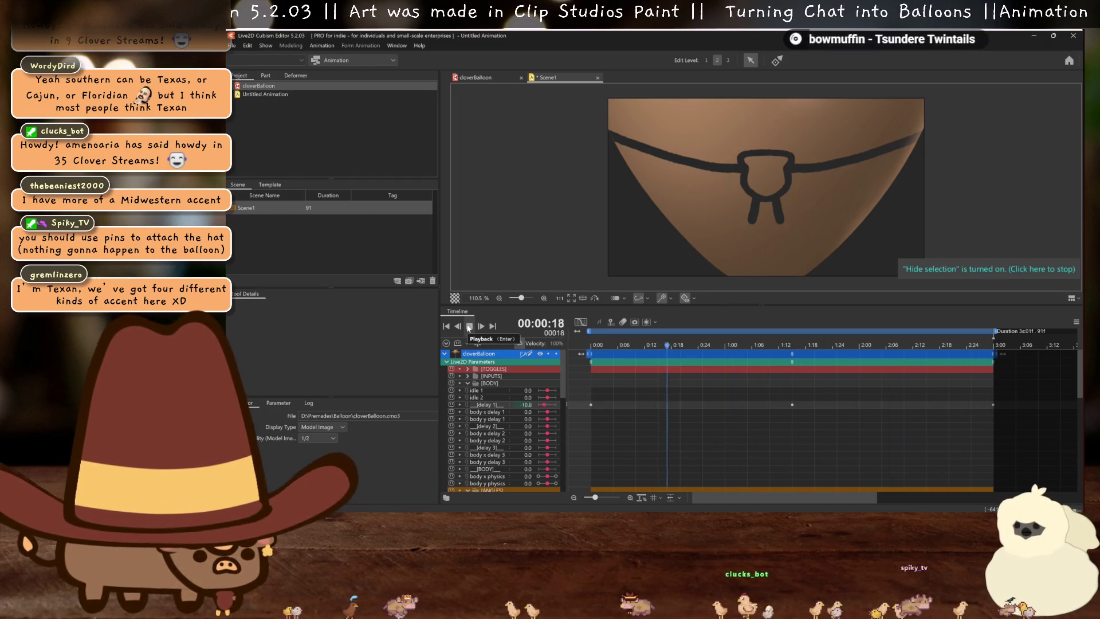
Halt the Scene1 playback midway through the timeline
left_click(469, 326)
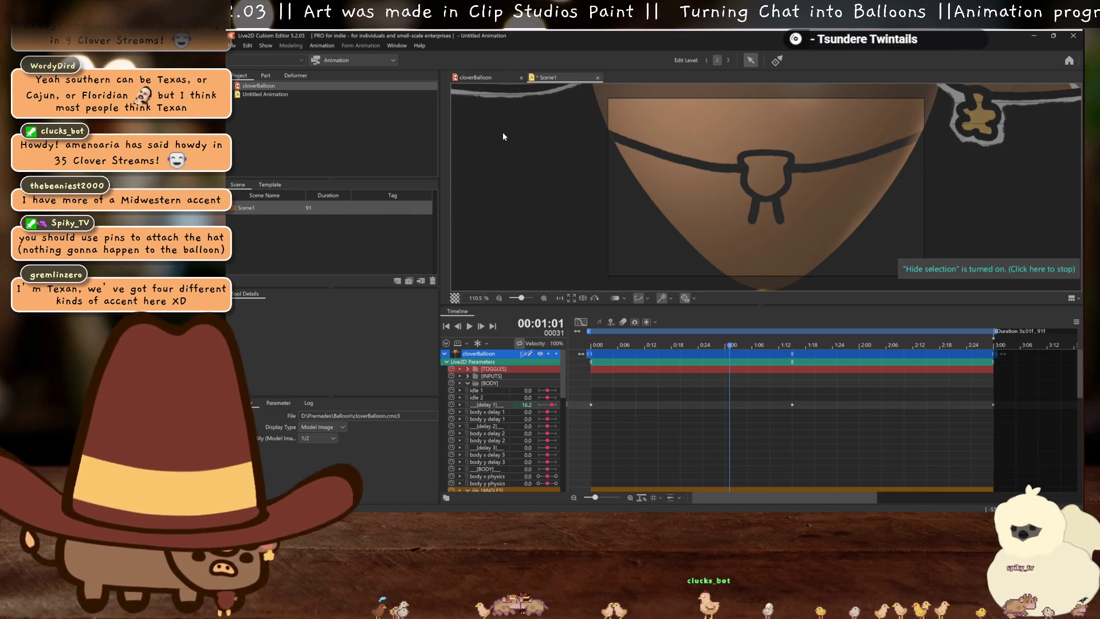
key("ctrl+s")
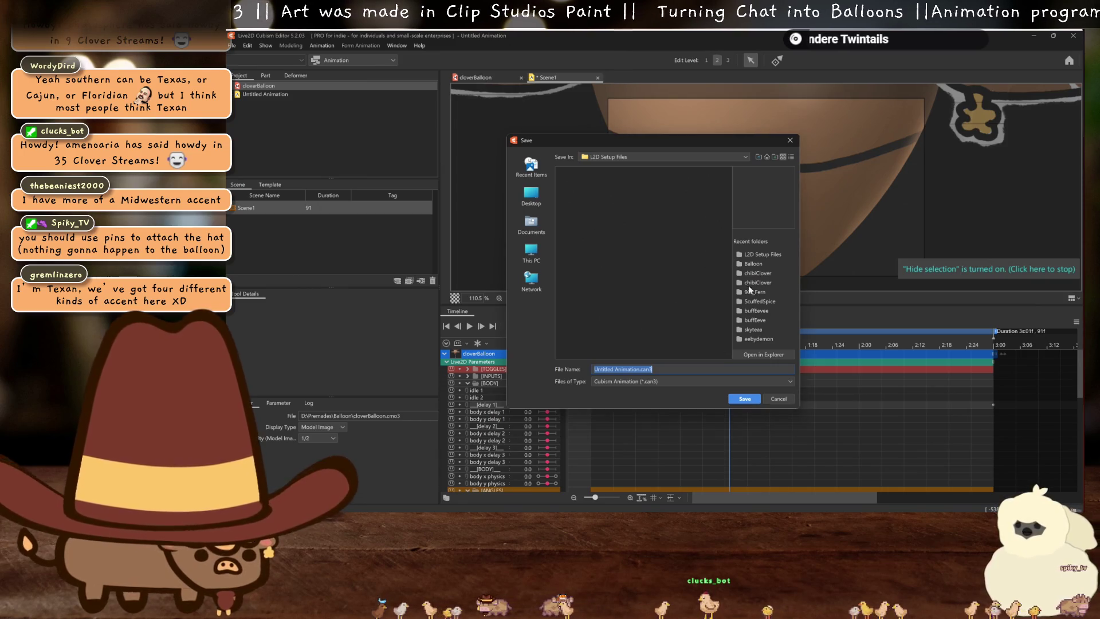
Save the animation in the Balloon folder under the name balloonAnim.can3
left_click(763, 263)
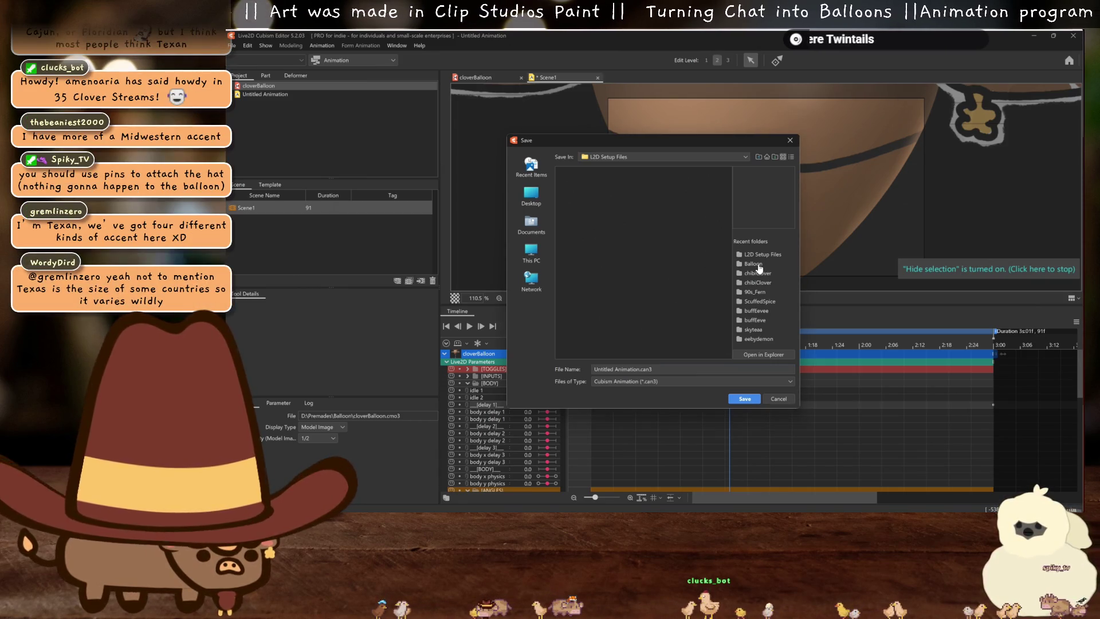
double_click(629, 368)
key("ctrl+a")
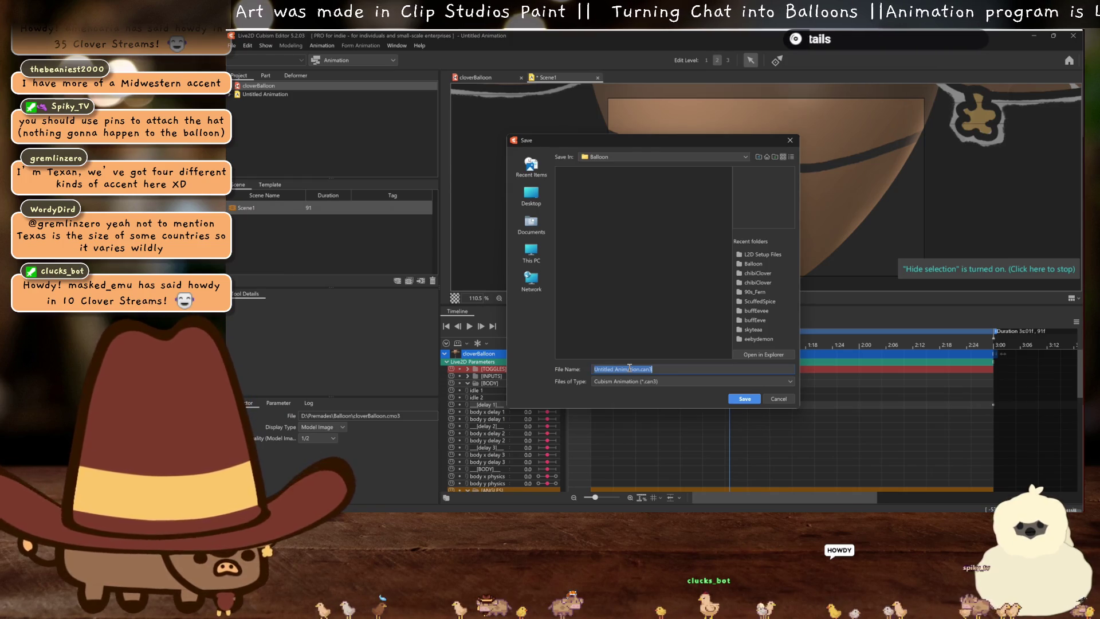
type("balloonAnim")
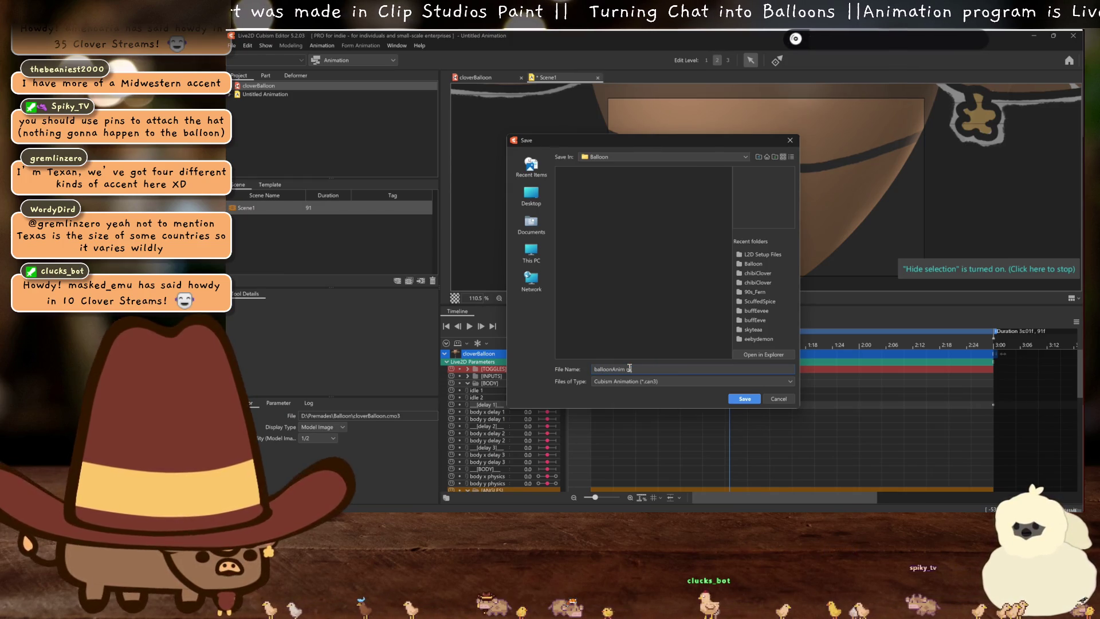
key("Return")
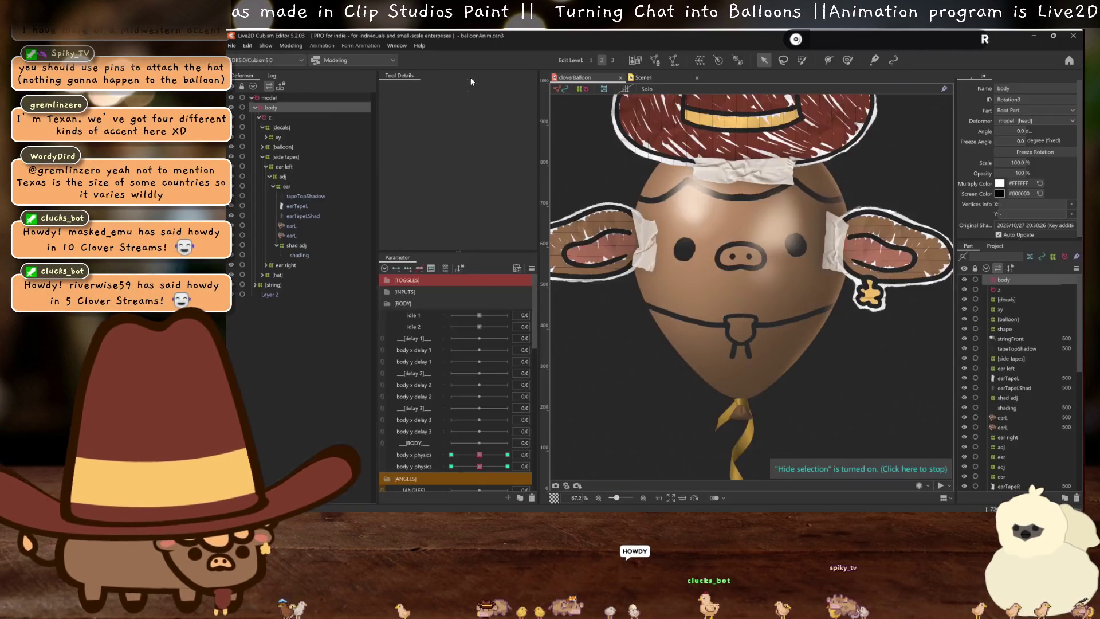
left_click(475, 77)
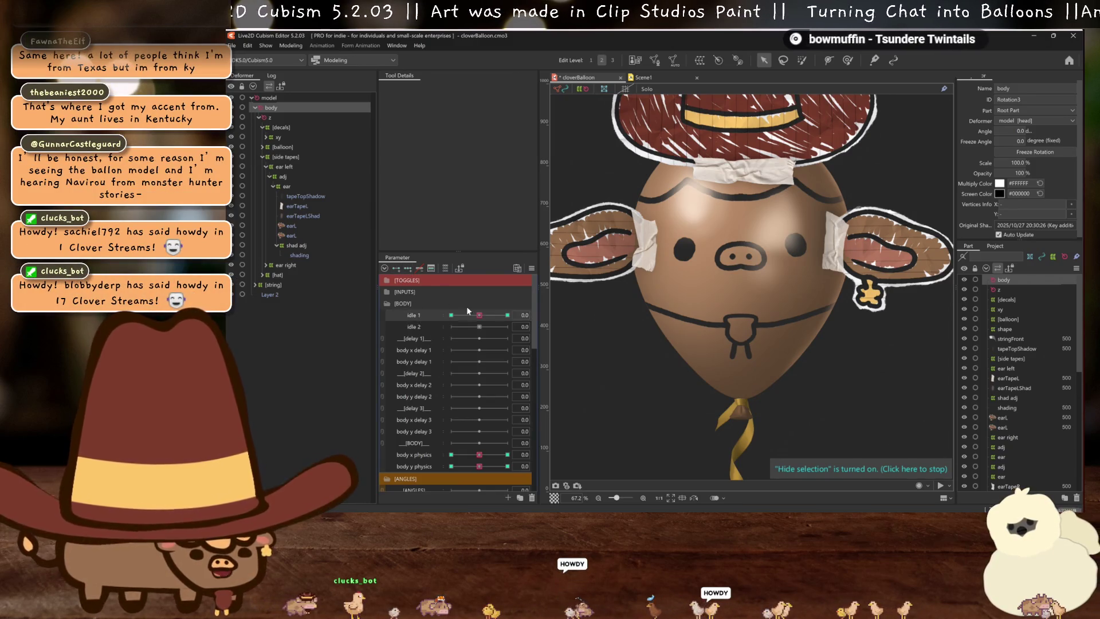
Set idle 1 to 30 and drag the body rotation deformer upward to raise the balloon
left_click_drag(479, 314, 507, 315)
scroll(745, 309, "down", 3)
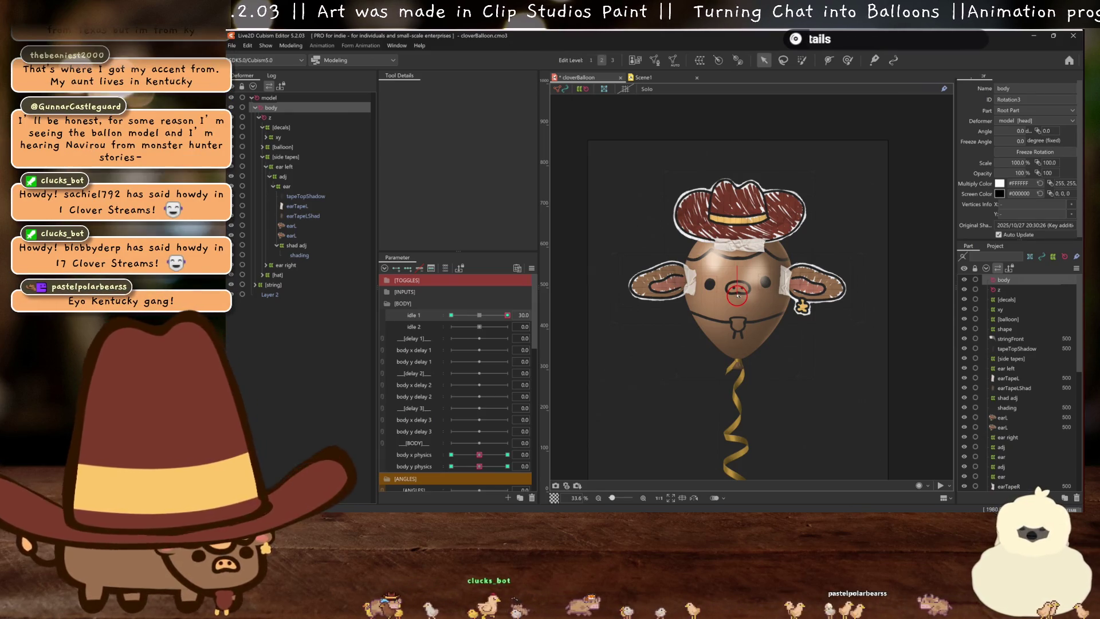
left_click_drag(738, 295, 738, 253)
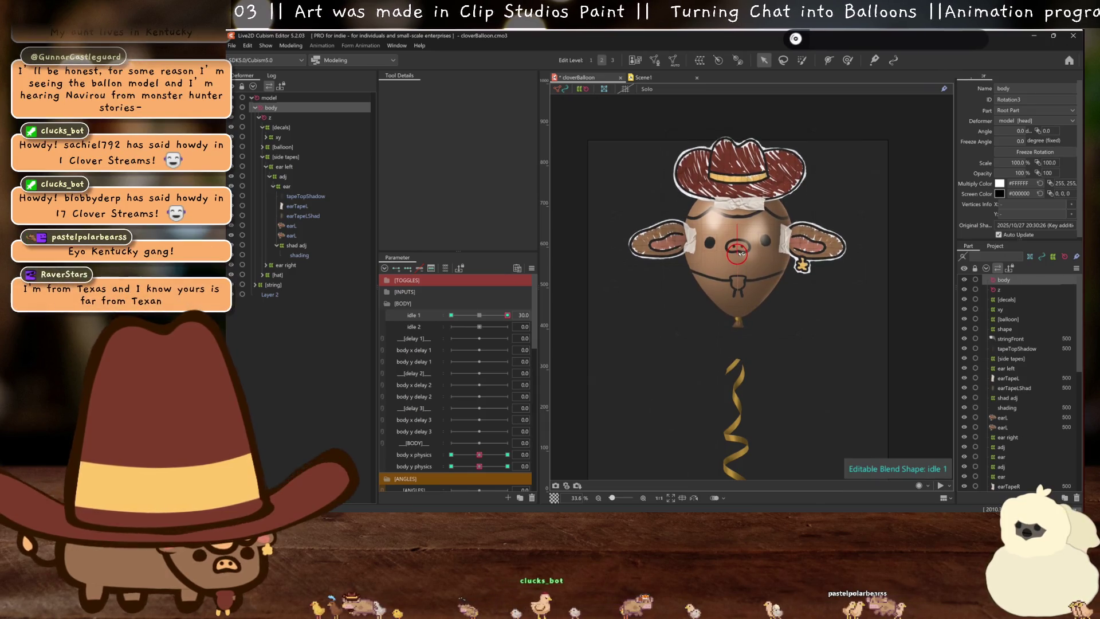
Apply Motion Mirroring with a vertical flip to the current pose
key("ctrl+m")
left_click(596, 285)
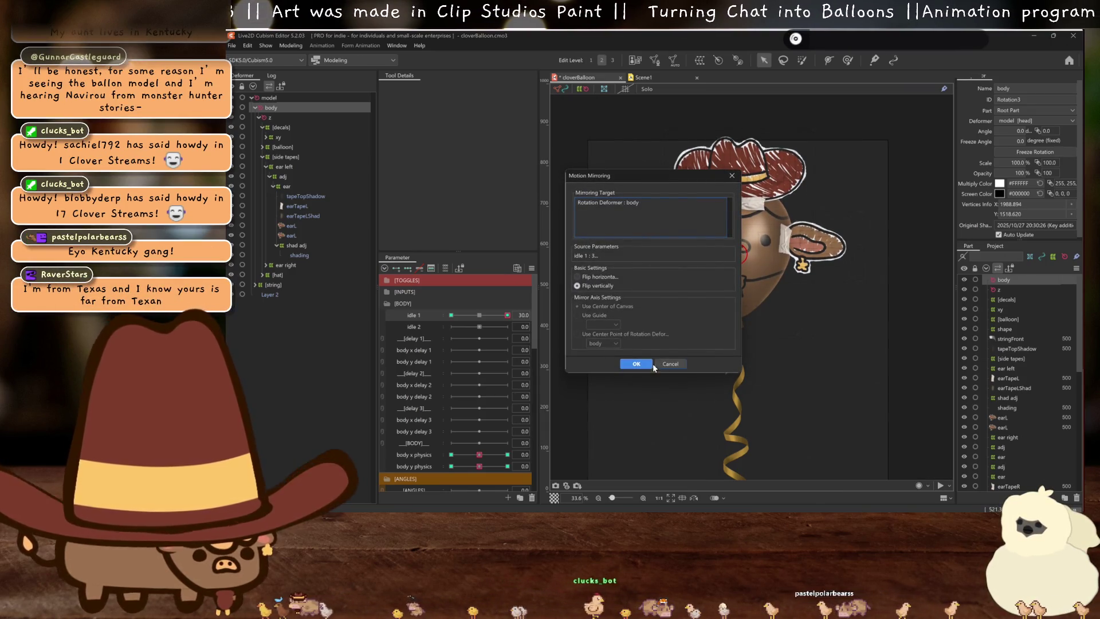
left_click(653, 365)
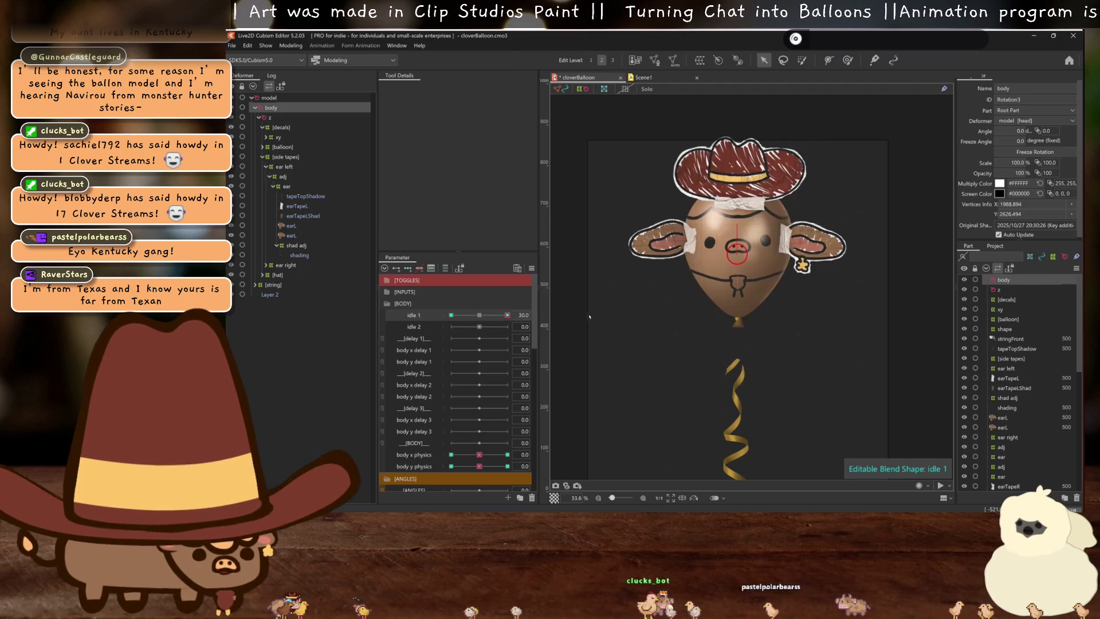
Add keyforms at both ends of idle 2, mirror its ear pose, and scrub to check
left_click(408, 268)
left_click(507, 327)
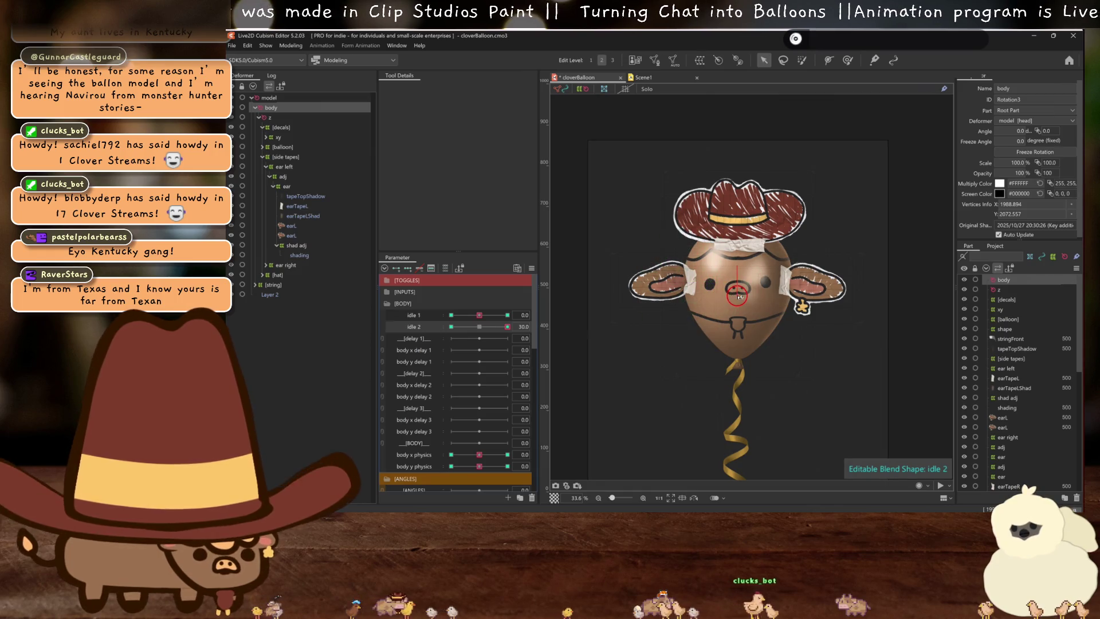
key("ctrl+shift+m")
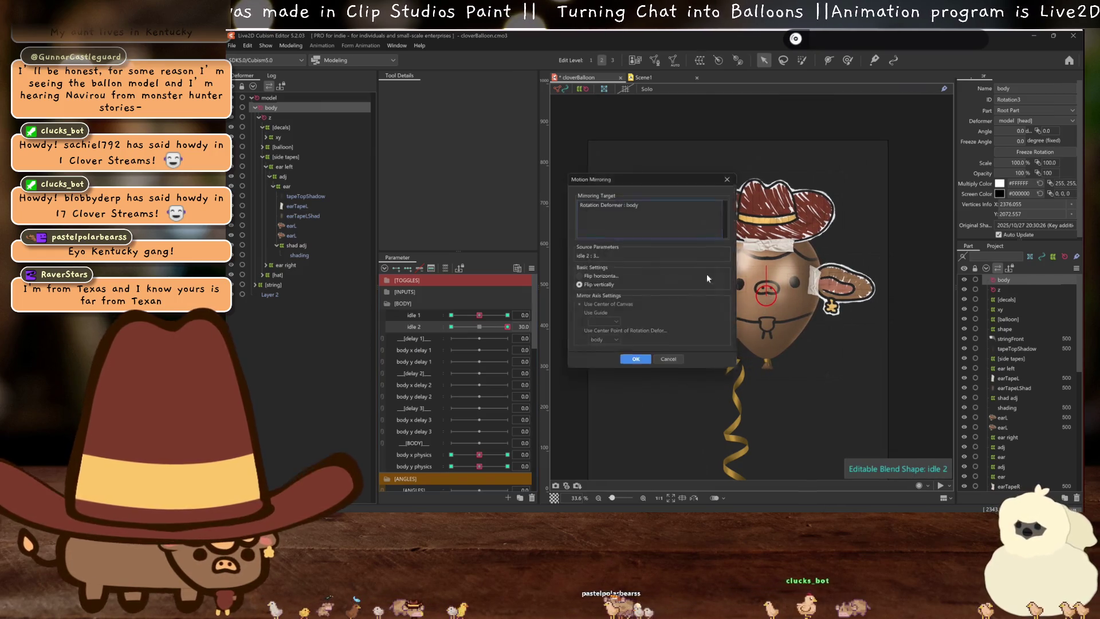
left_click(636, 359)
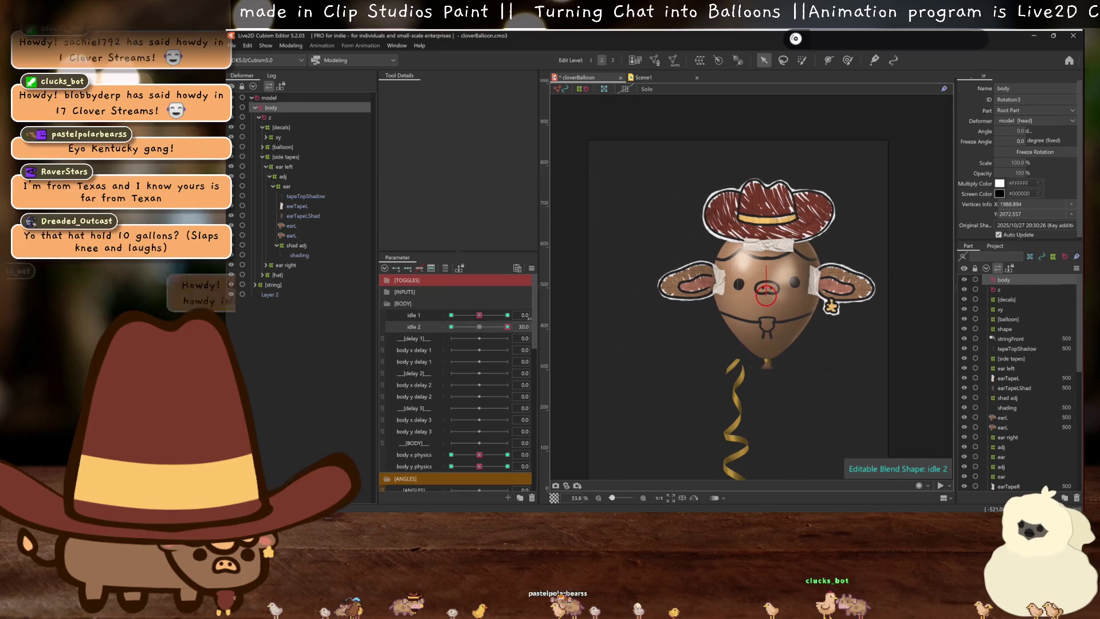
left_click_drag(507, 327, 479, 325)
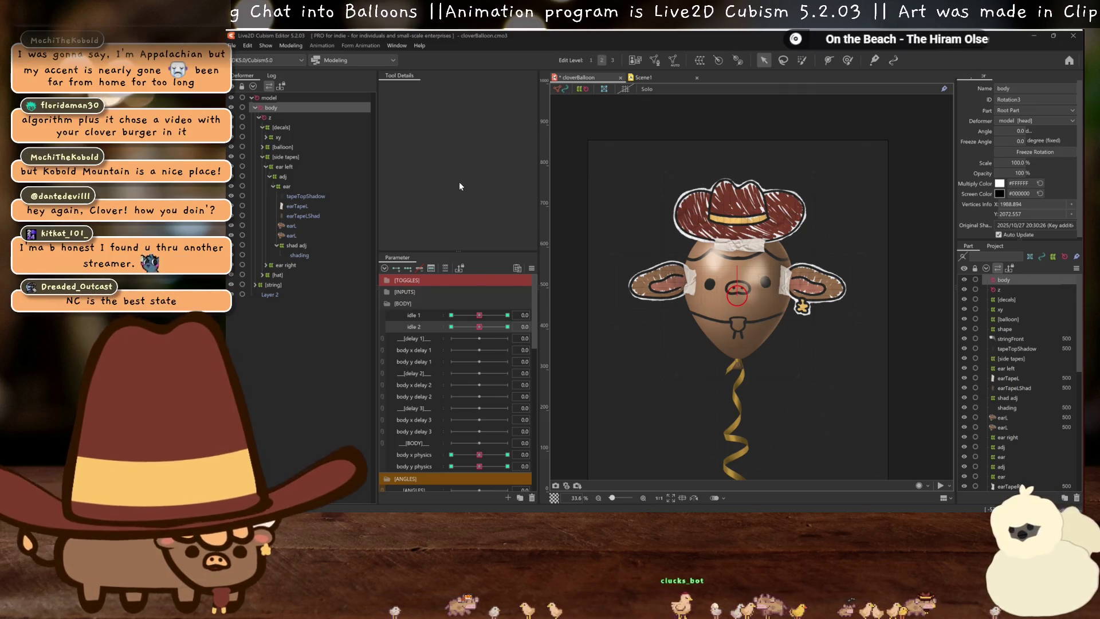
Open Physics Settings and add a new physics group named idle 1
left_click(290, 45)
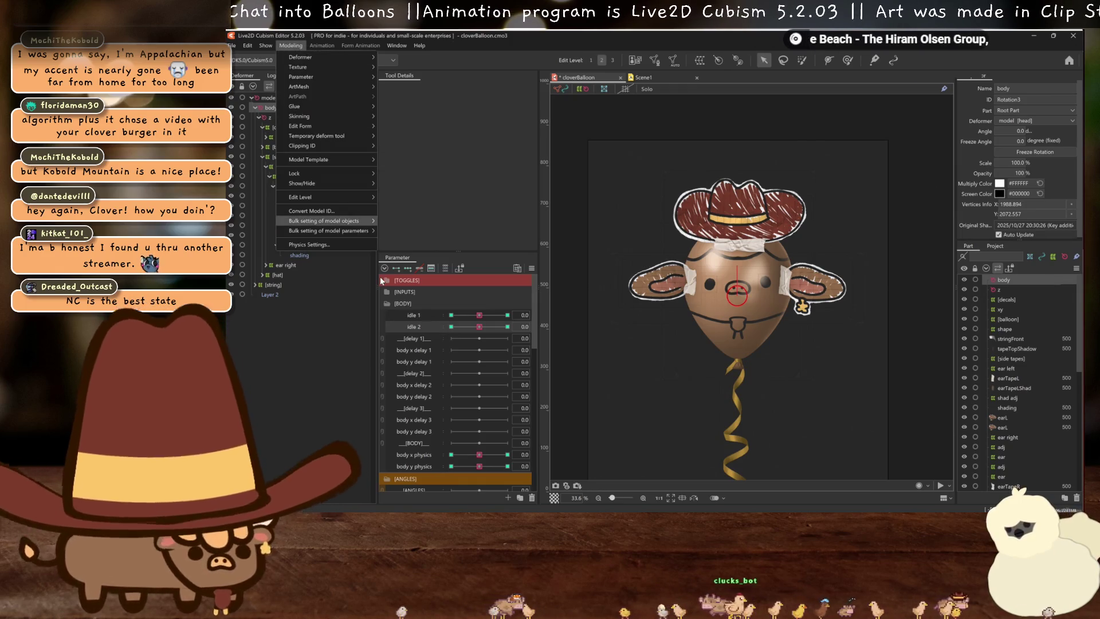
left_click(350, 246)
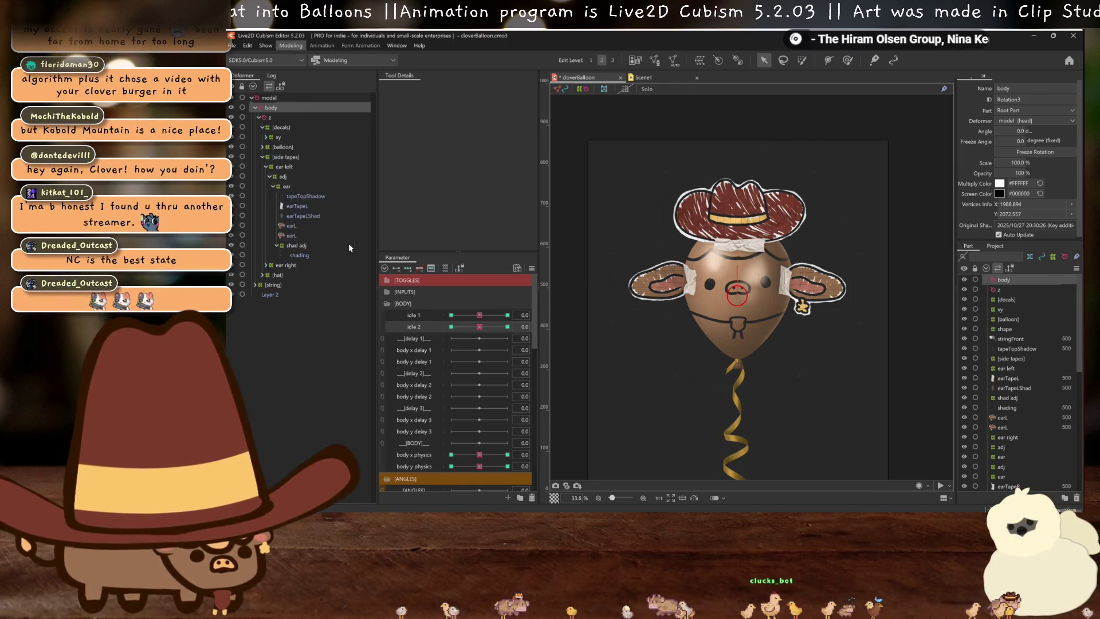
left_click(280, 119)
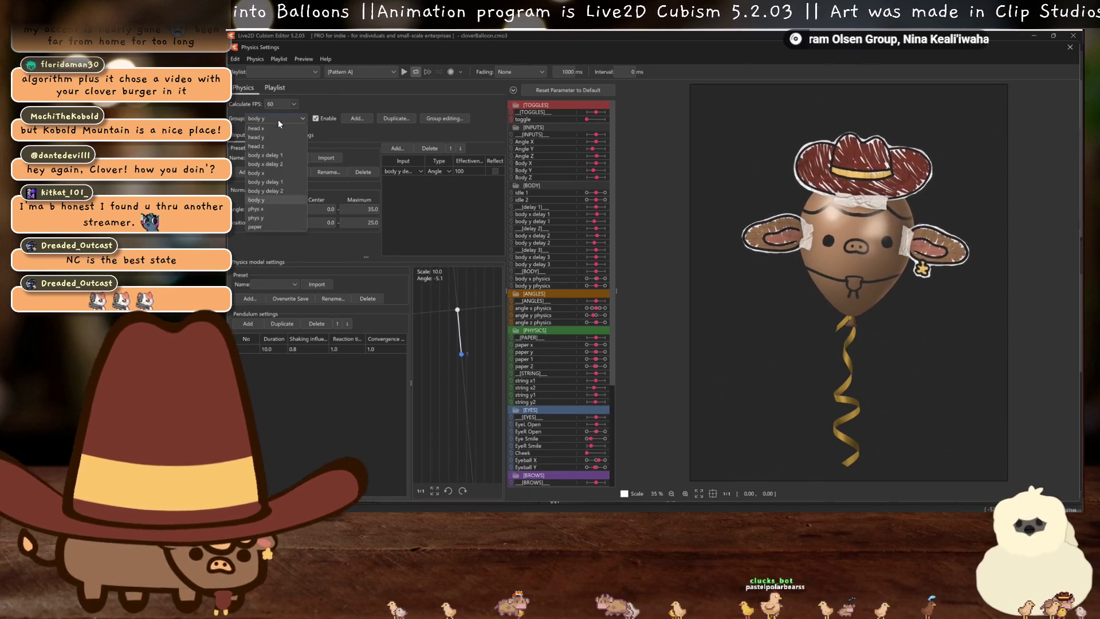
left_click(395, 193)
left_click(357, 118)
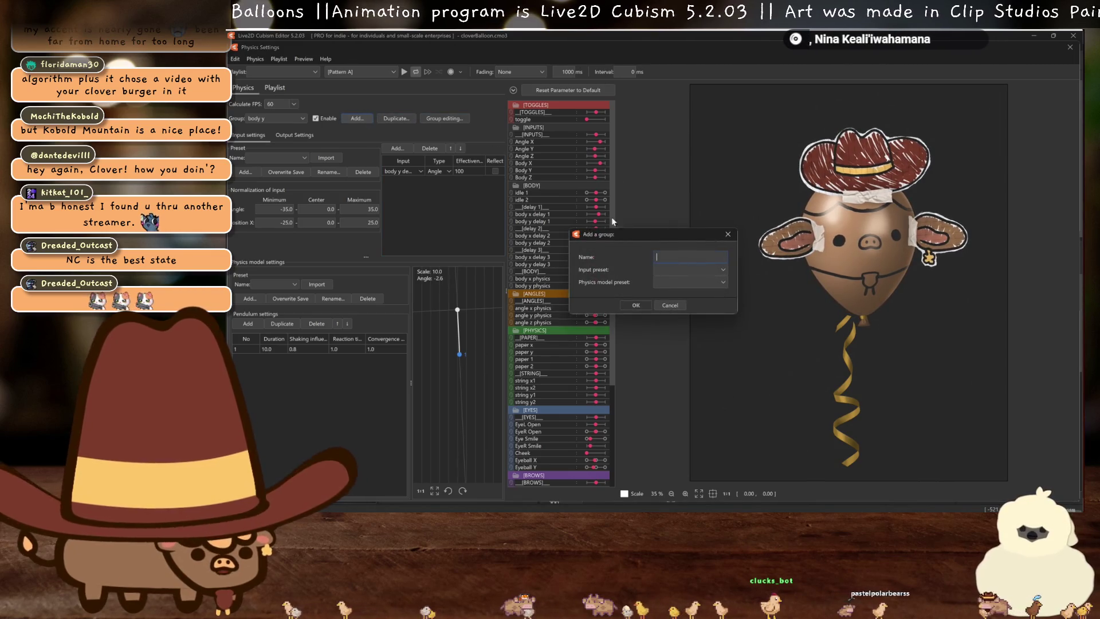
type("idle 1")
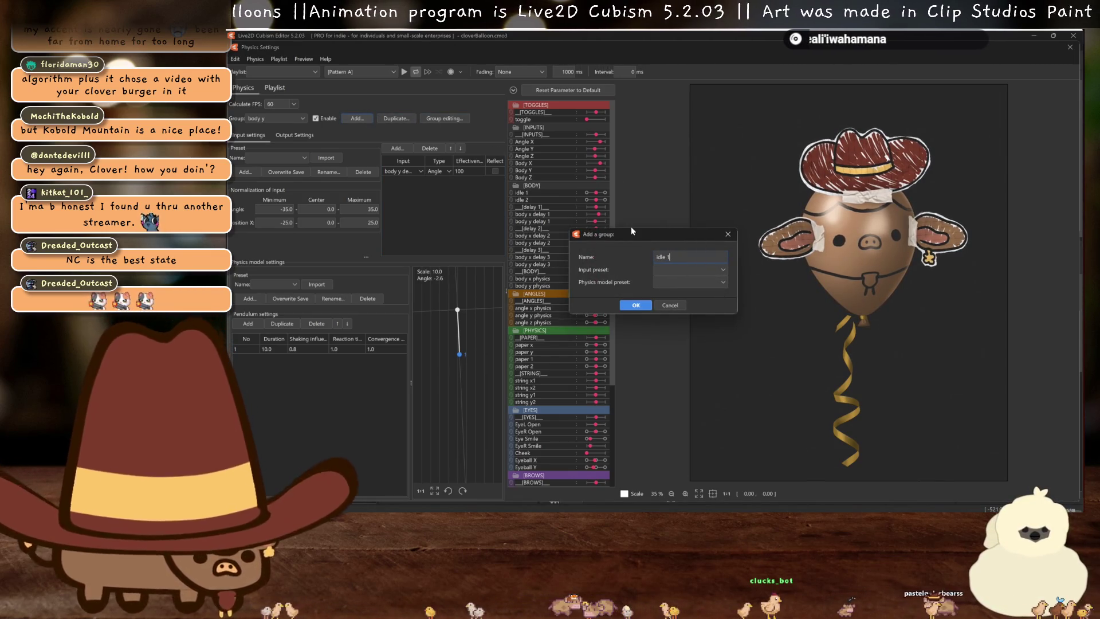
left_click(637, 305)
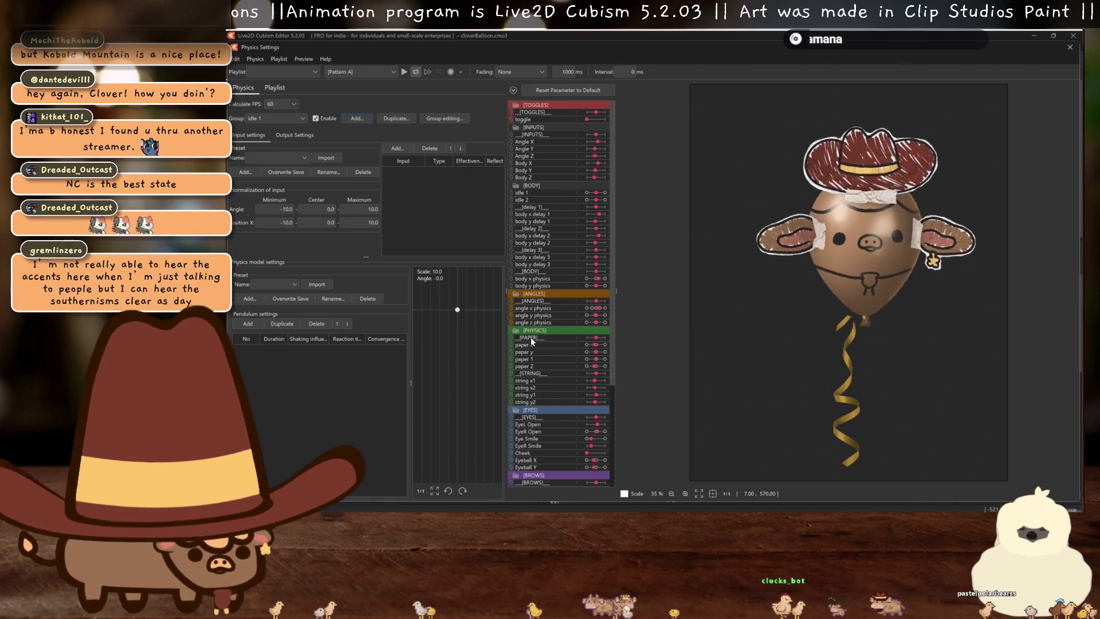
Pick Breath from the input parameter list for the idle 1 group
left_click(397, 148)
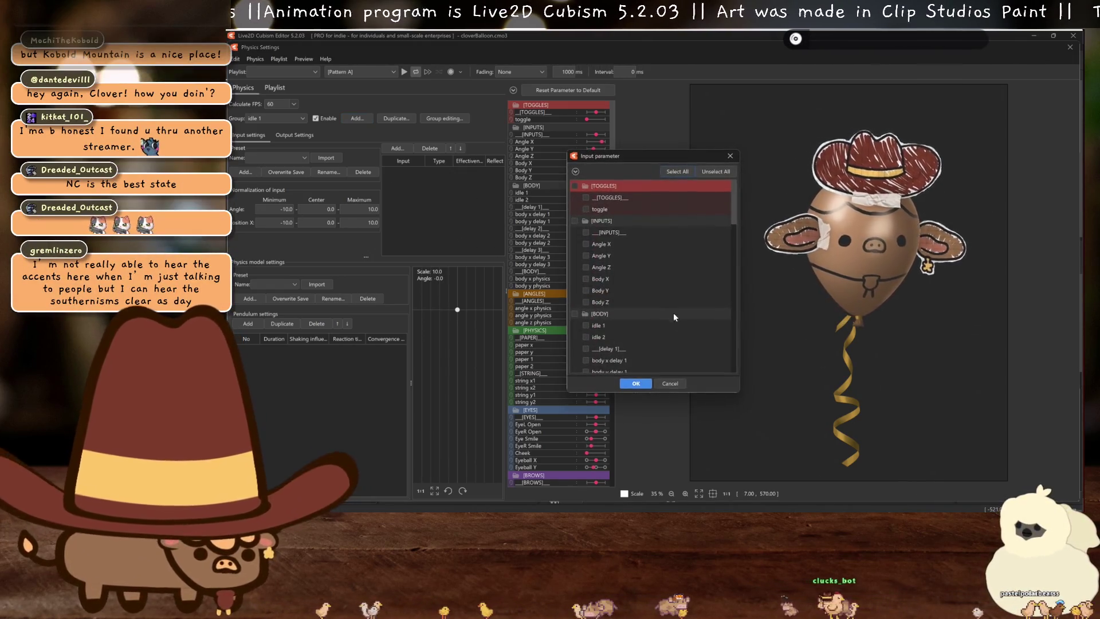
scroll(645, 329, "down", 2)
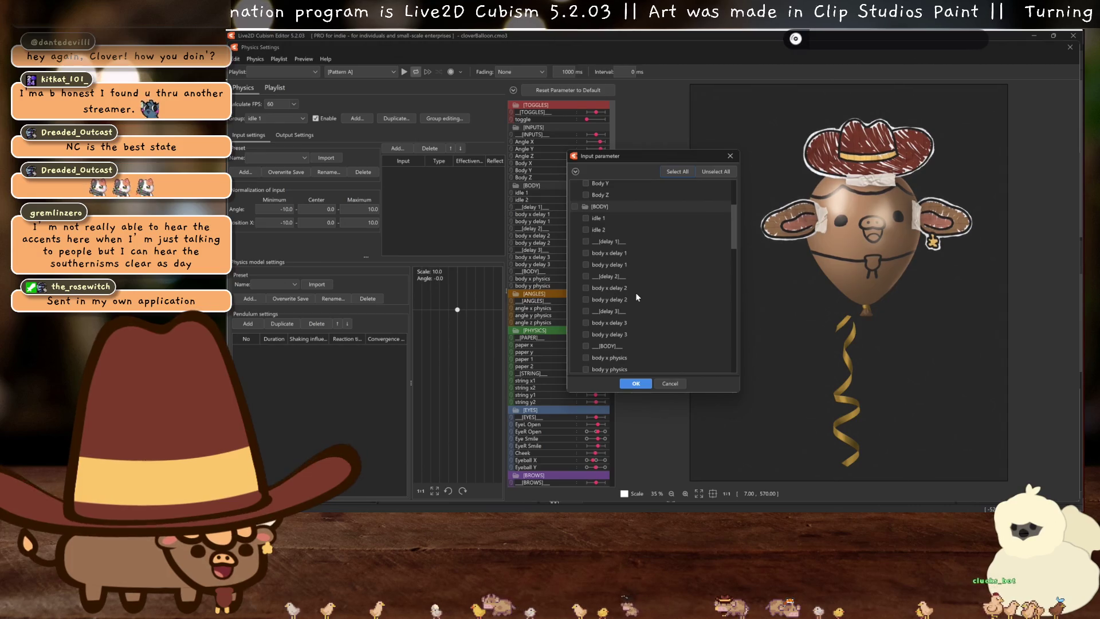
scroll(636, 297, "down", 15)
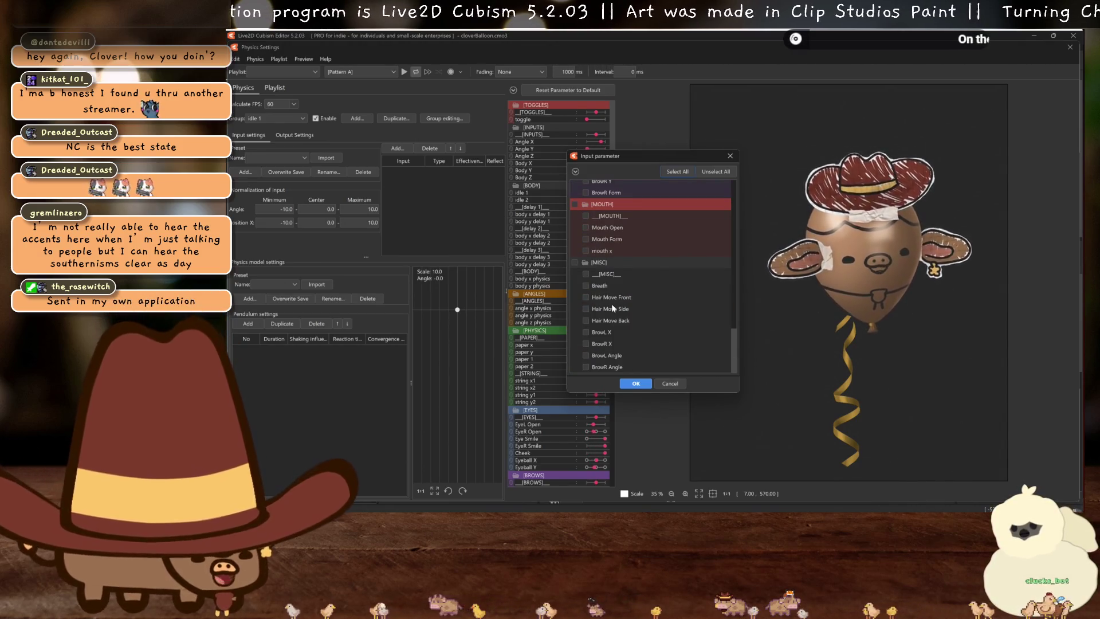
left_click(586, 286)
Confirm Breath as the input with effectiveness 80 and type Angle
left_click(636, 384)
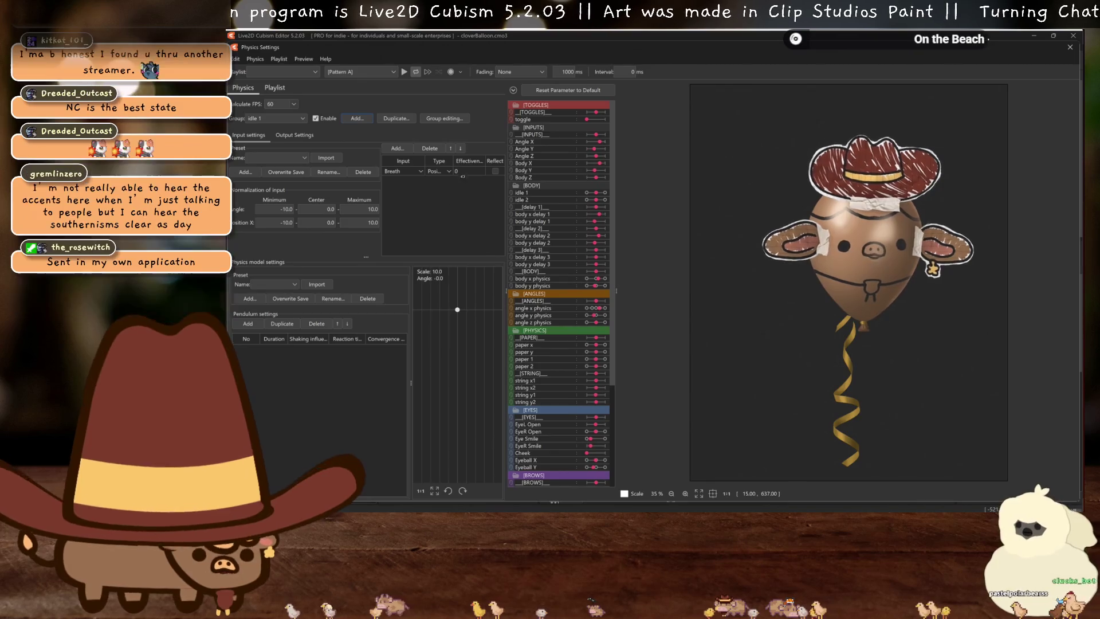
double_click(464, 172)
type("80")
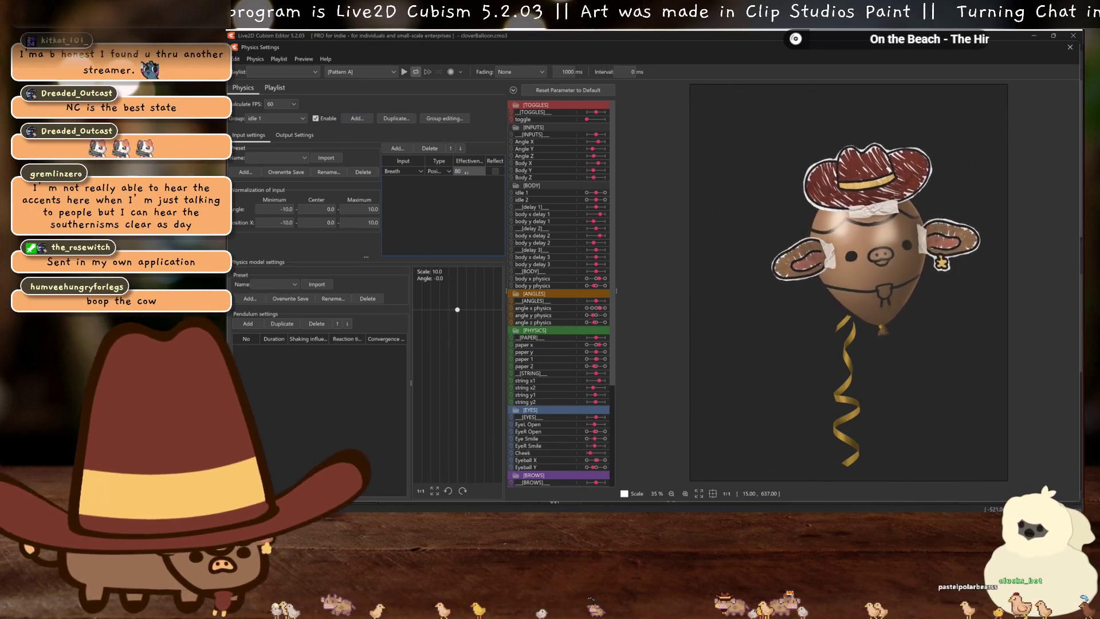
left_click(439, 170)
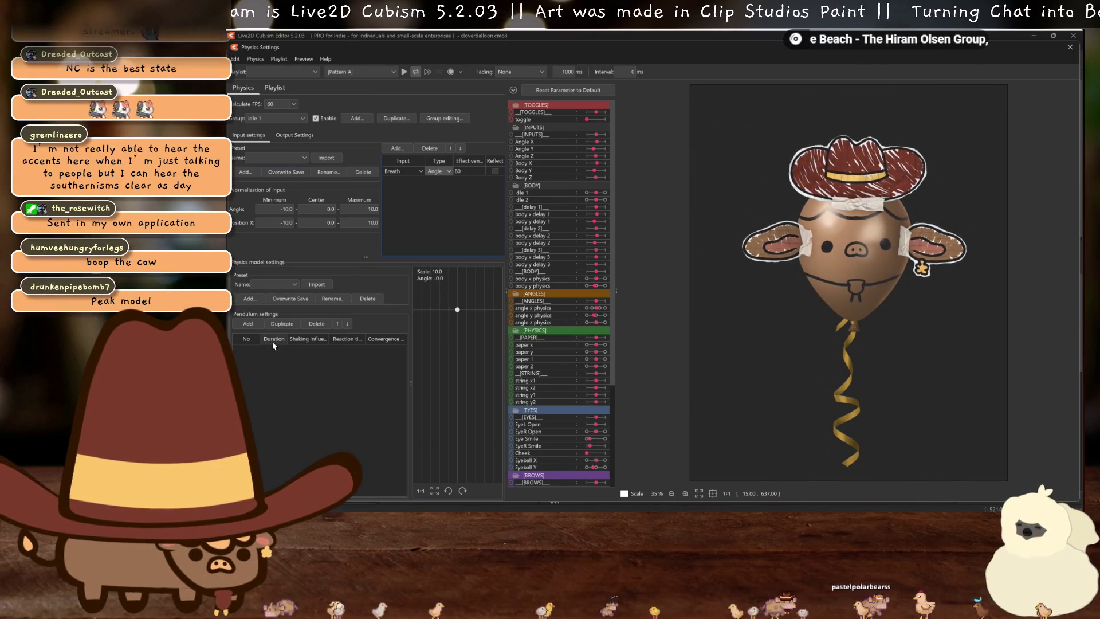
Add a pendulum and set its shaking influence to 0.7
left_click(248, 324)
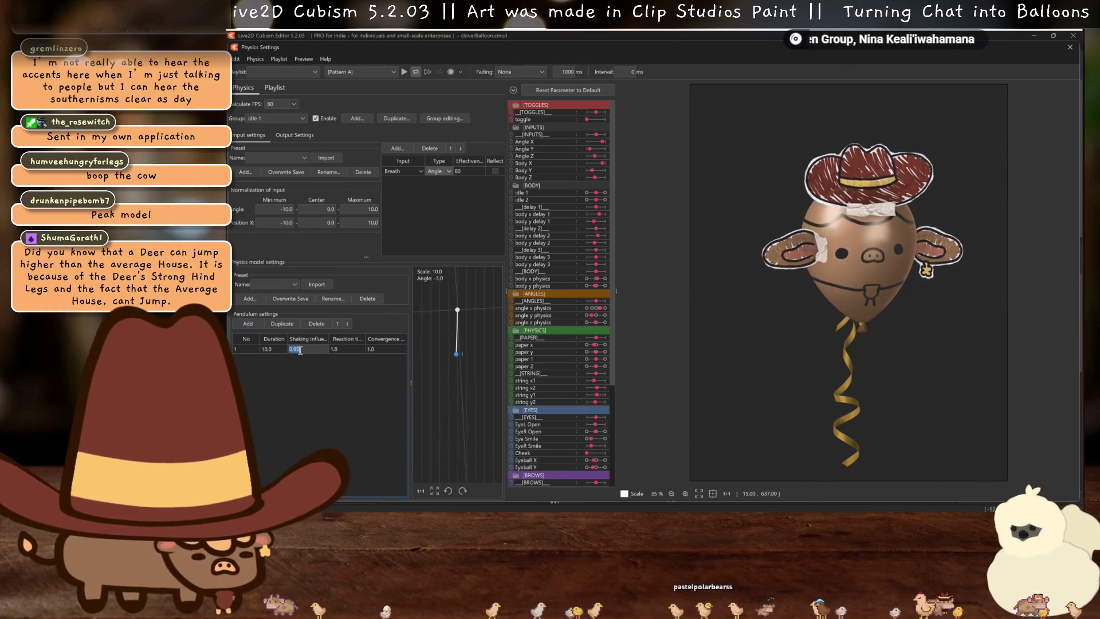
type("0.8")
key("Return")
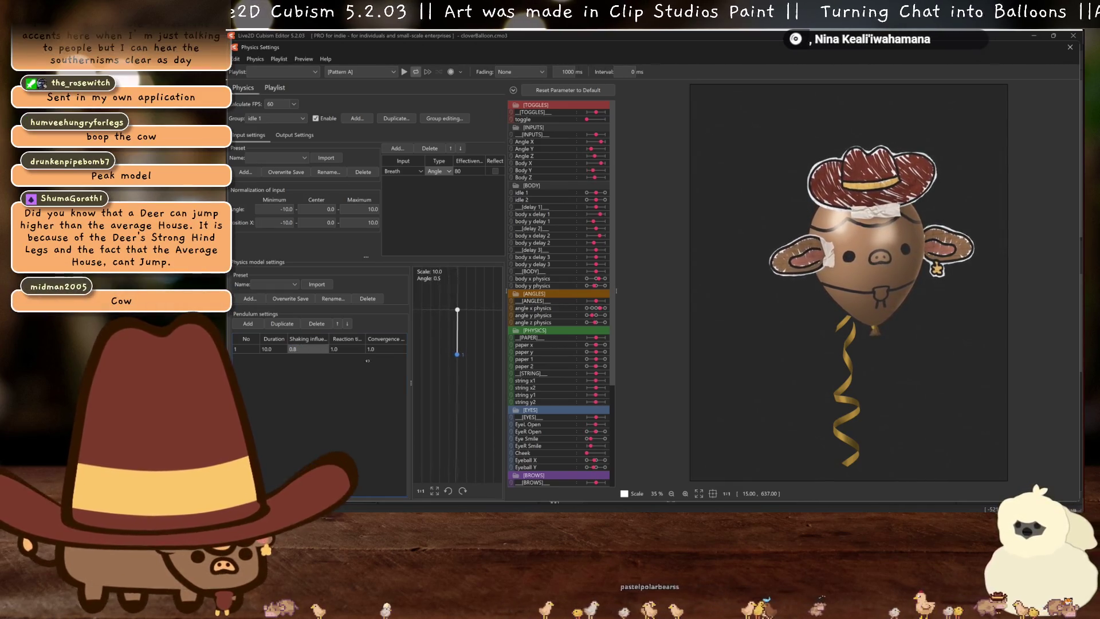
double_click(306, 349)
type("0.7")
key("Return")
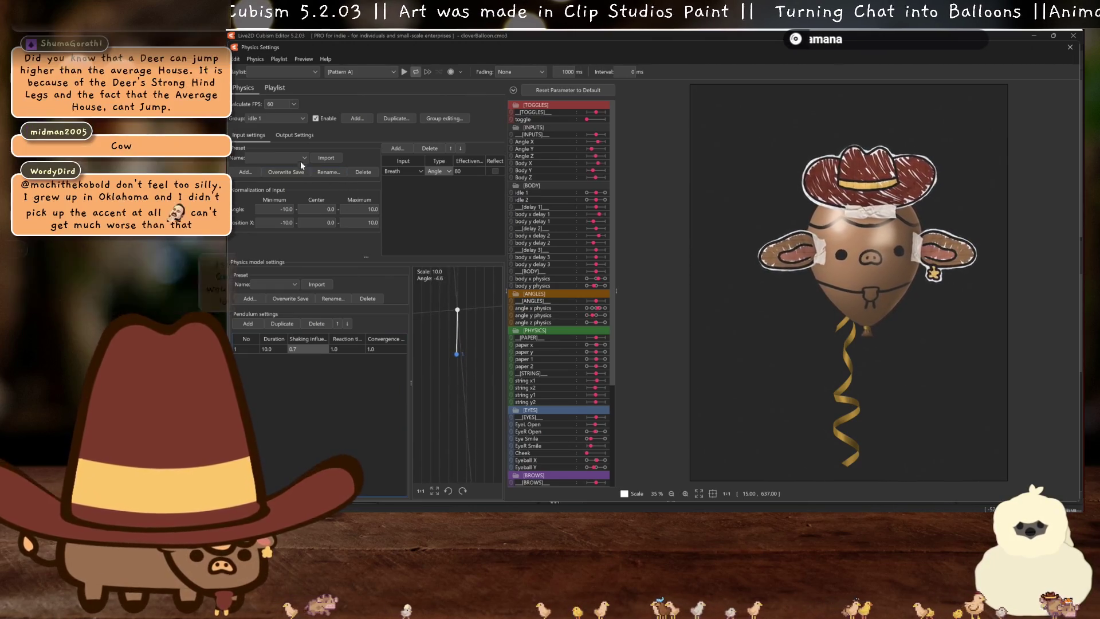
left_click(291, 135)
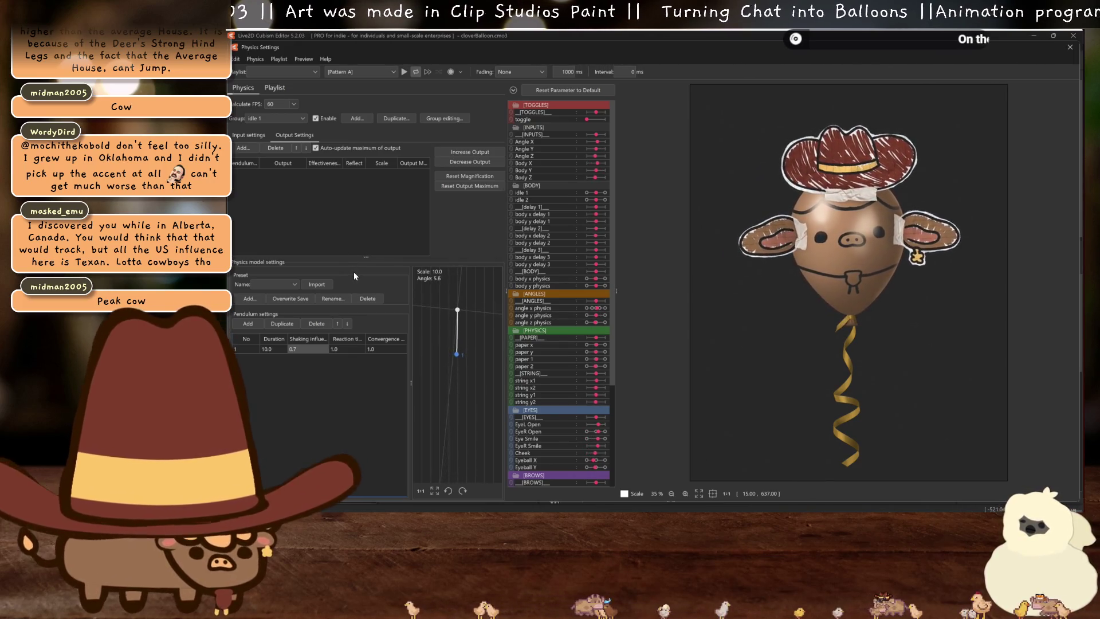
Add idle 1 as the physics group's output parameter
right_click(326, 215)
left_click(347, 221)
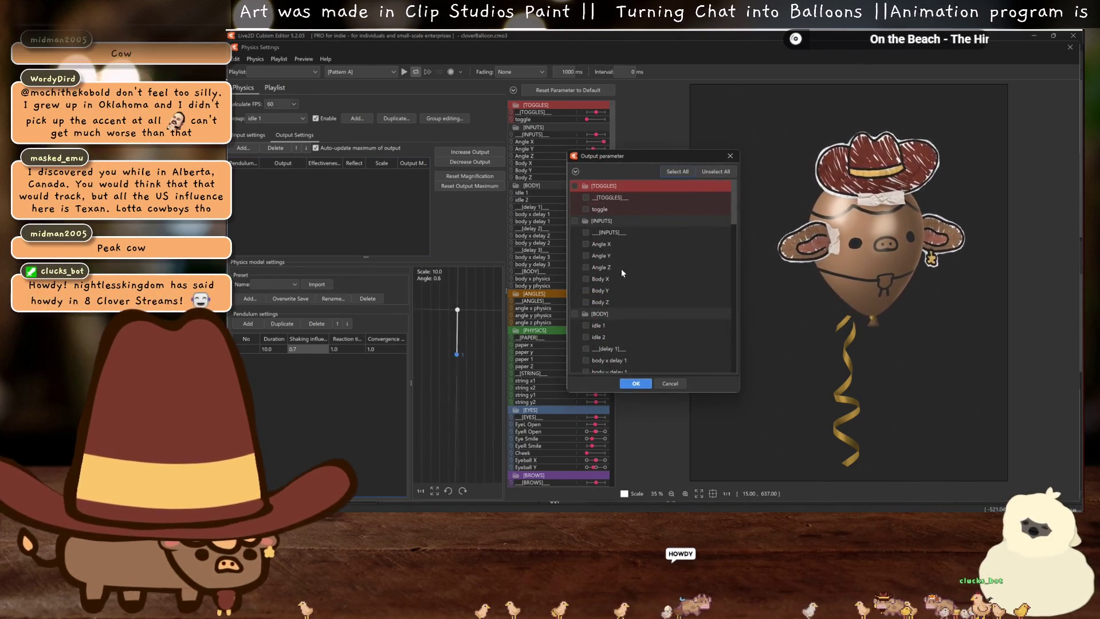
scroll(621, 270, "down", 2)
left_click(594, 253)
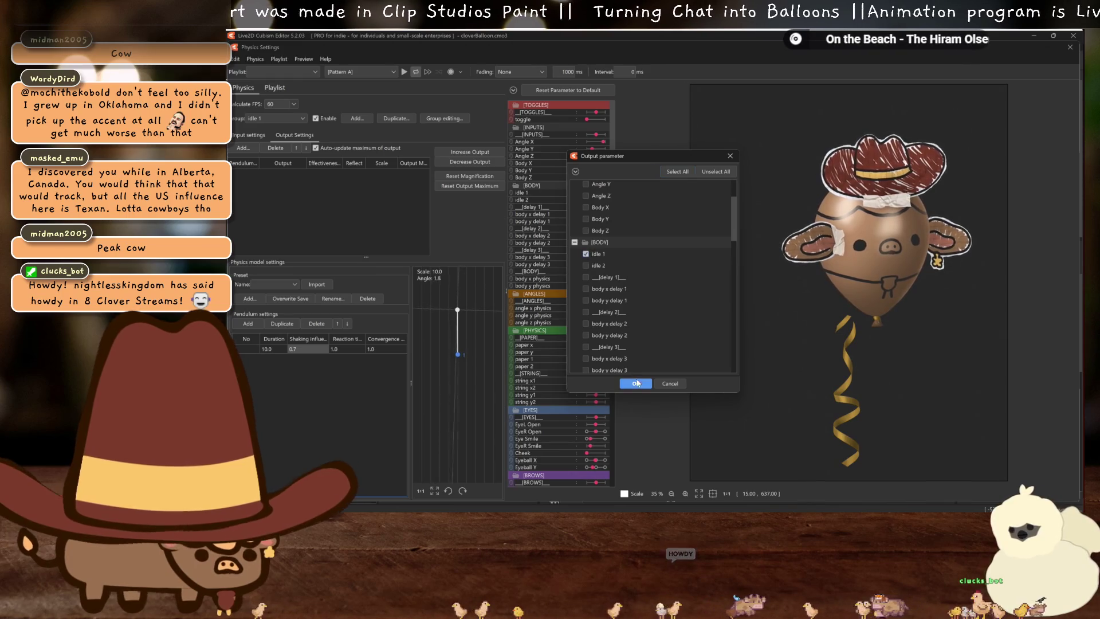
left_click(636, 383)
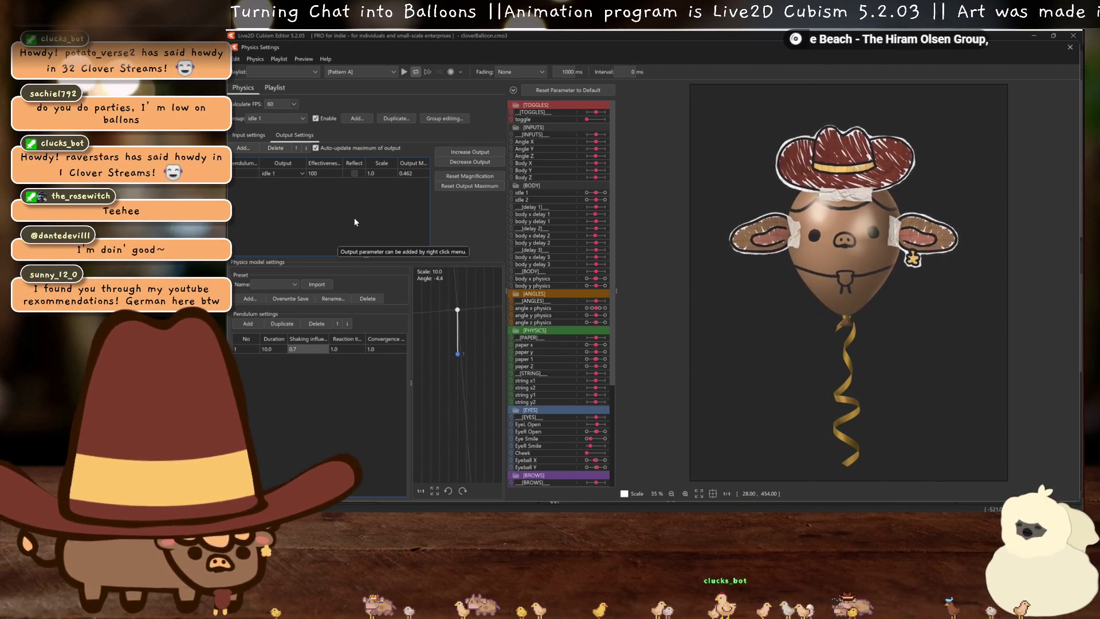
Reset the output magnification to scale 216.299 and swing the balloon to test it
left_click(495, 173)
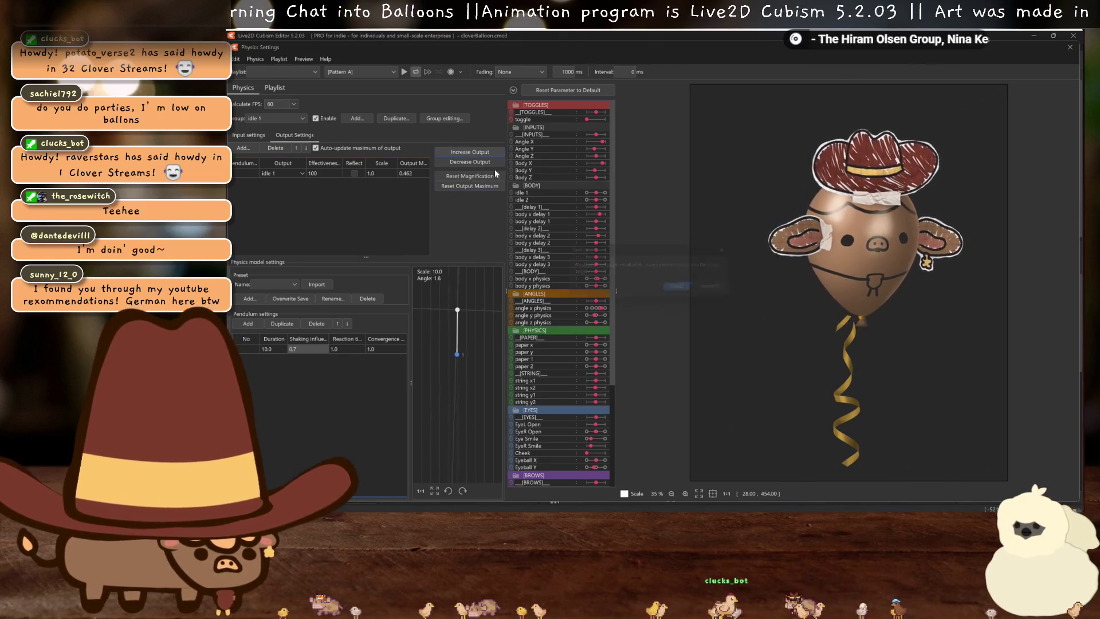
left_click(691, 286)
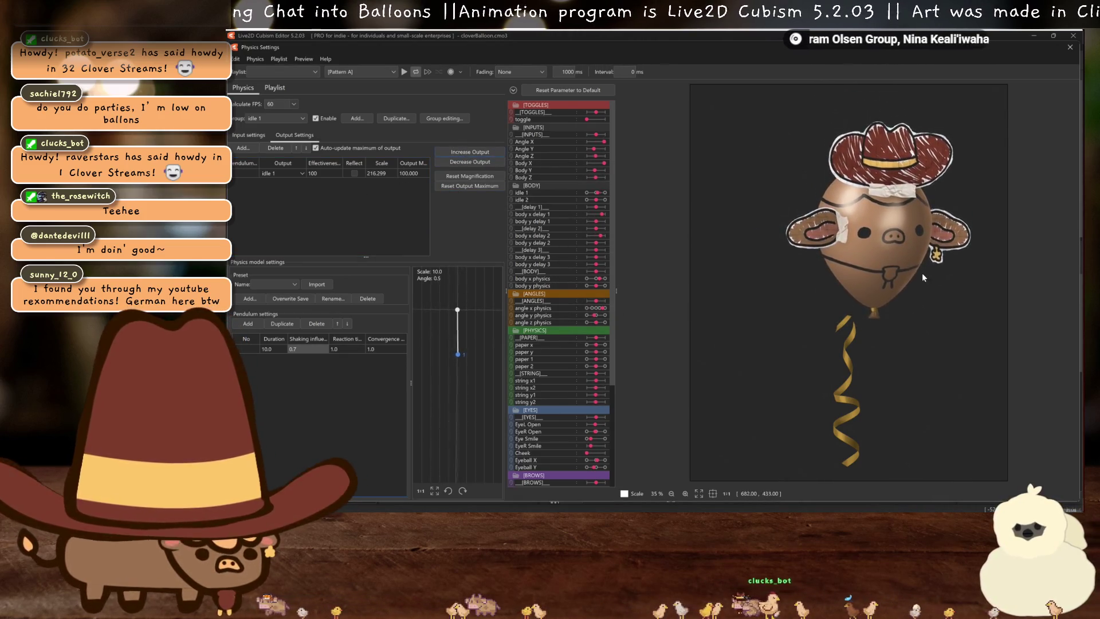
mouse_move(923, 276)
left_mouse_down()
mouse_move(899, 327)
mouse_move(887, 317)
mouse_move(886, 273)
mouse_move(849, 345)
mouse_move(854, 384)
mouse_move(892, 365)
mouse_move(840, 255)
left_mouse_up()
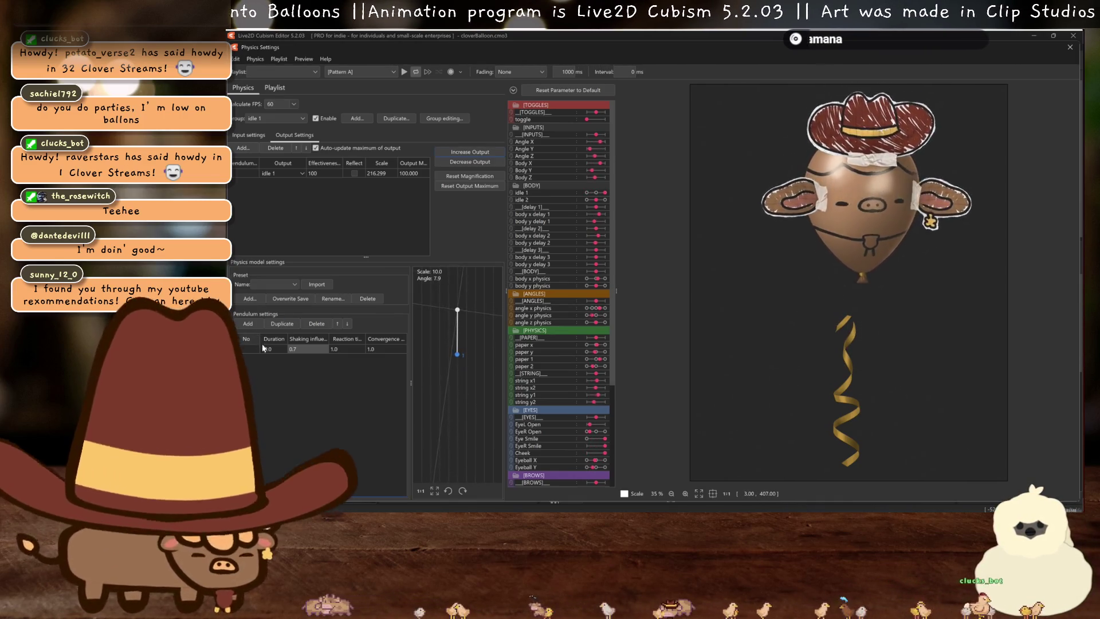
Set the pendulum's shaking influence to 0.5 and its reaction to 0.8
double_click(298, 349)
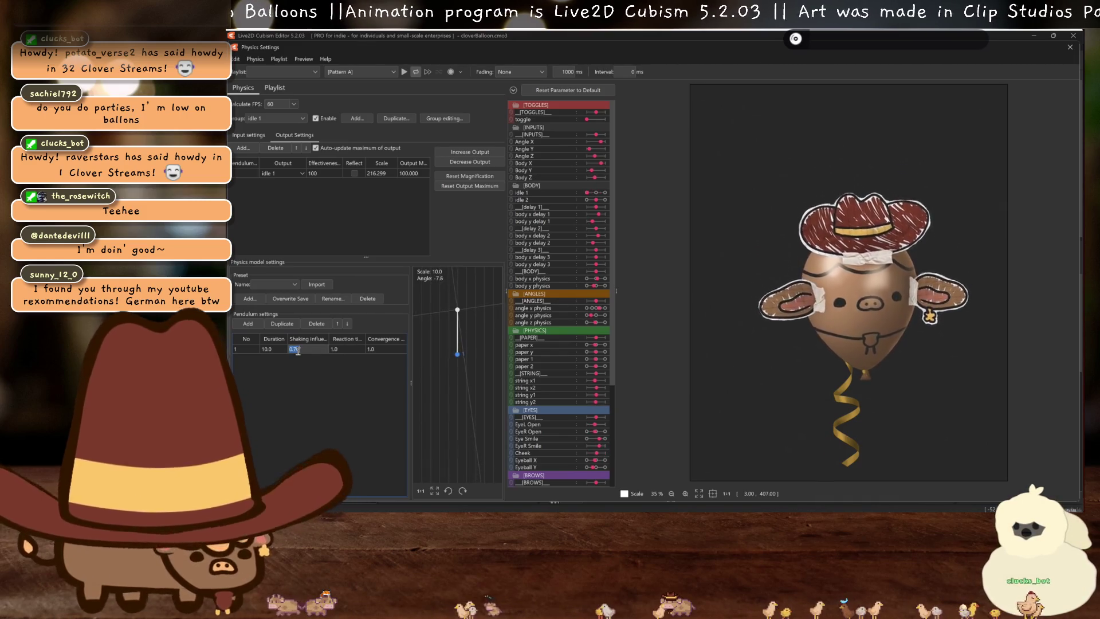
type("0.5")
key("Return")
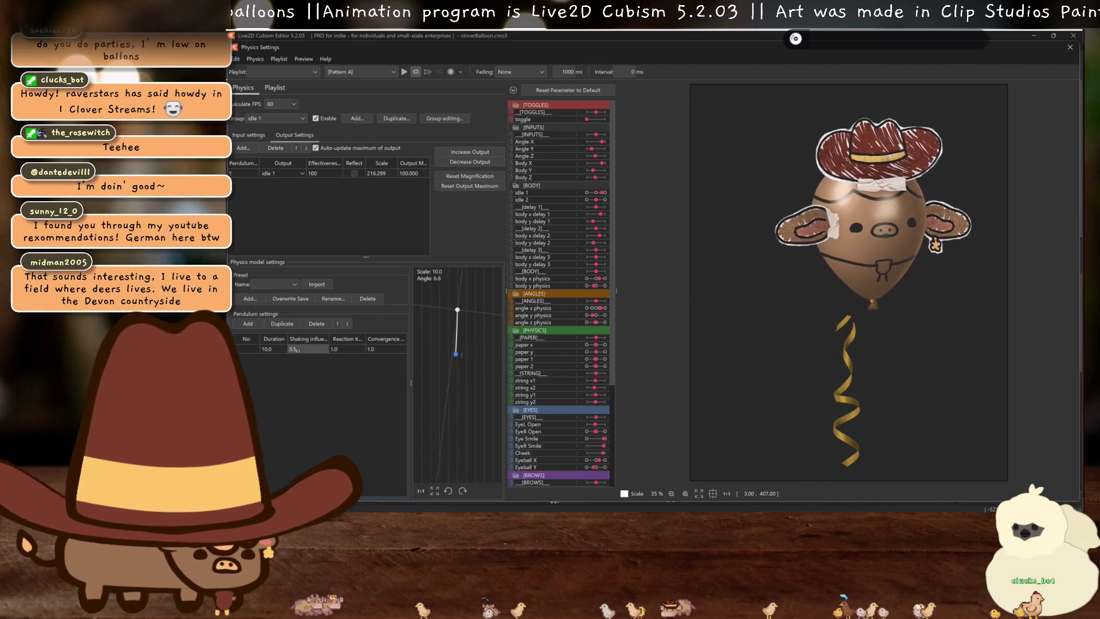
left_click_drag(343, 349, 356, 349)
type("0.8")
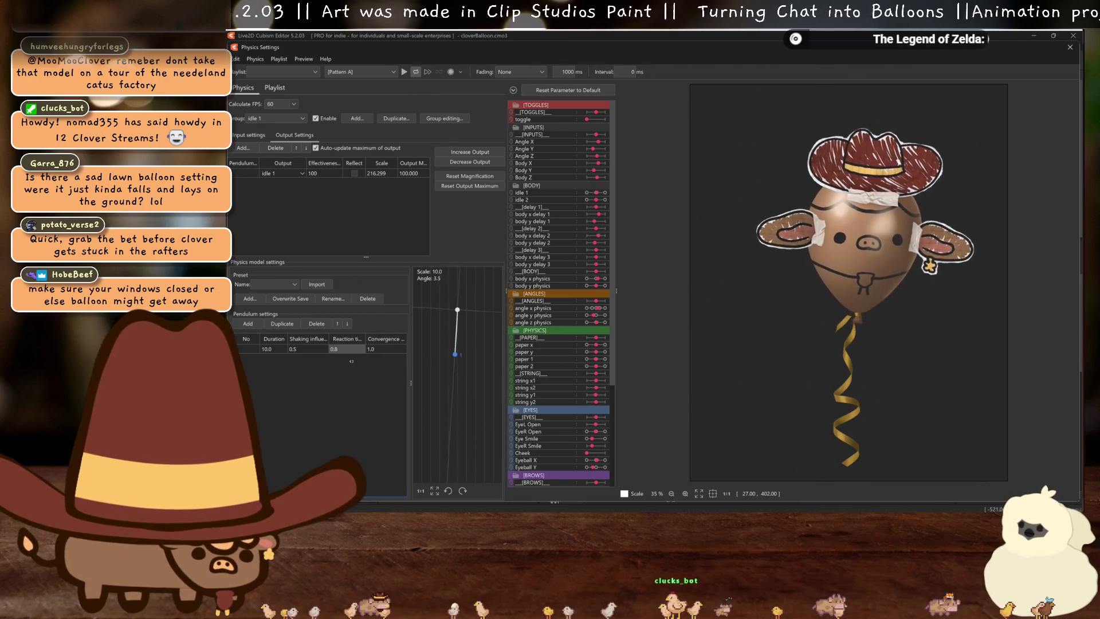
Set the pendulum's convergence to 0.8 and its duration to 20
double_click(376, 350)
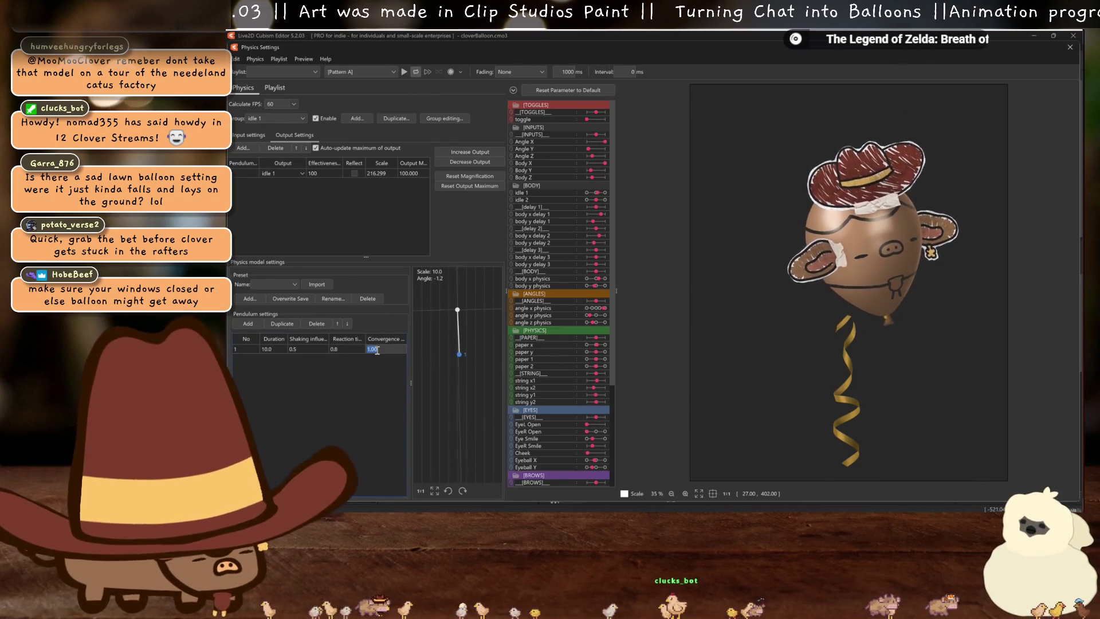
type("0.8")
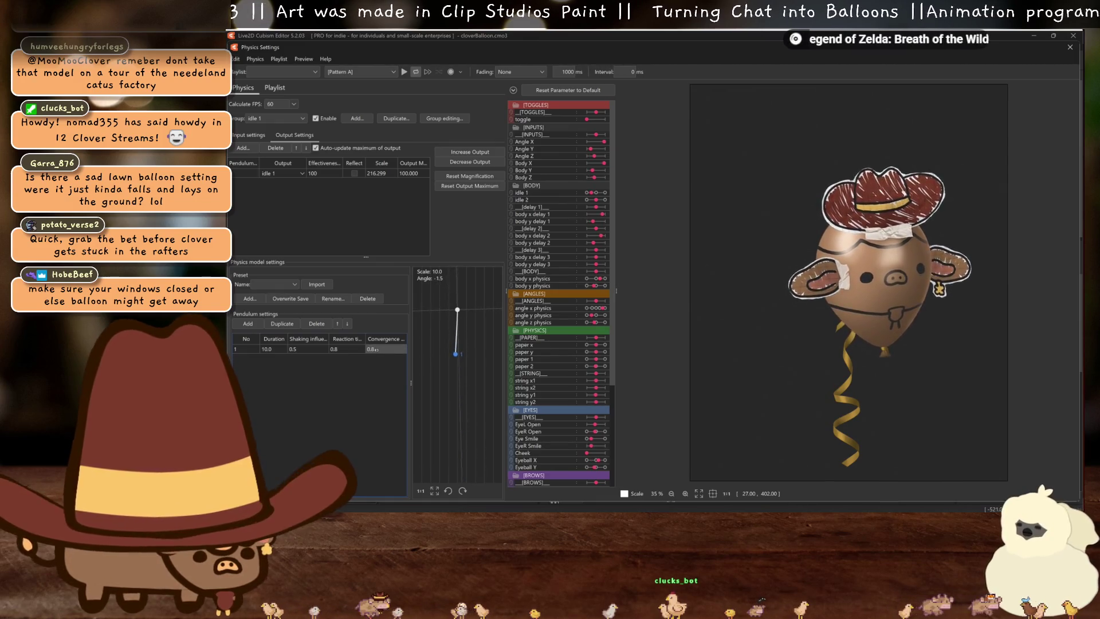
key("Return")
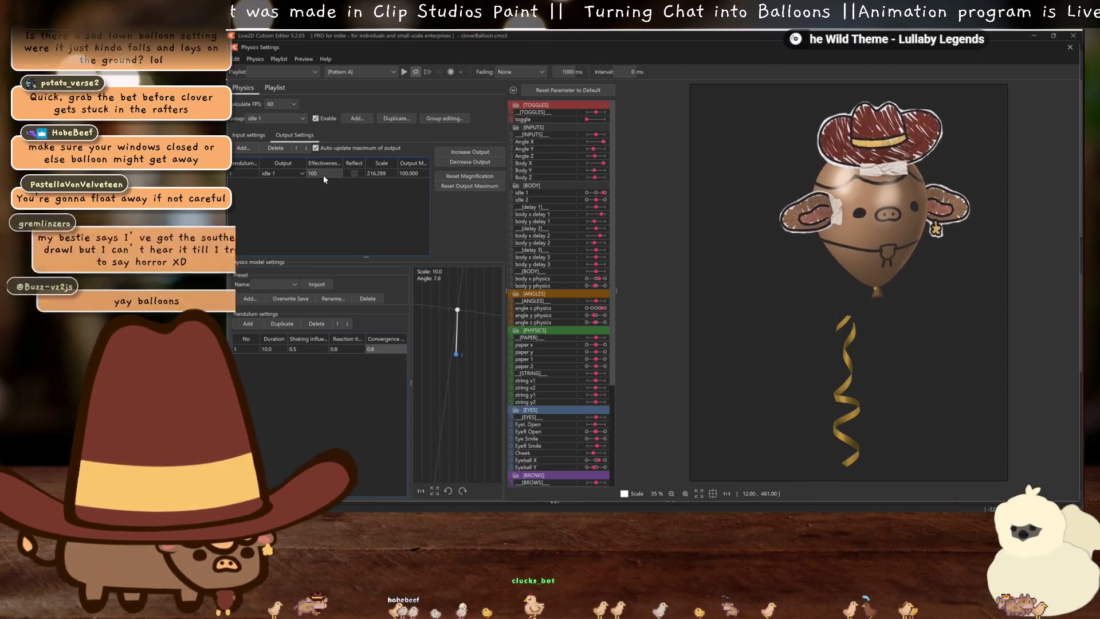
double_click(277, 349)
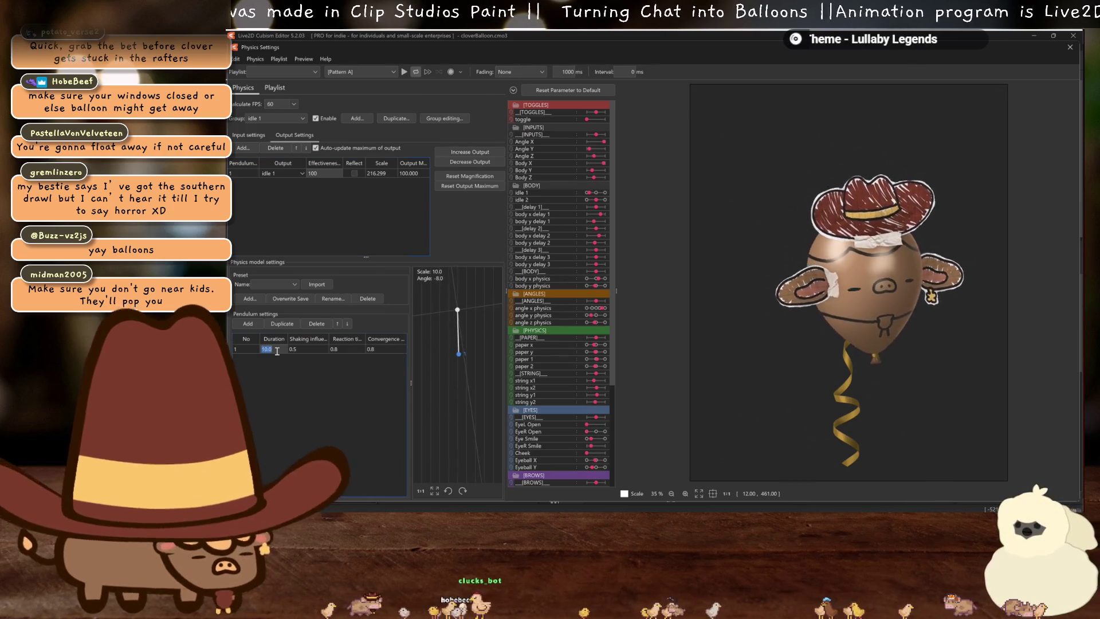
type("20")
key("Return")
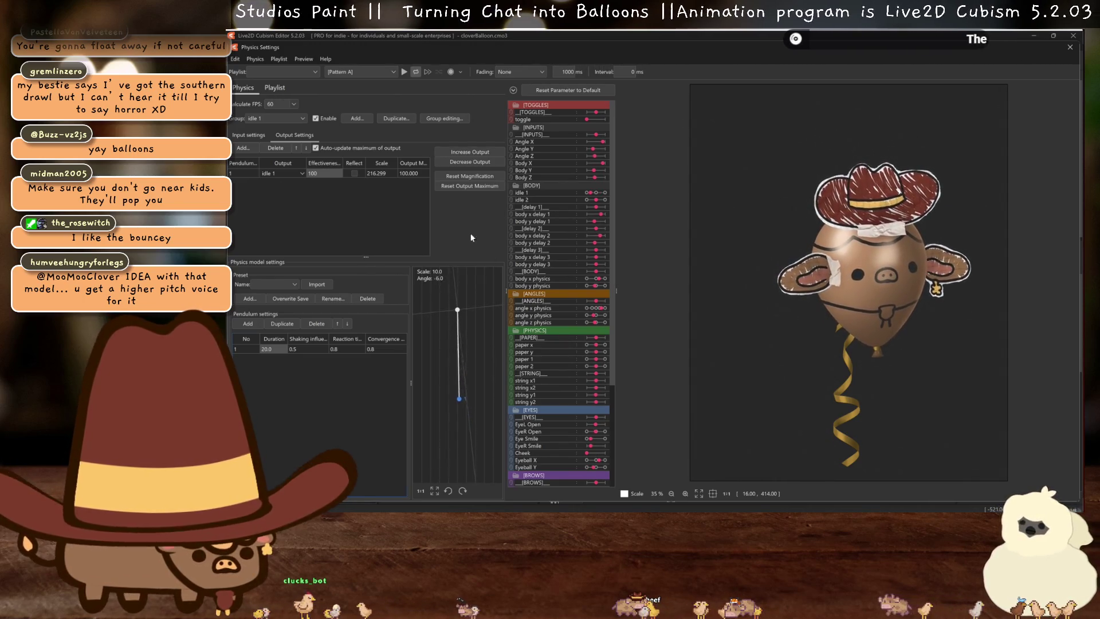
With idle 1 at its maximum of 30, move the balloon body down
left_click(1071, 47)
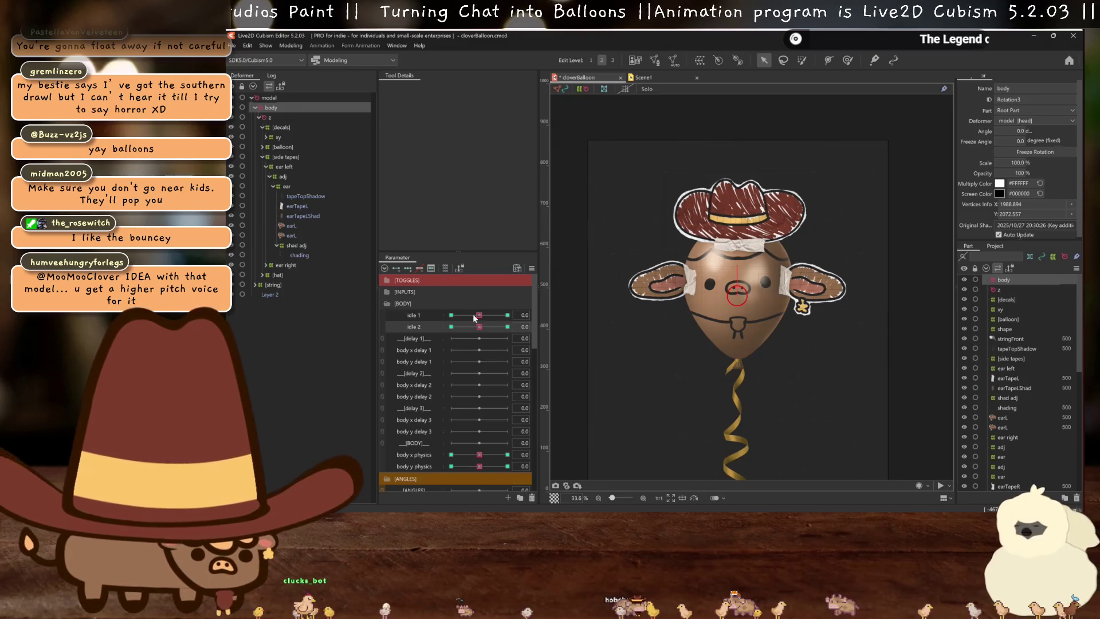
left_click_drag(479, 315, 801, 300)
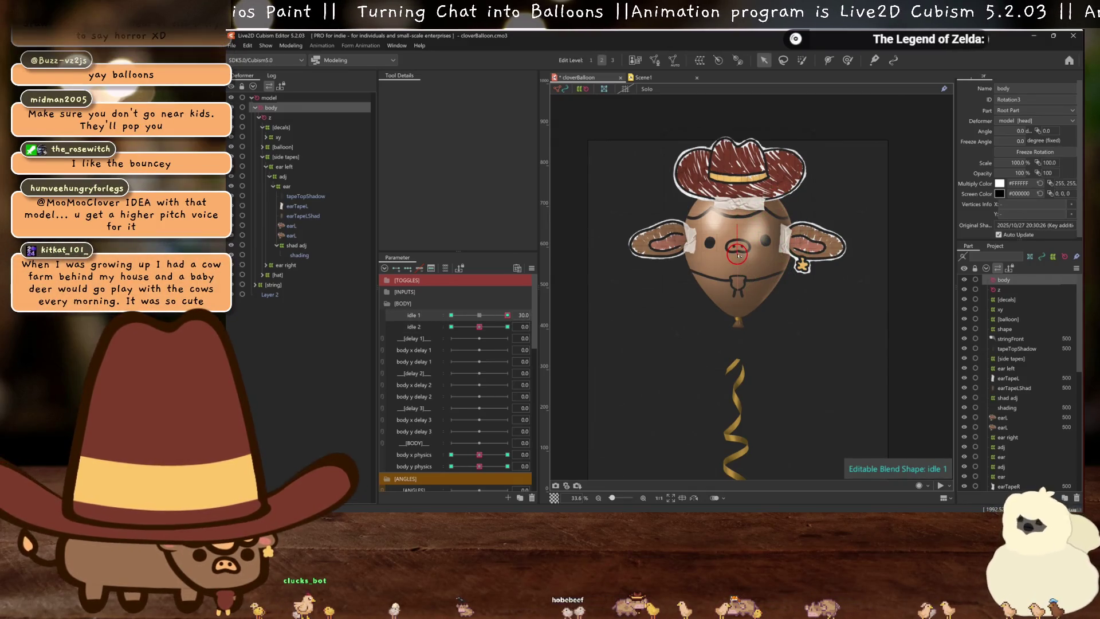
left_click_drag(741, 253, 739, 267)
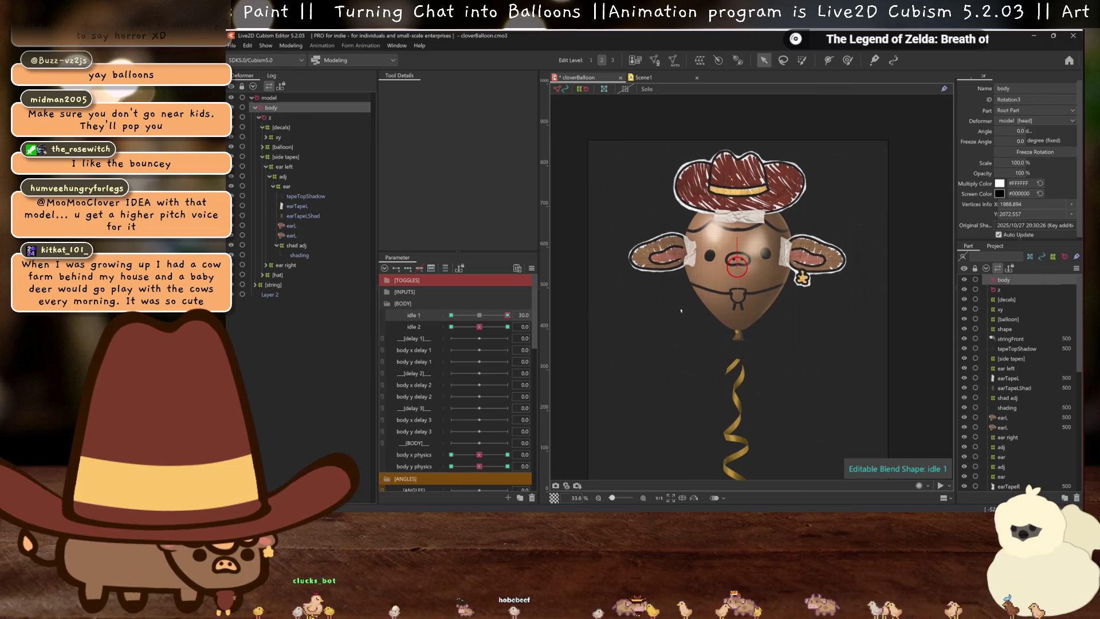
Mirror the body motion to idle 1's opposite end and reopen Physics Settings
left_click(609, 298)
left_click(636, 365)
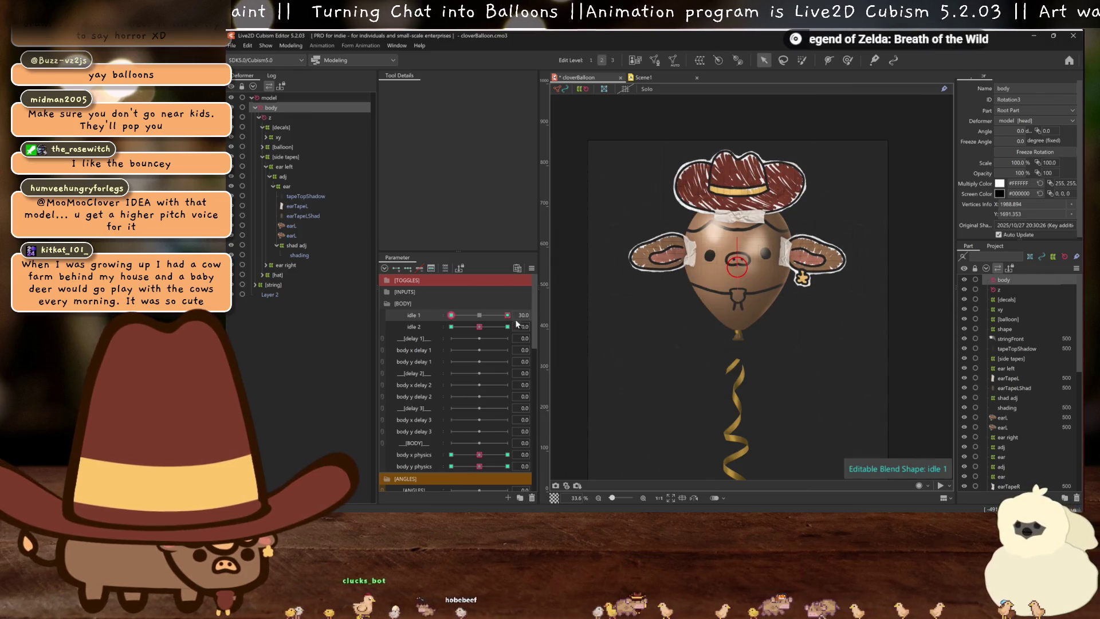
left_click(286, 46)
left_click(313, 244)
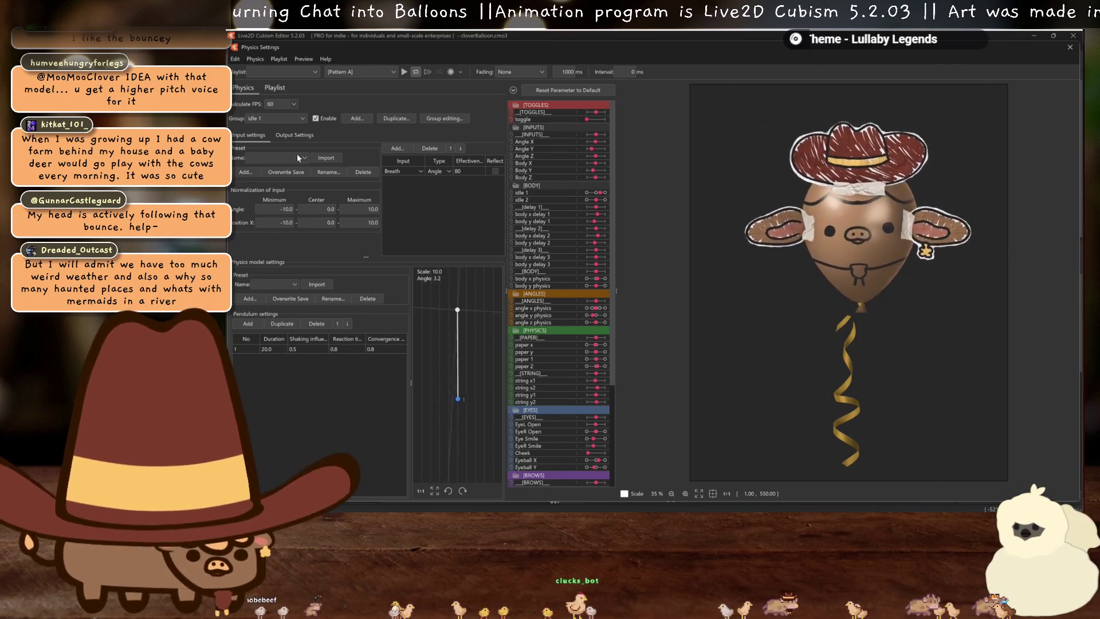
Replace Breath with the [delay] parameter as the physics input
left_click(291, 134)
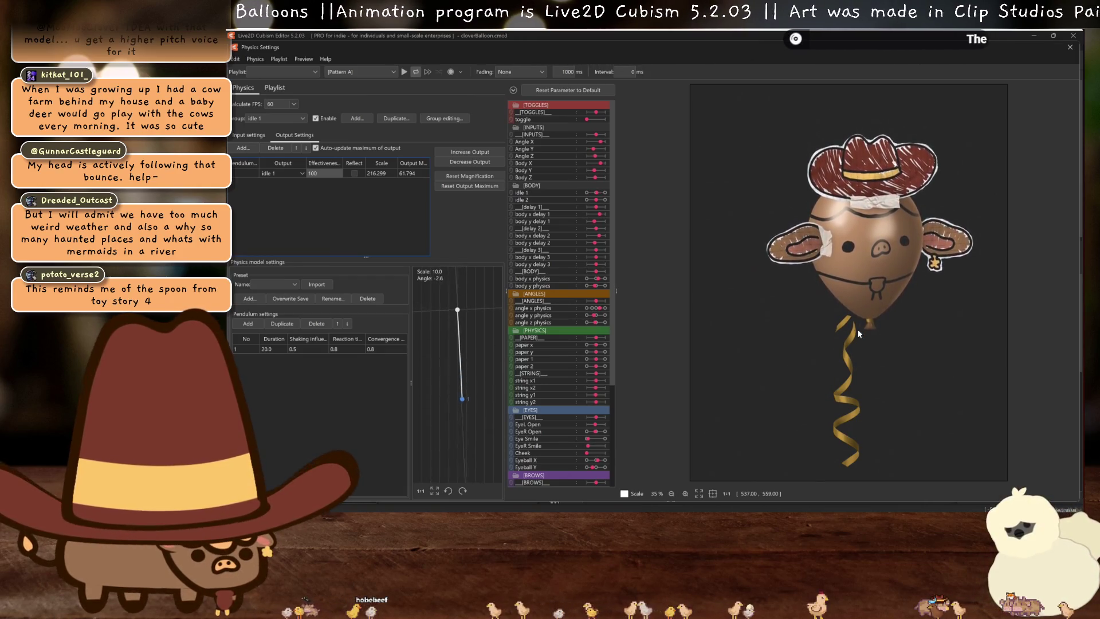
left_click(248, 135)
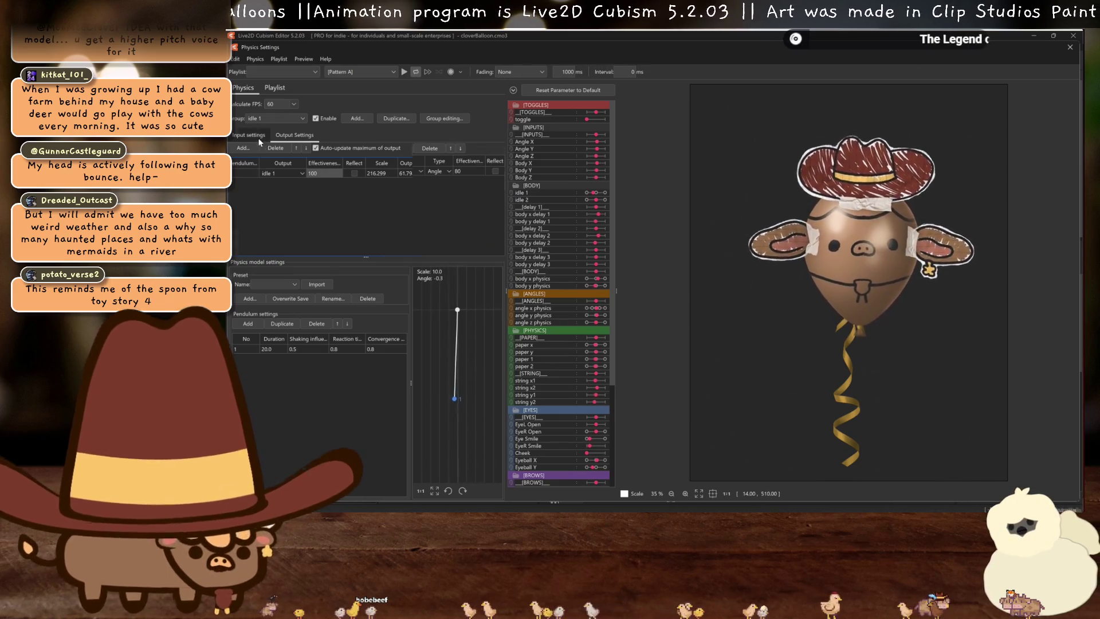
left_click(407, 171)
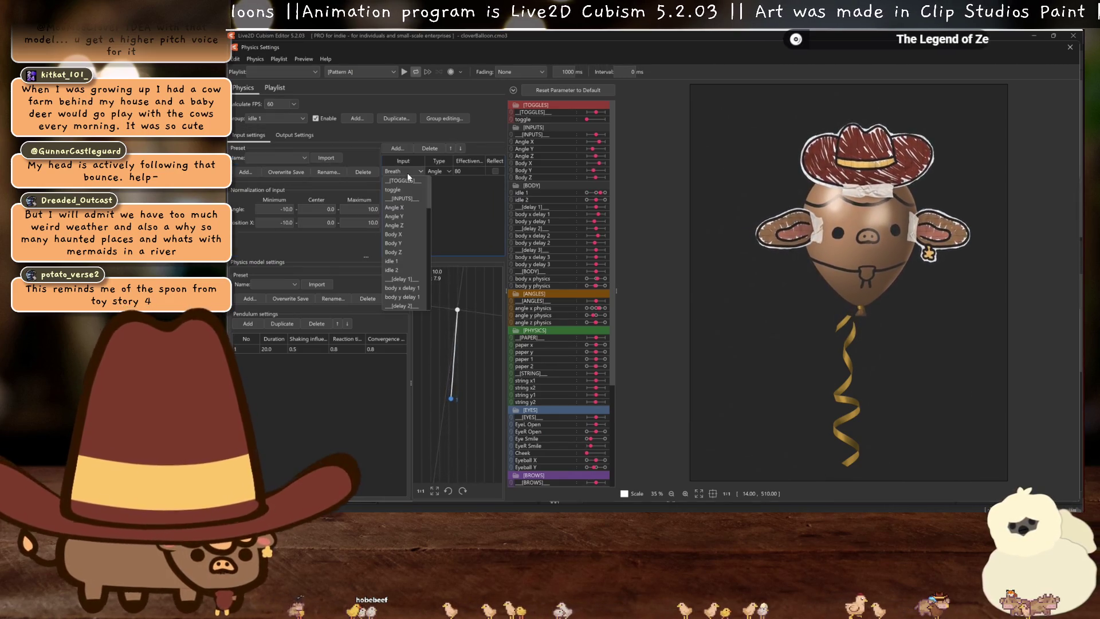
left_click(402, 278)
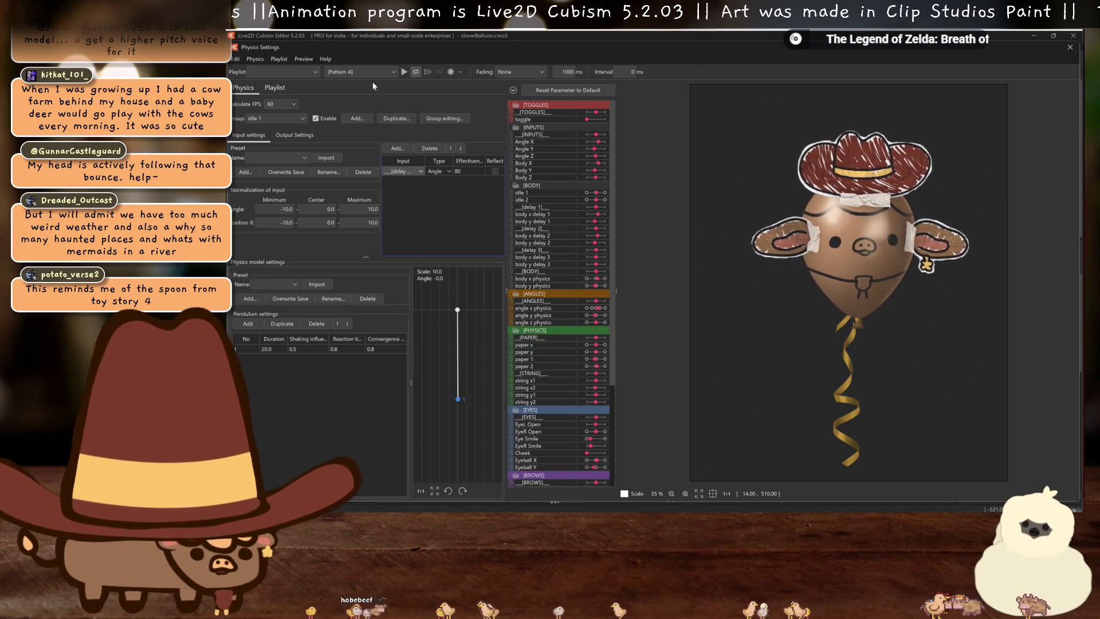
left_click(276, 88)
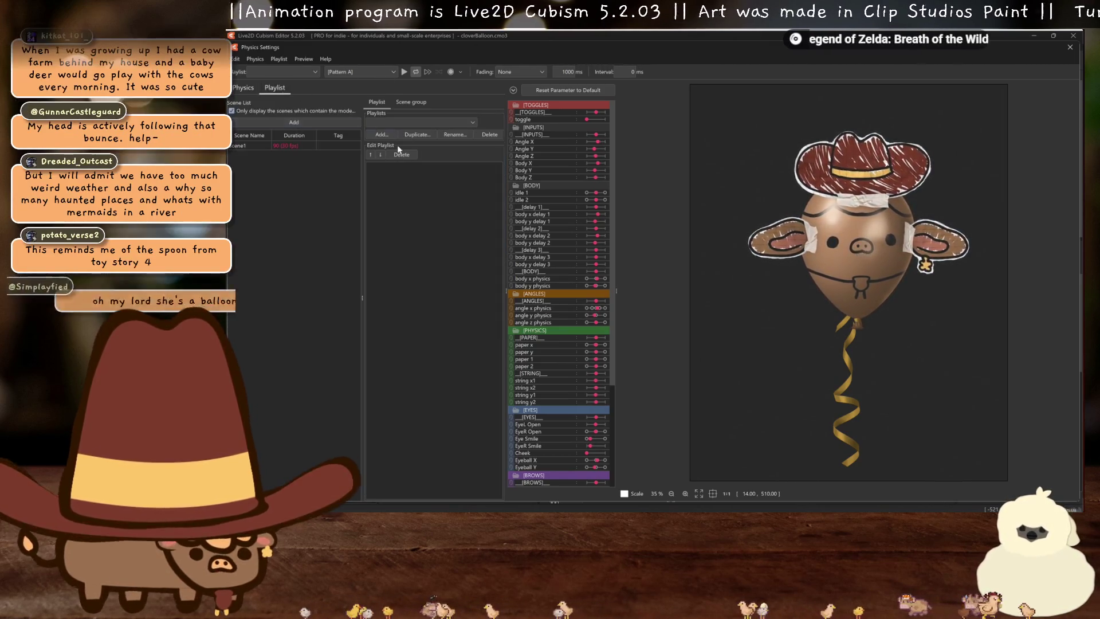
Create New Playlist0 and add Scene1 to it
left_click(392, 135)
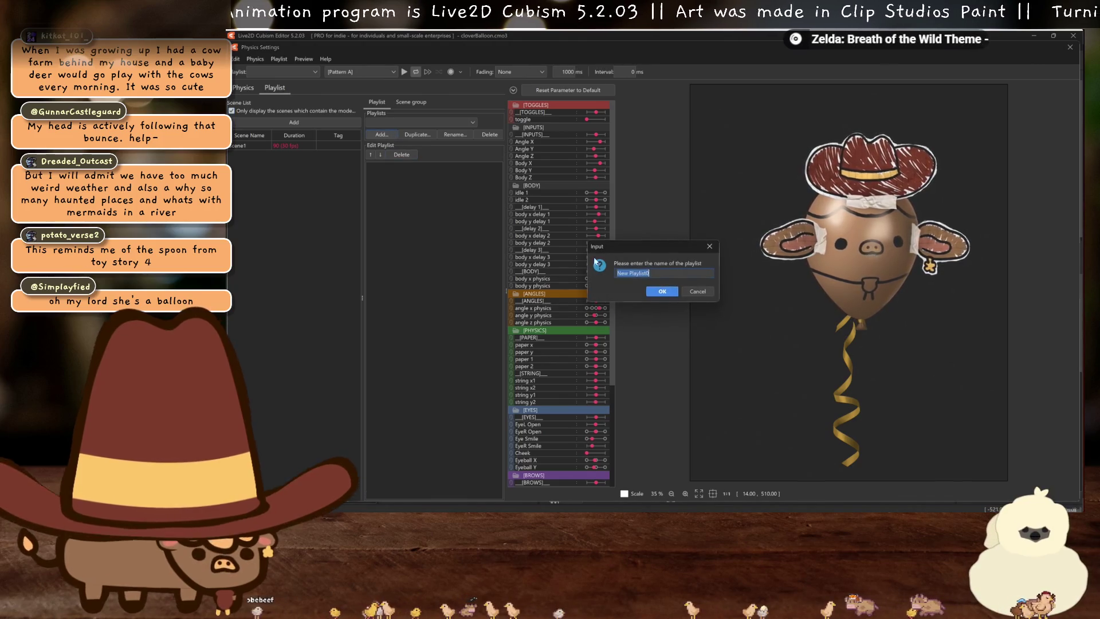
key("Return")
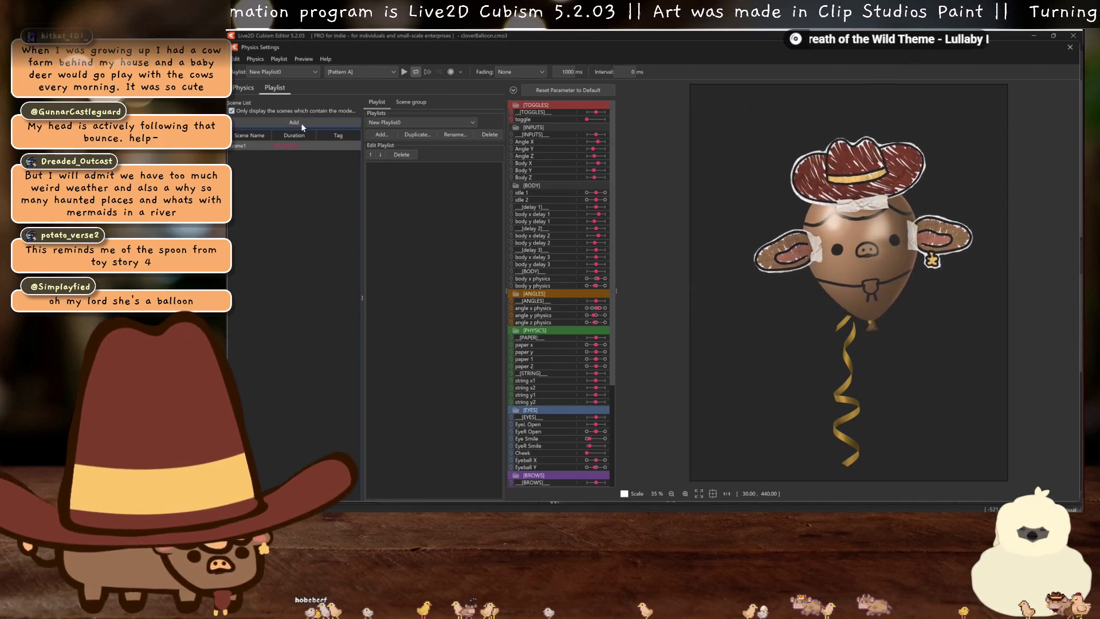
left_click(301, 123)
Play the physics preview to watch the balloon swing
left_click(243, 88)
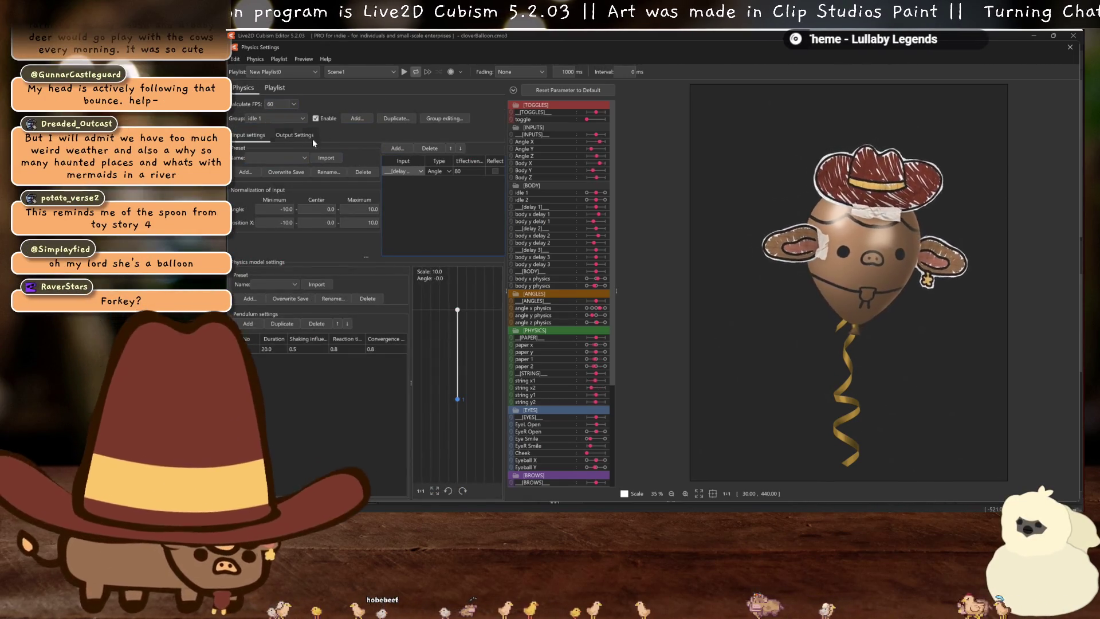
left_click(404, 72)
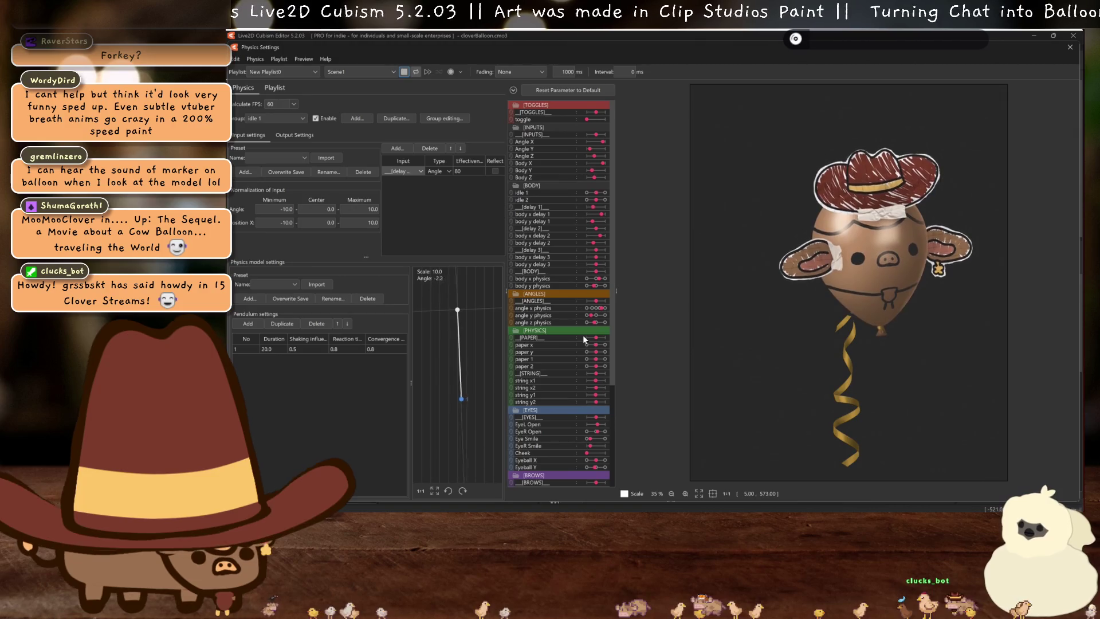
scroll(582, 342, "down", 5)
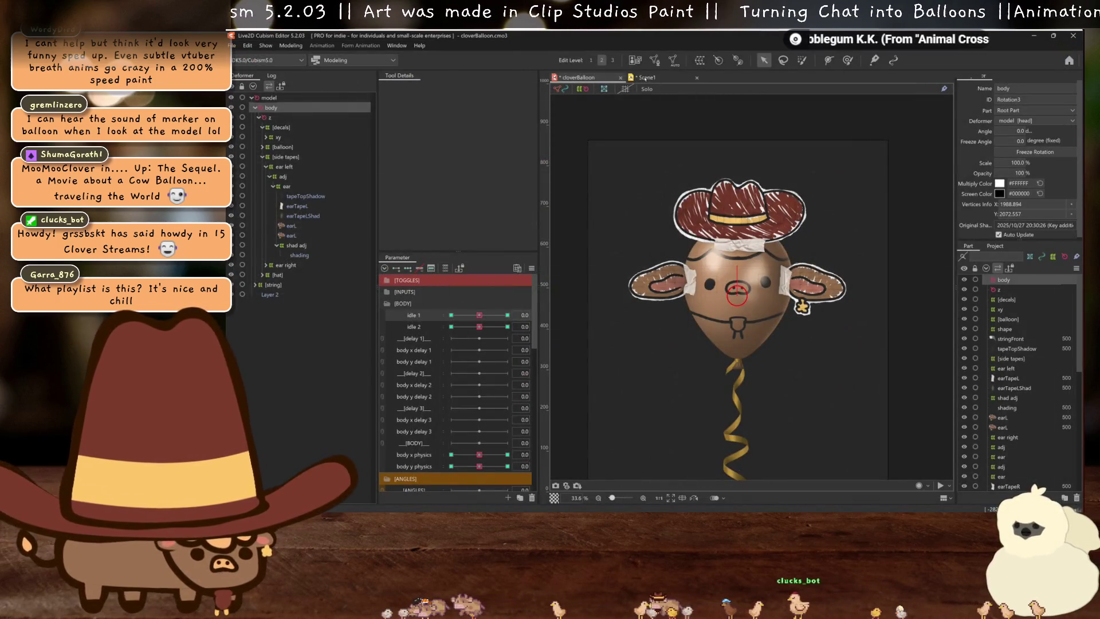
left_click(645, 77)
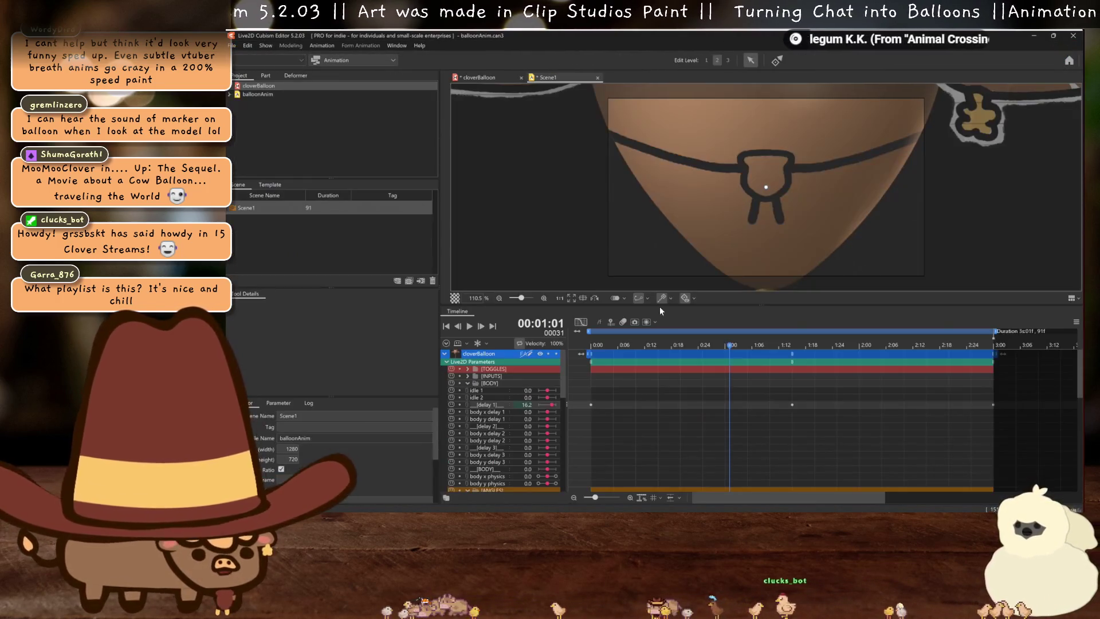
Extend Scene1 to 362 frames and stretch the cloverBalloon clip and work area to about 12:00
left_click_drag(600, 499, 589, 493)
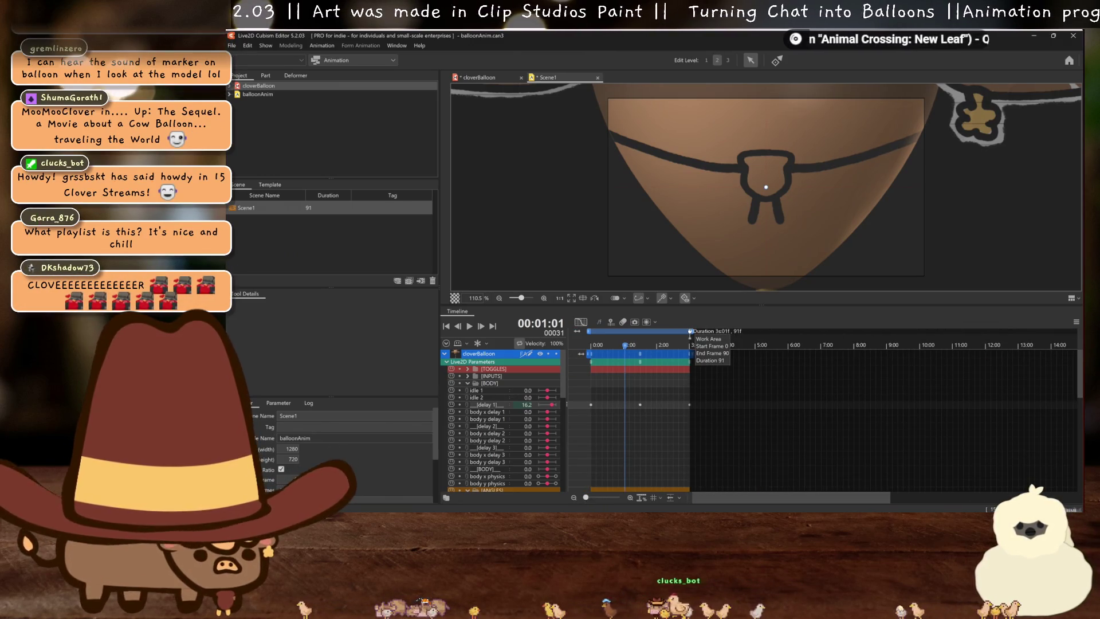
mouse_move(720, 334)
left_mouse_down()
mouse_move(923, 358)
mouse_move(883, 357)
left_mouse_up()
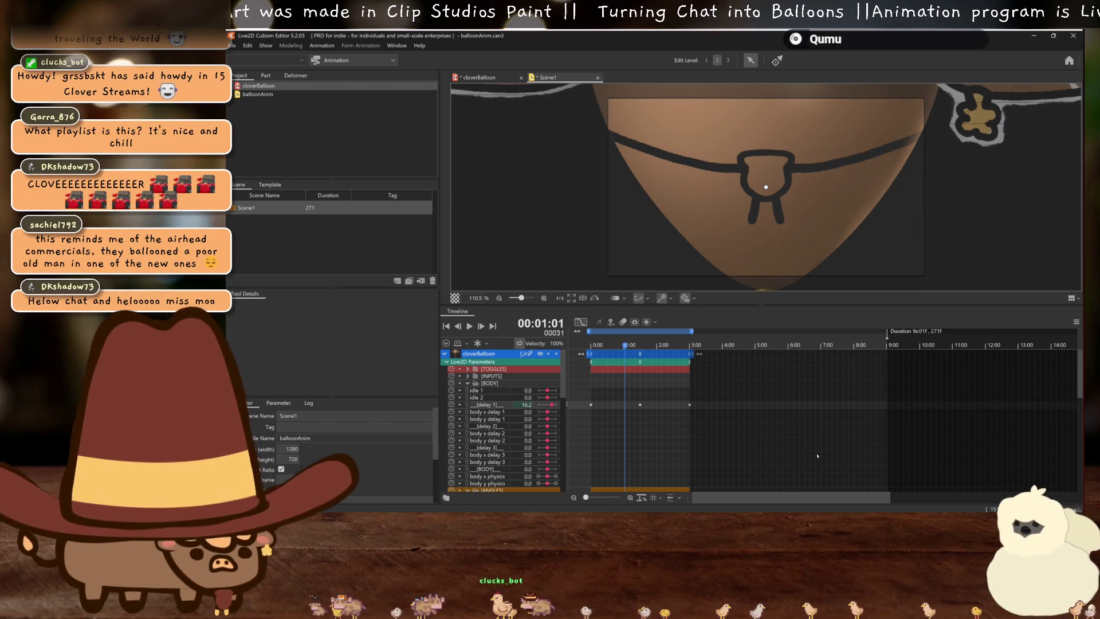
left_click_drag(887, 331, 987, 332)
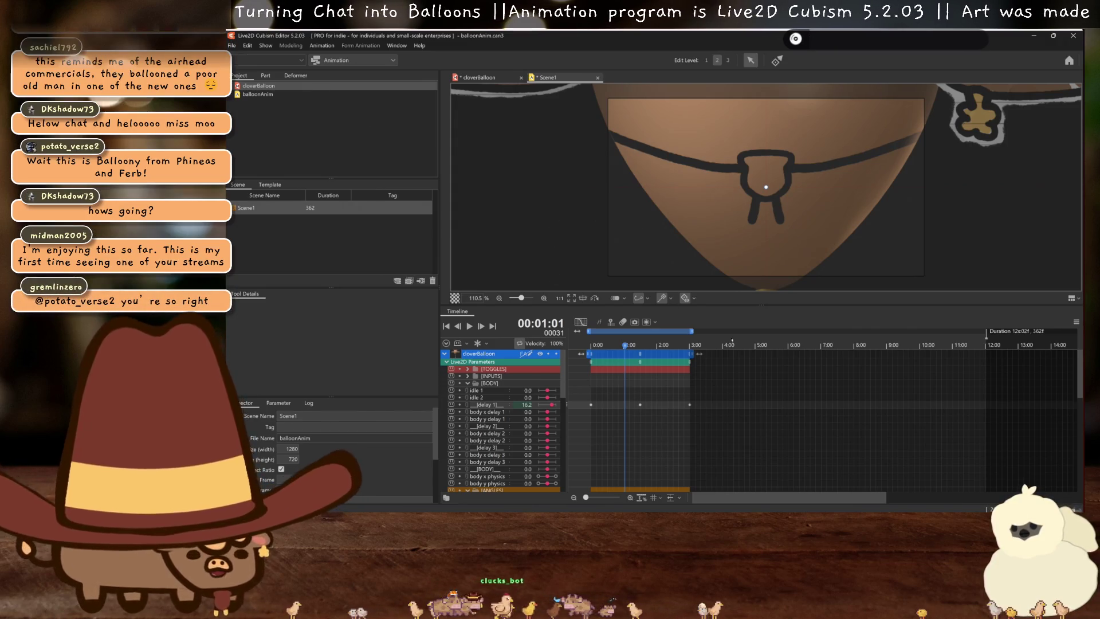
left_click_drag(692, 354, 991, 357)
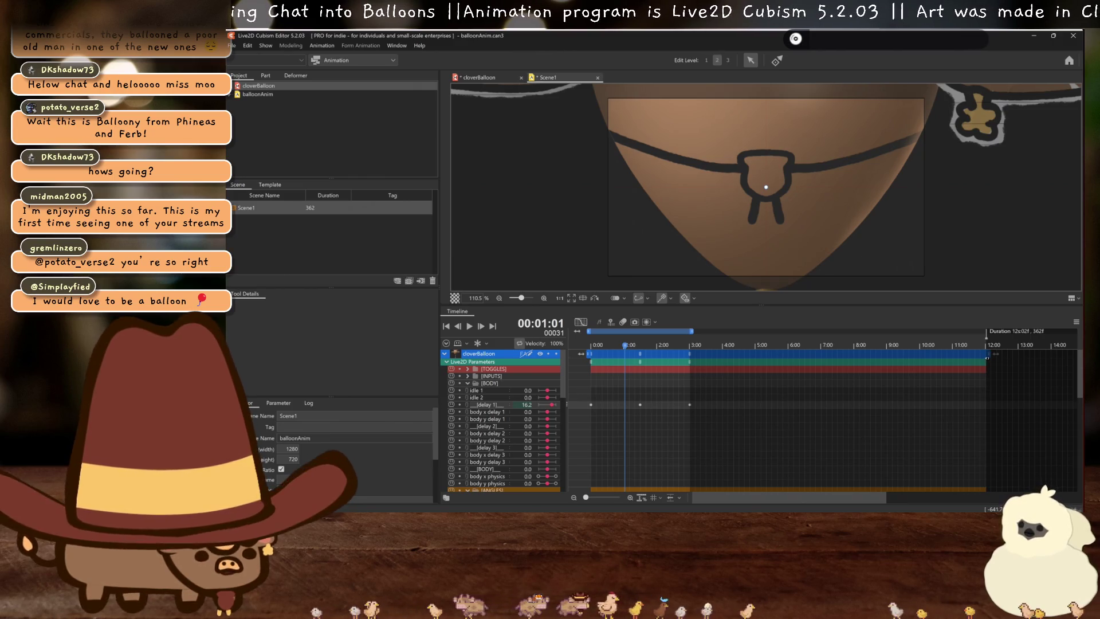
left_click_drag(693, 333, 978, 348)
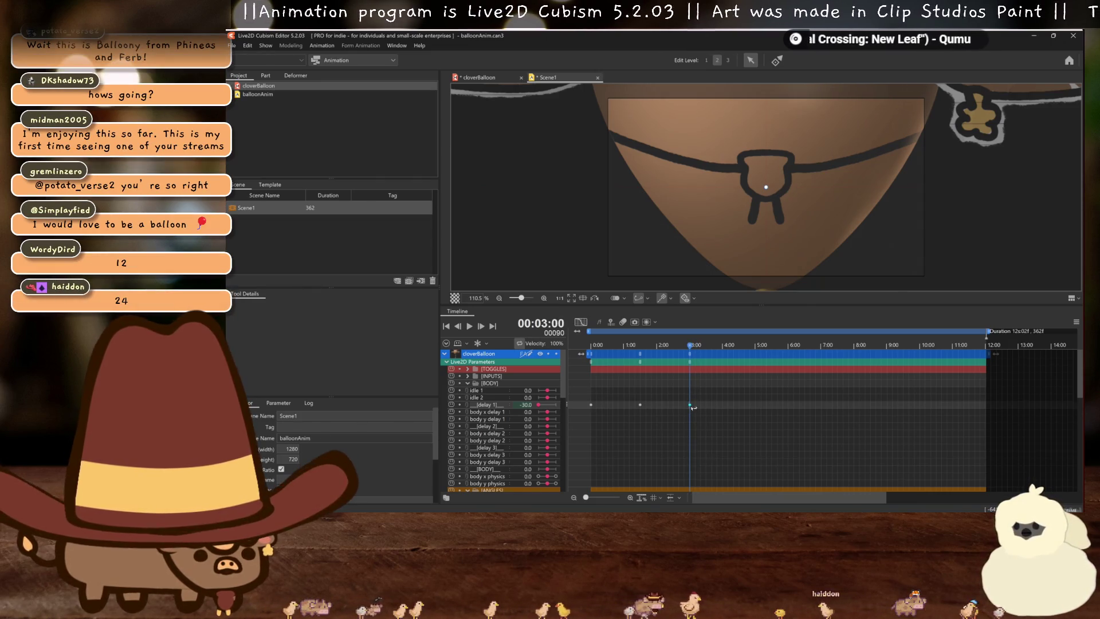
Repeat the [delay 1] keyframes from 0:00–6:00 across 6:00–12:00
left_click(640, 404)
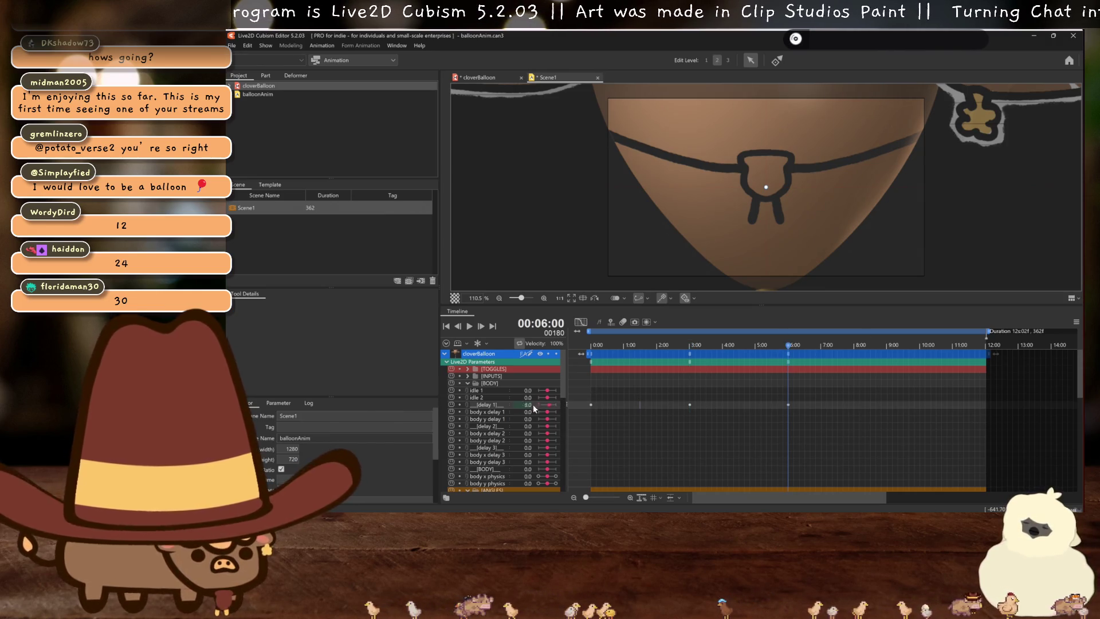
left_click(591, 405, "shift")
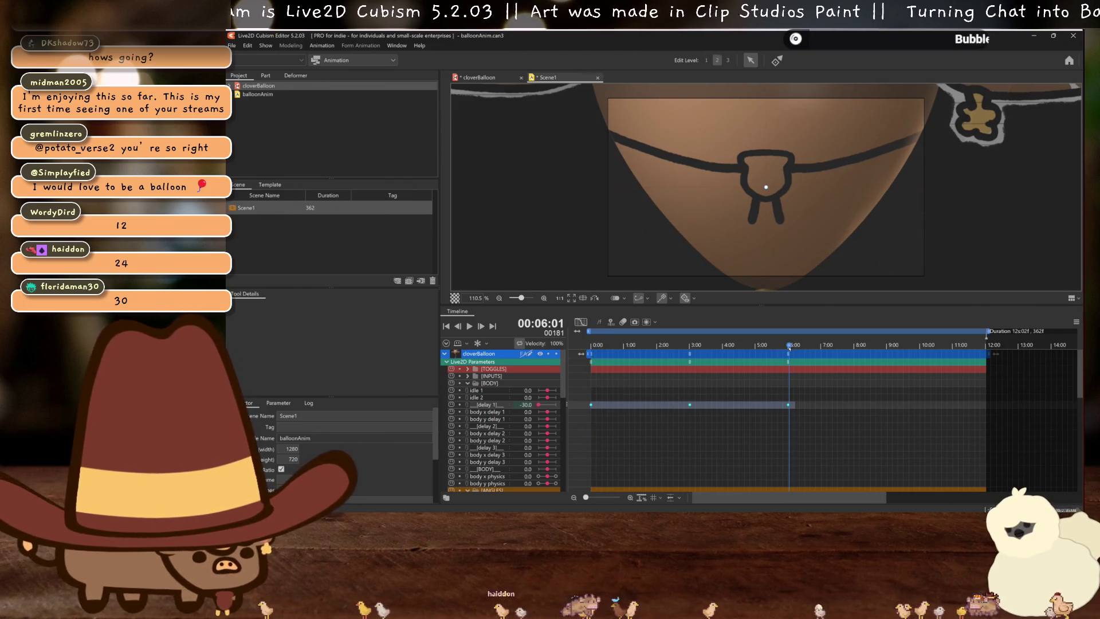
key("ctrl+v")
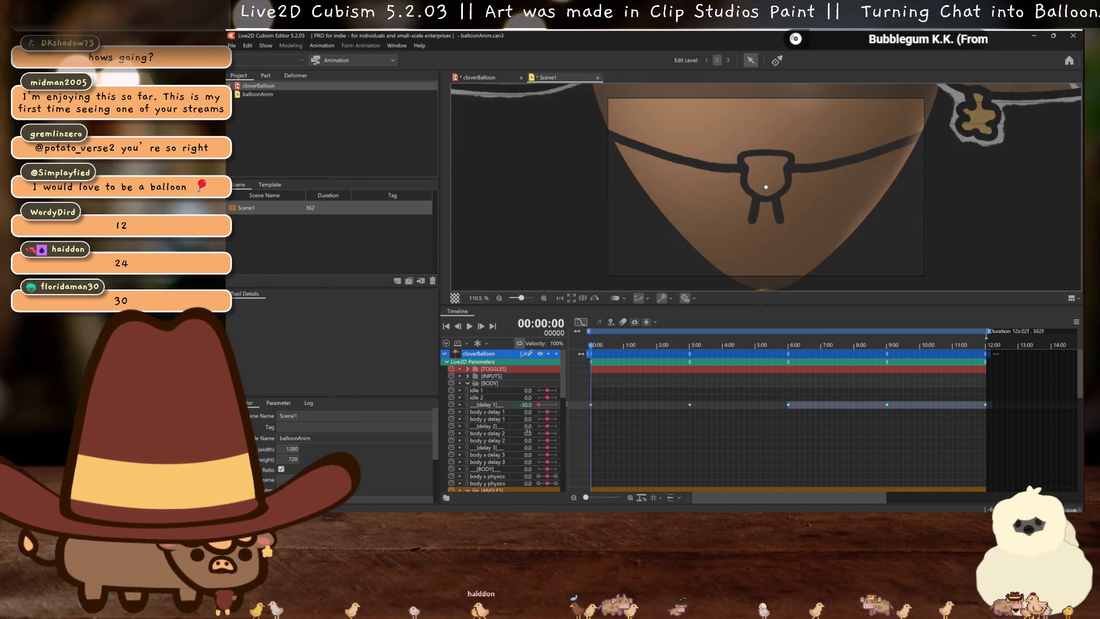
Key [delay 2] at -30.0 on frame 0:00 and save the scene with Ctrl+S
left_click_drag(546, 426, 538, 426)
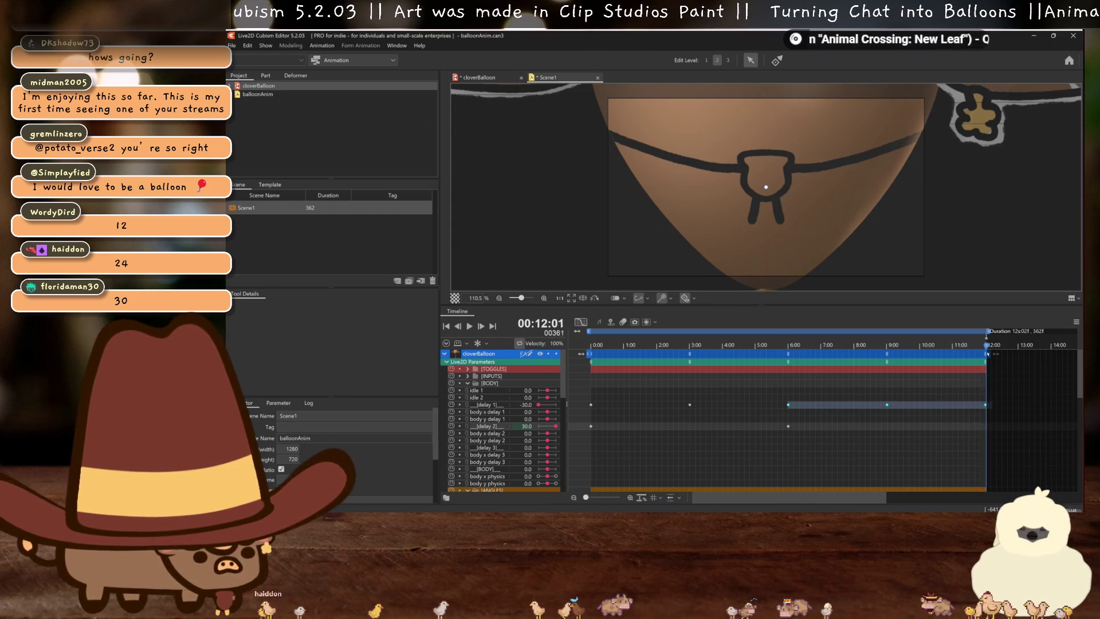
left_click_drag(987, 354, 986, 353)
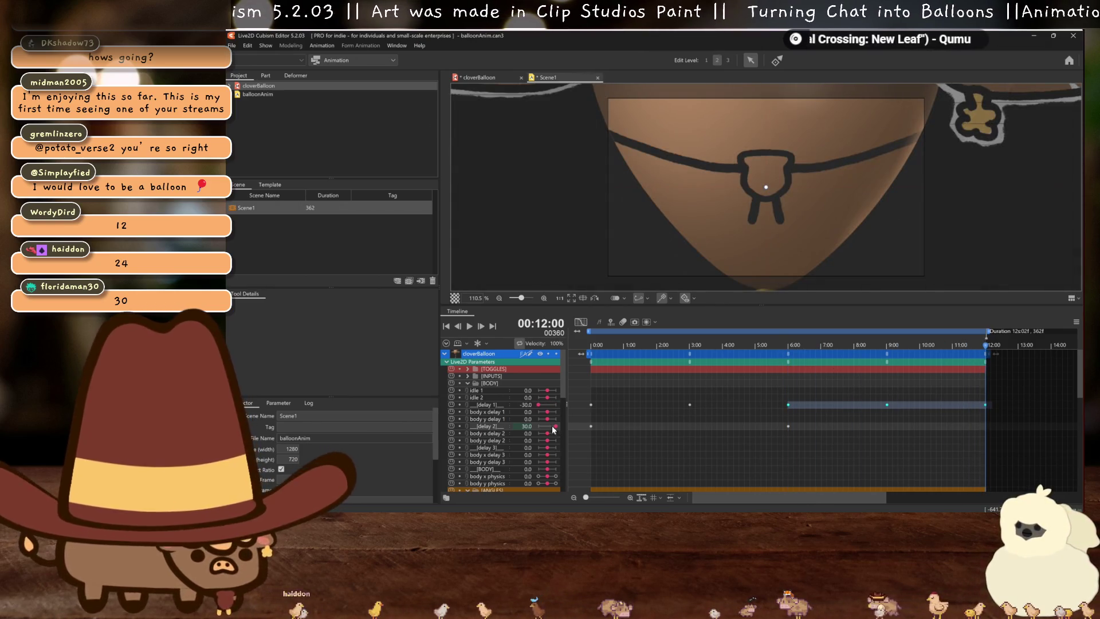
left_click(492, 97)
key("ctrl+s")
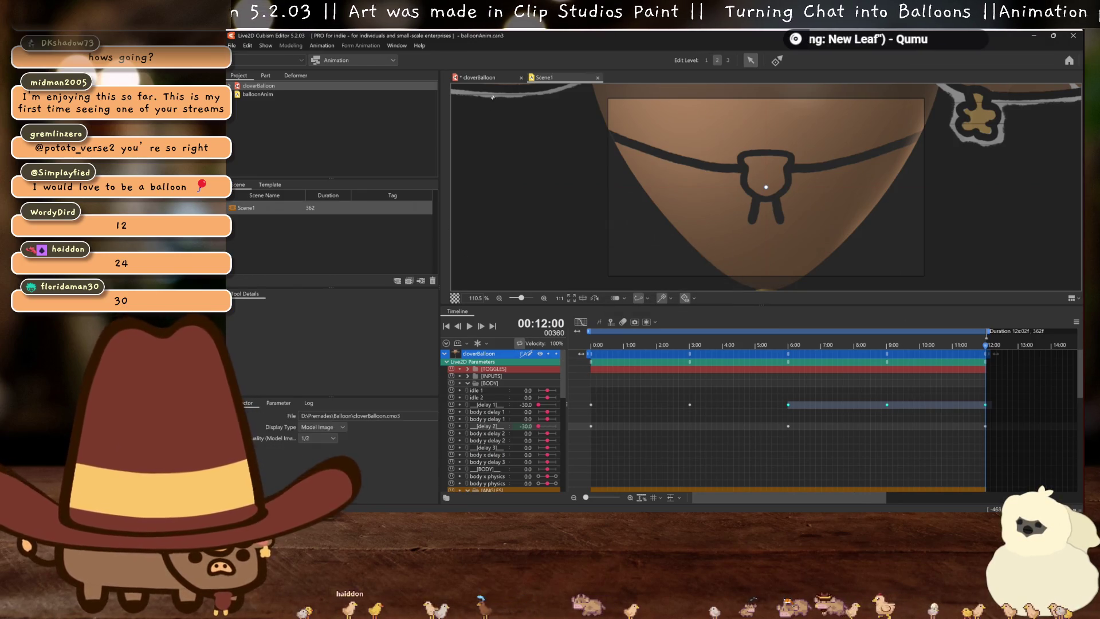
left_click(478, 79)
Open the cloverBalloon model's Physics Settings and play the physics preview
left_click(291, 46)
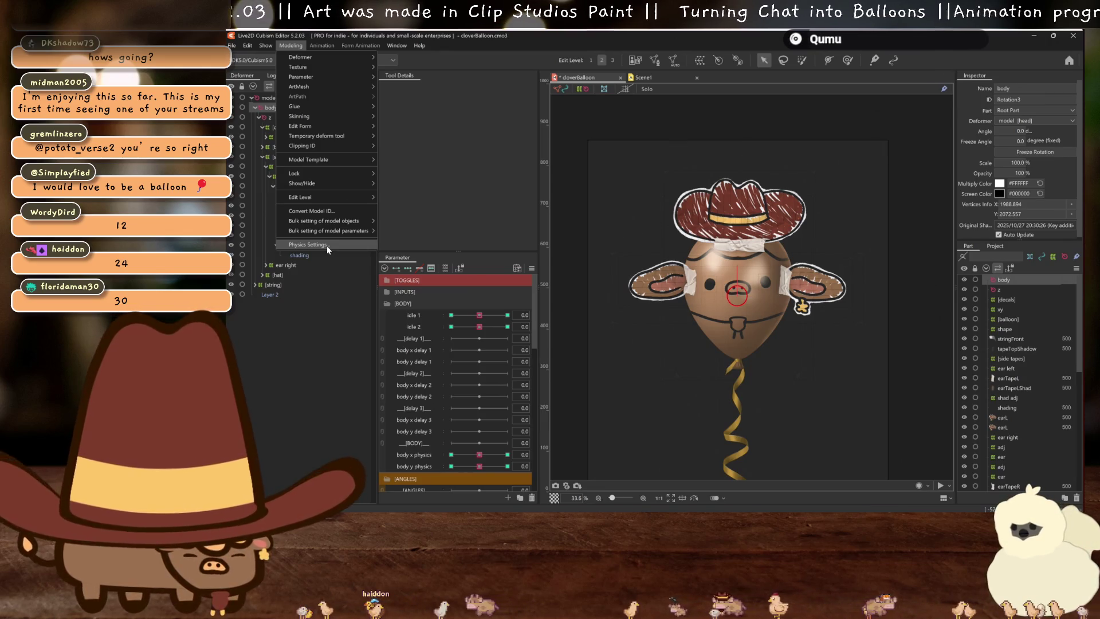
left_click(328, 247)
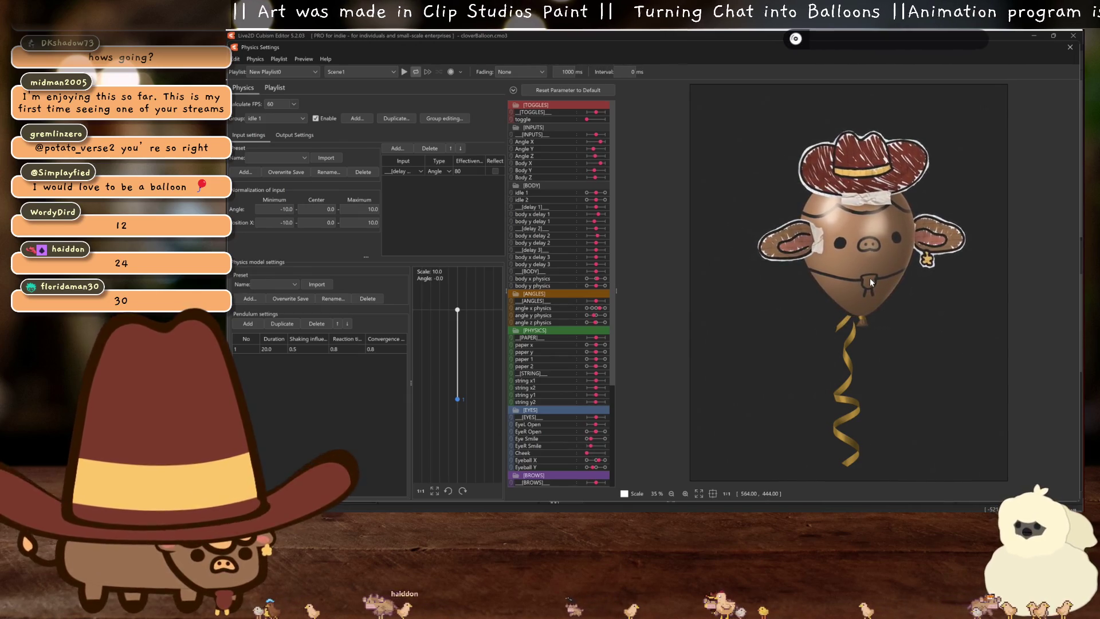
left_click(404, 72)
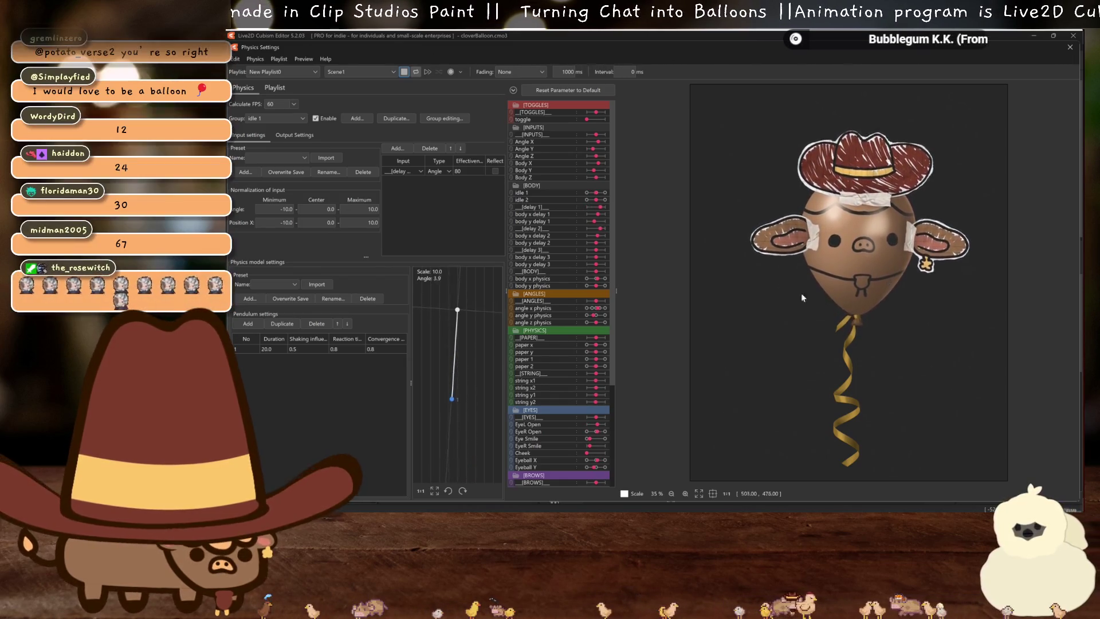
left_click(394, 171)
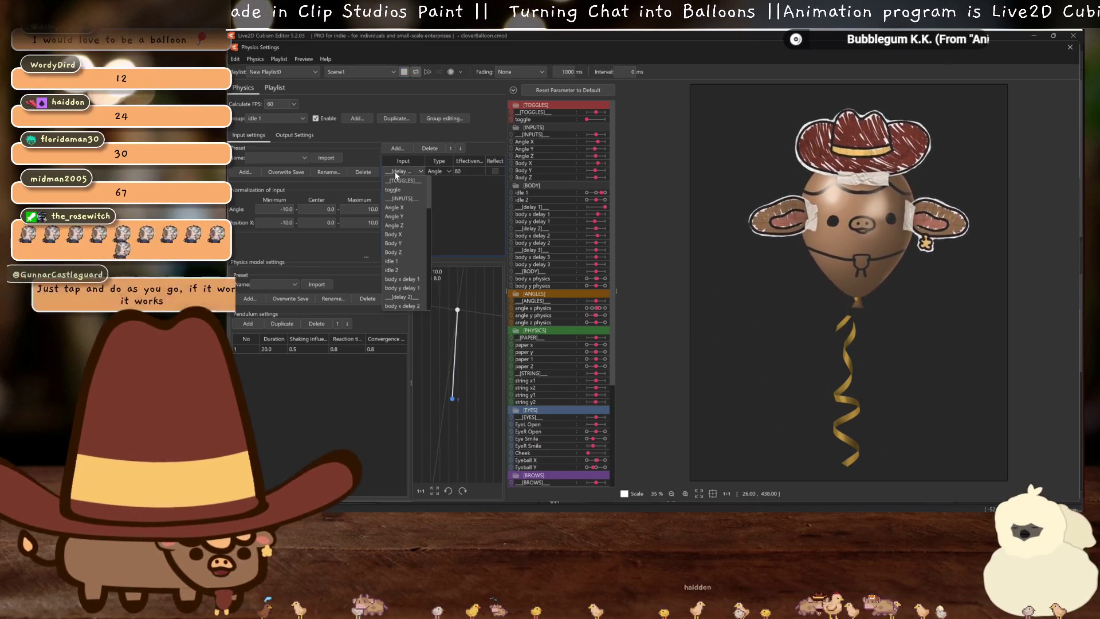
left_click(413, 297)
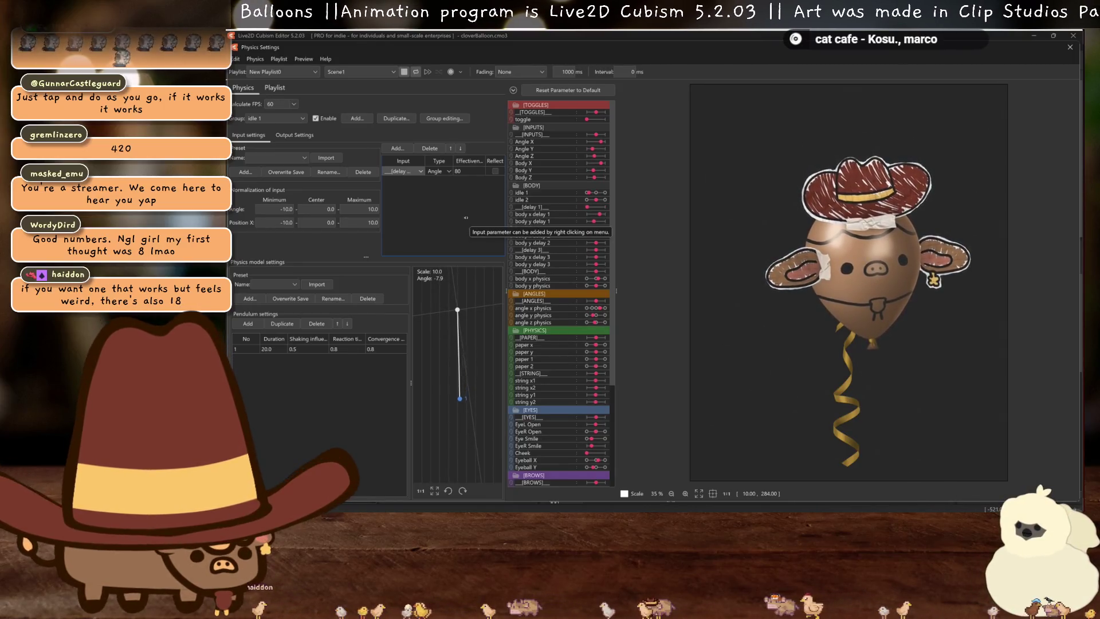
left_click(404, 119)
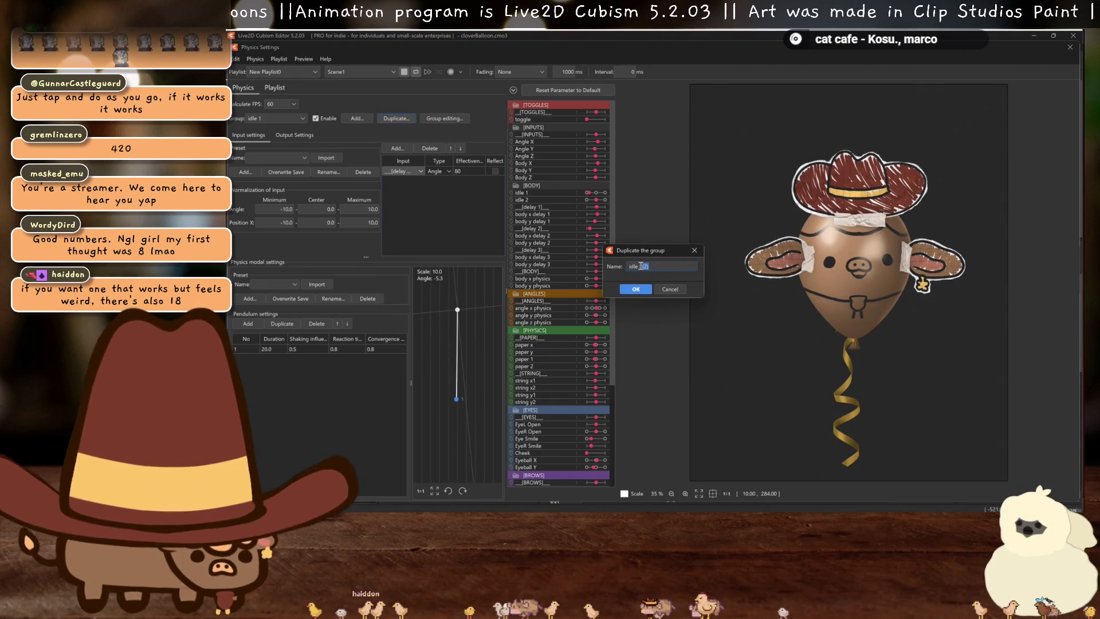
Name the duplicated physics group idle 2
type("2")
key("Return")
left_click(421, 172)
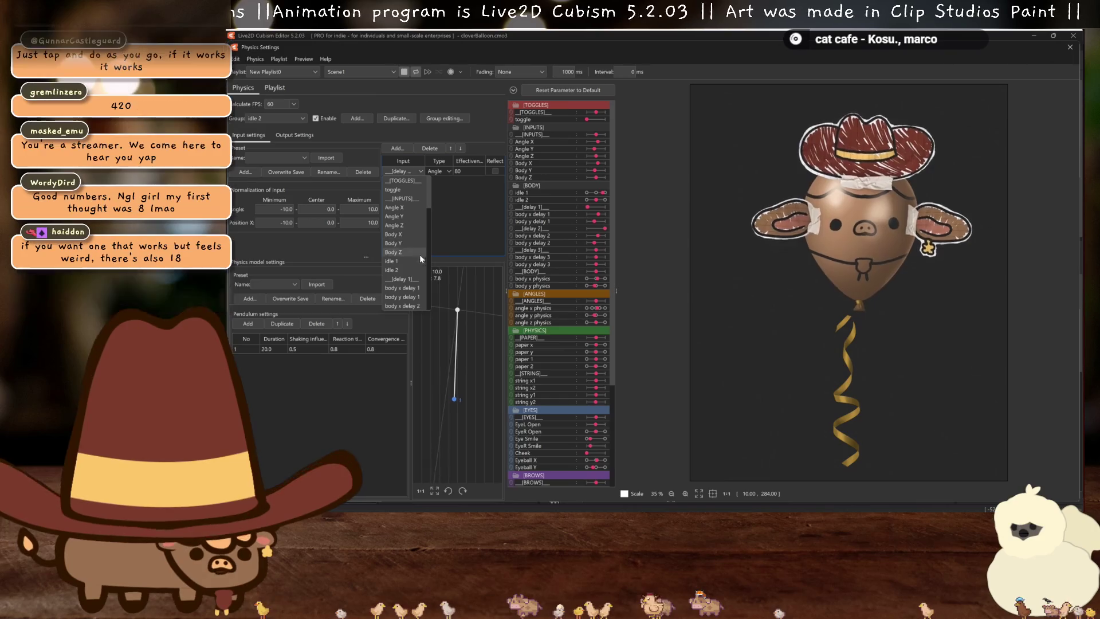
left_click(421, 259)
Set the idle 2 group's output parameter to idle 2
left_click(295, 136)
left_click(284, 173)
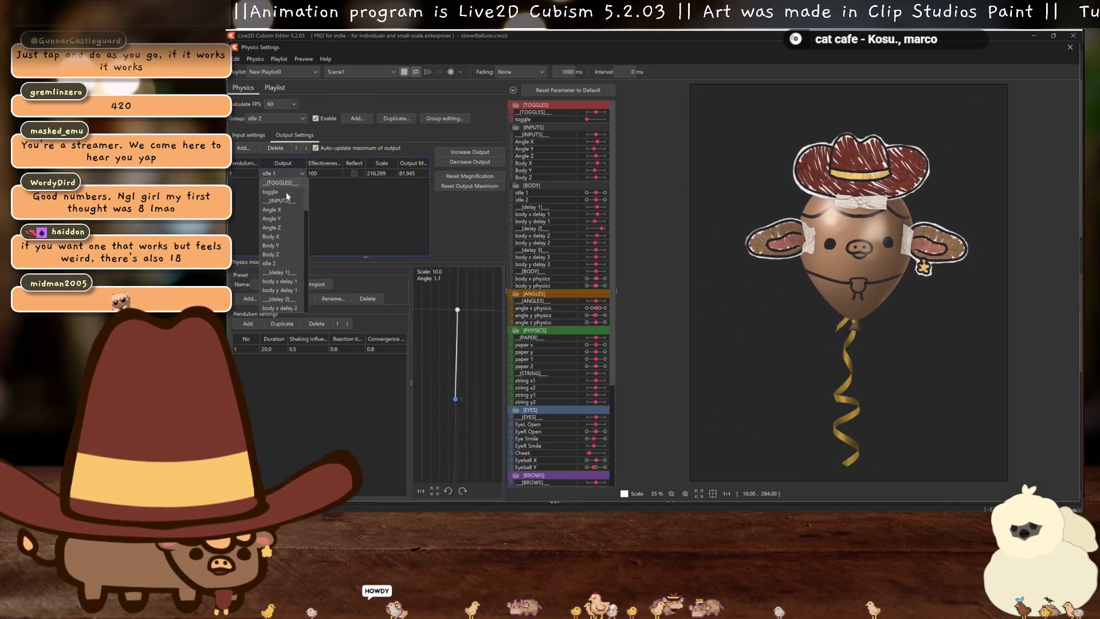
scroll(290, 285, "down", 4)
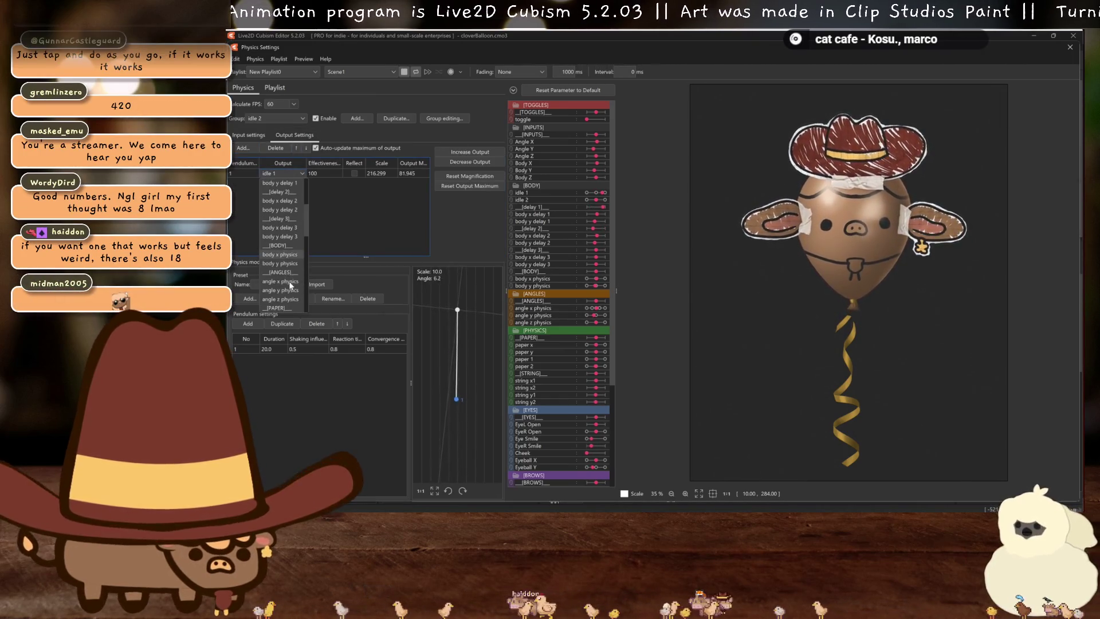
scroll(290, 285, "up", 3)
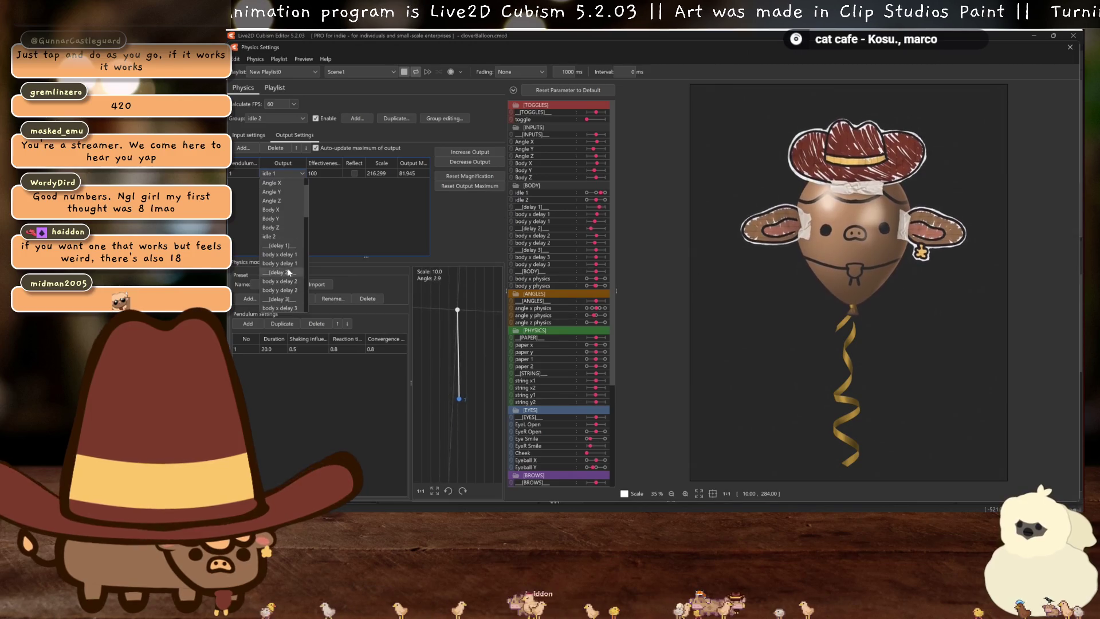
left_click(281, 237)
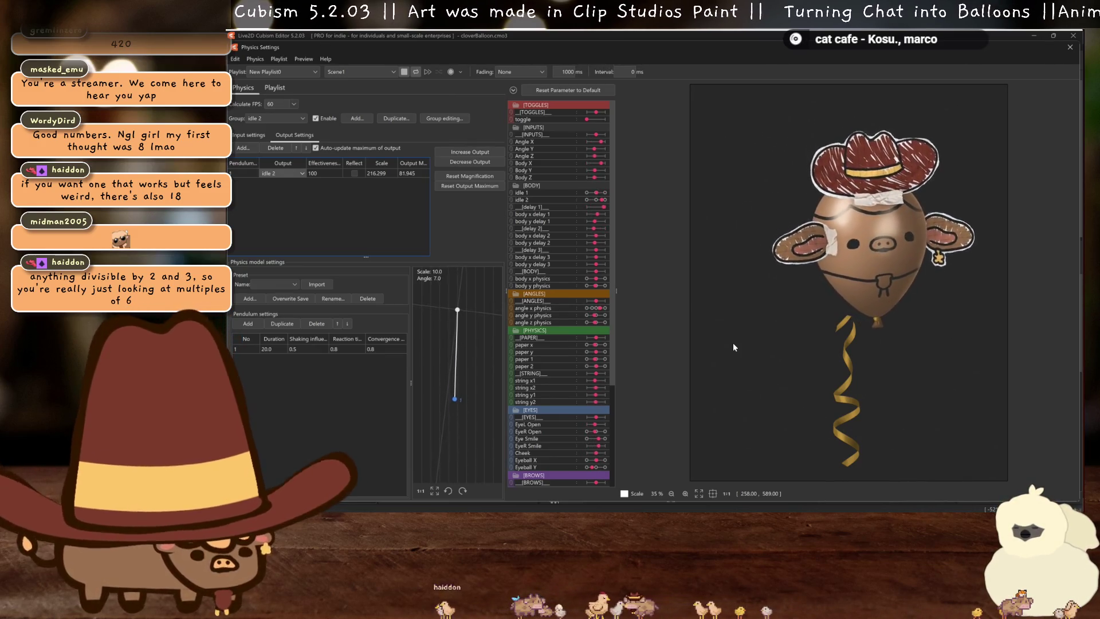
left_click(503, 176)
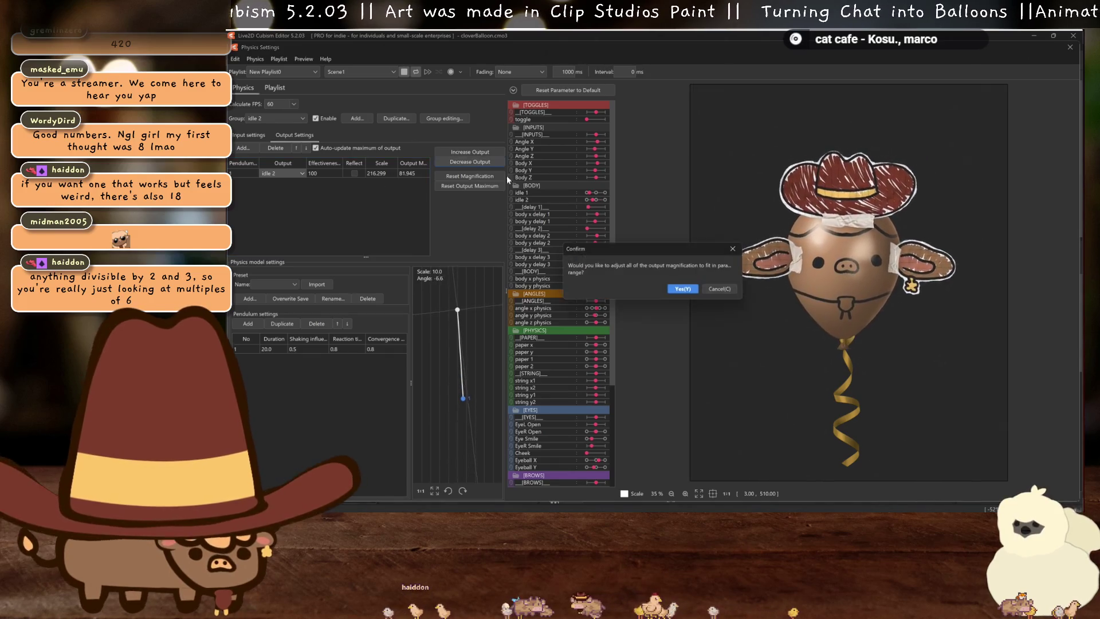
Fit the output to scale 216.299, output maximum 81.945, and swing the balloon to test
left_click(695, 289)
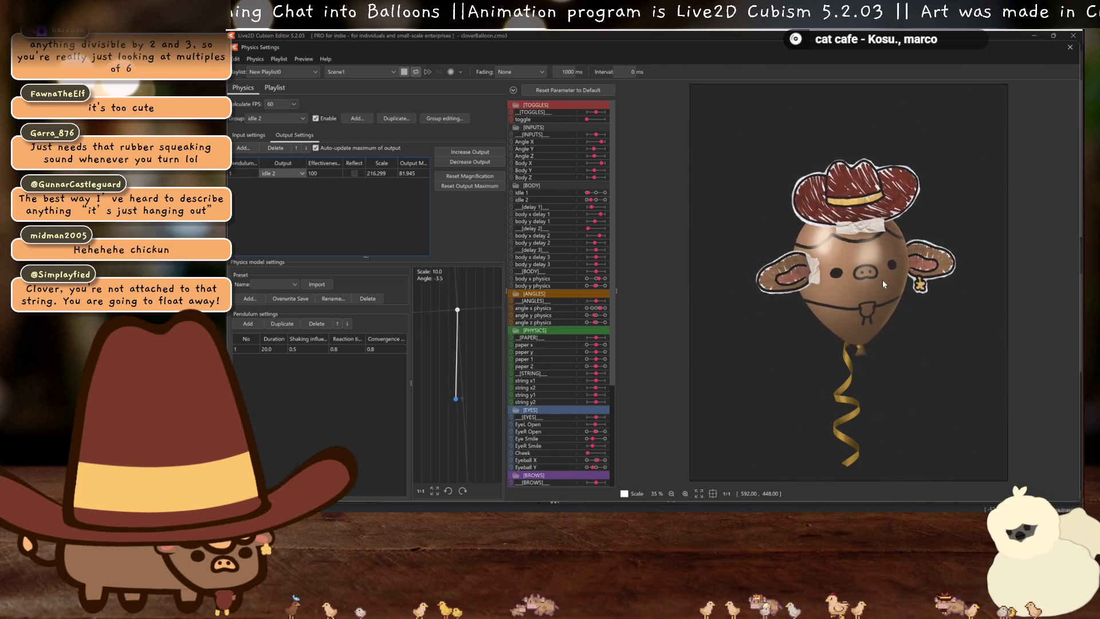
mouse_move(756, 204)
left_mouse_down()
mouse_move(1020, 253)
mouse_move(797, 291)
left_mouse_up()
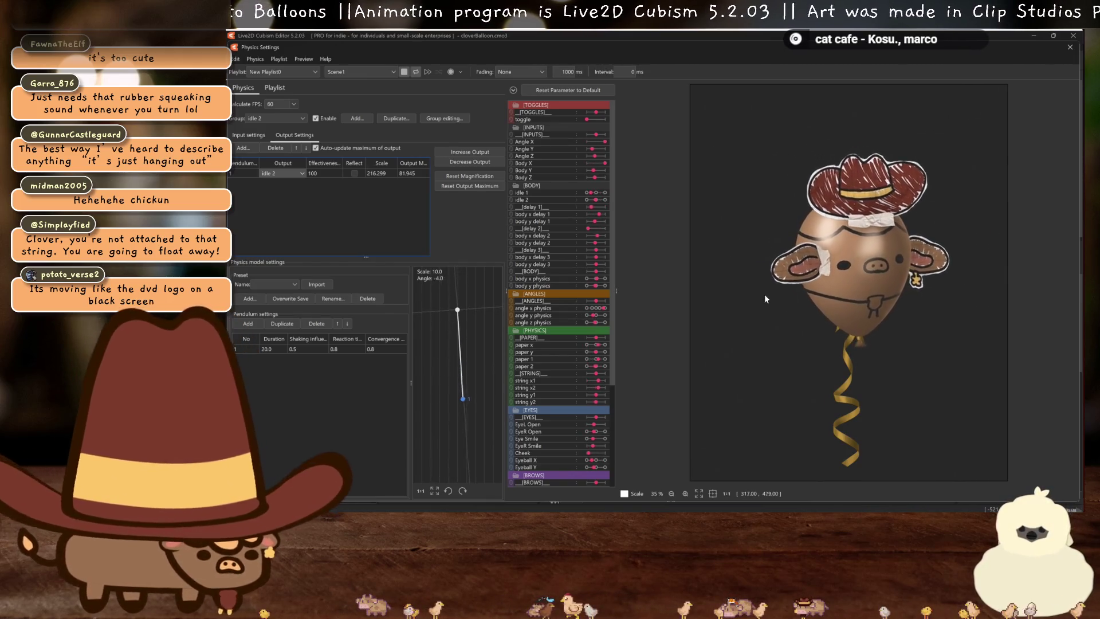
left_click_drag(810, 317, 891, 310)
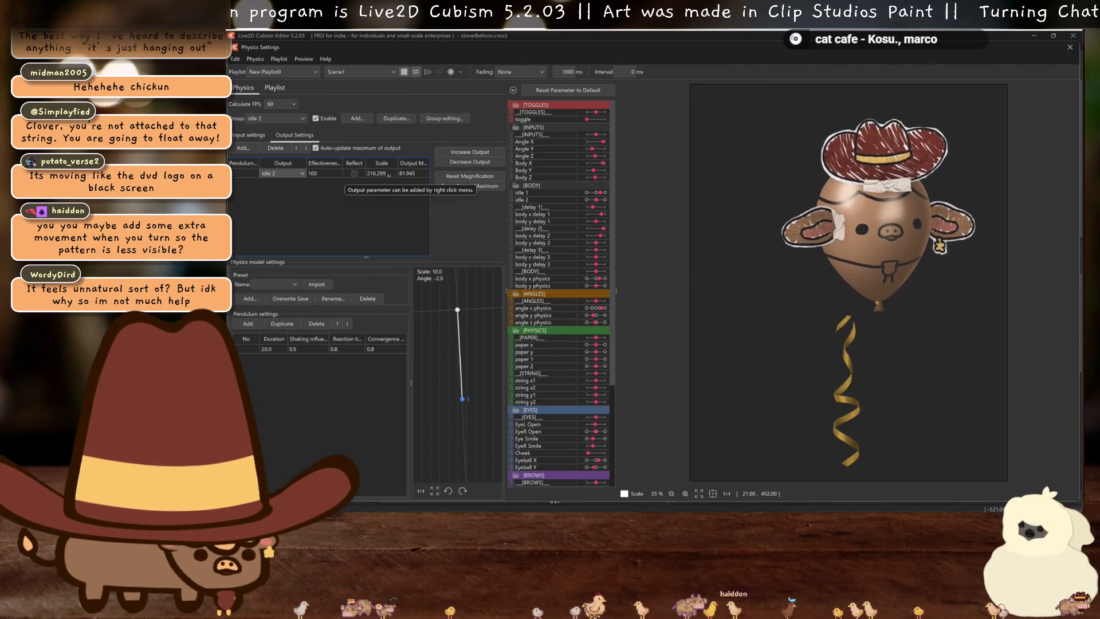
Set the idle 2 physics input back to delay 1 after trying toggle
left_click(258, 137)
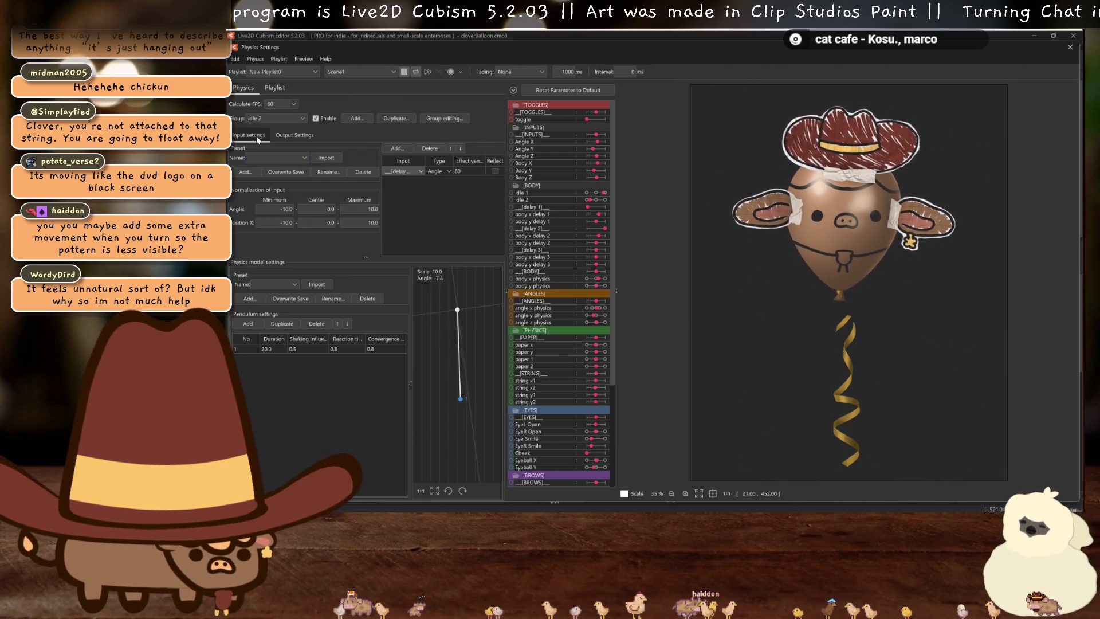
left_click(408, 172)
left_click(398, 195)
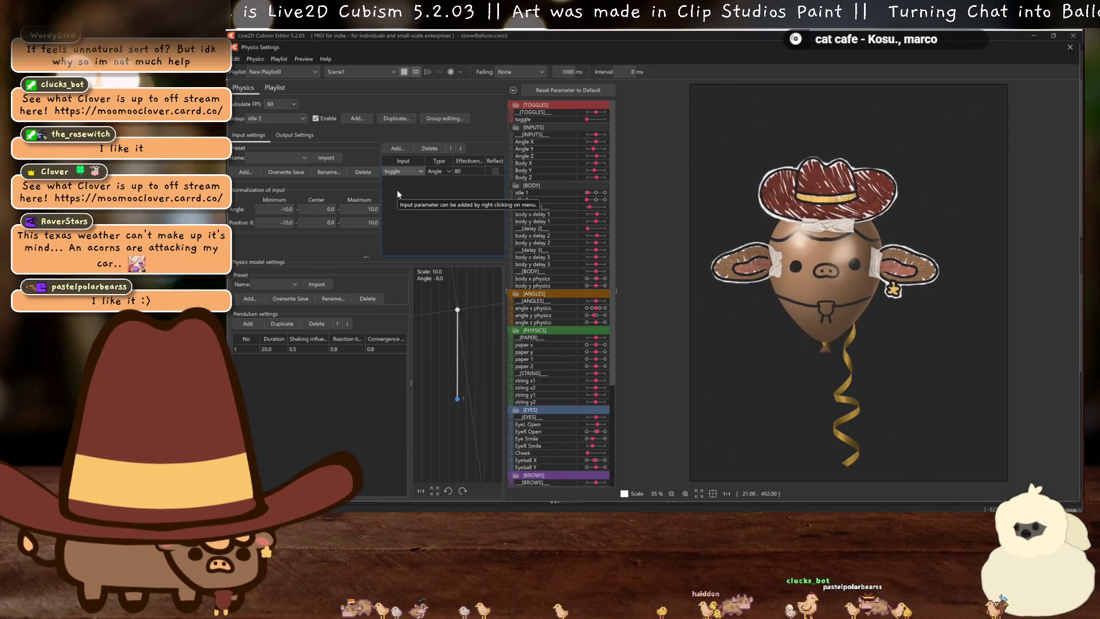
left_click(403, 172)
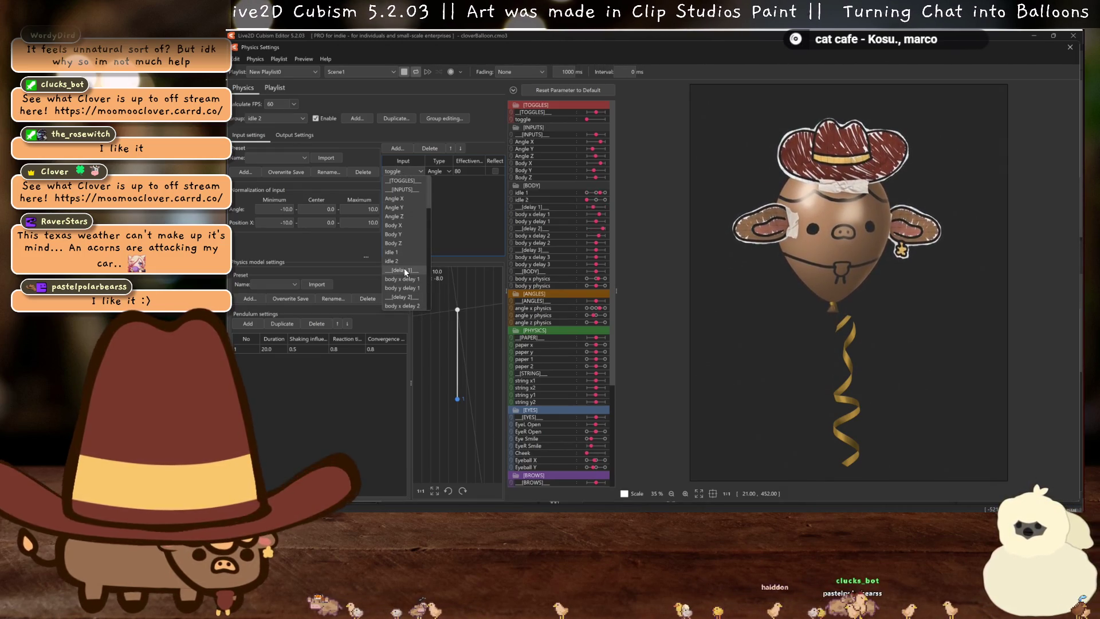
left_click(405, 269)
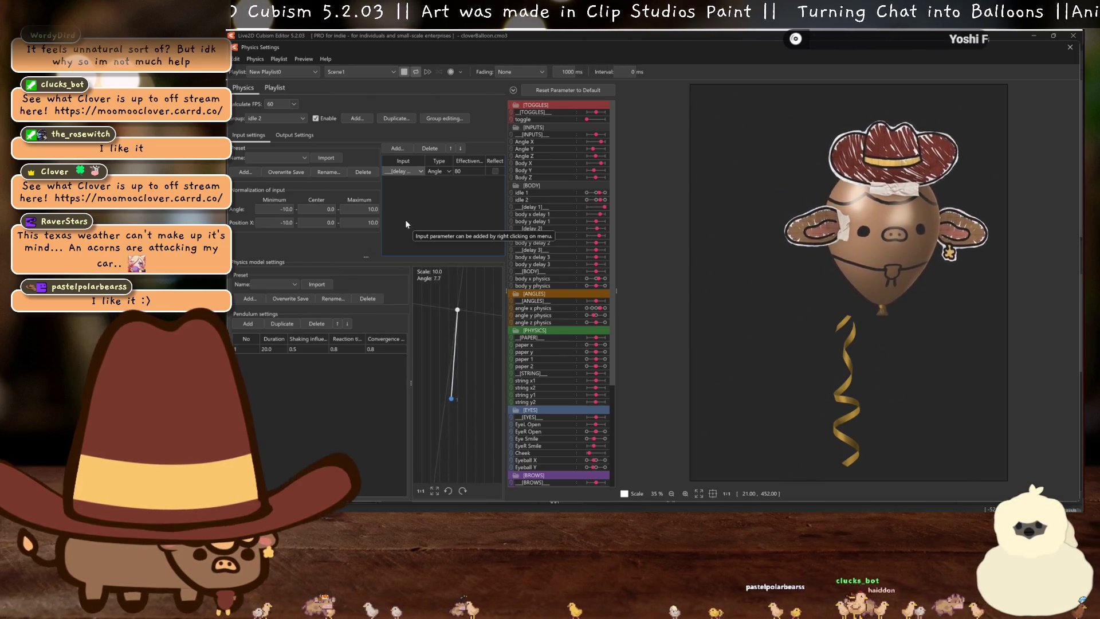
Keep pendulum duration at 20.0, close Physics Settings and return to Scene1
double_click(279, 349)
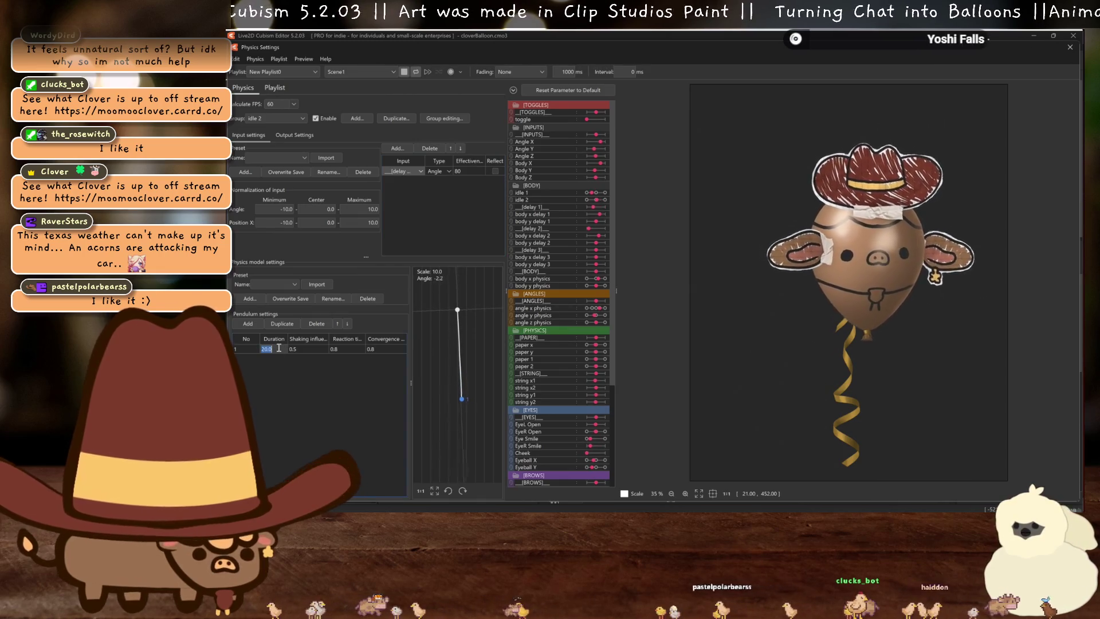
left_click(446, 230)
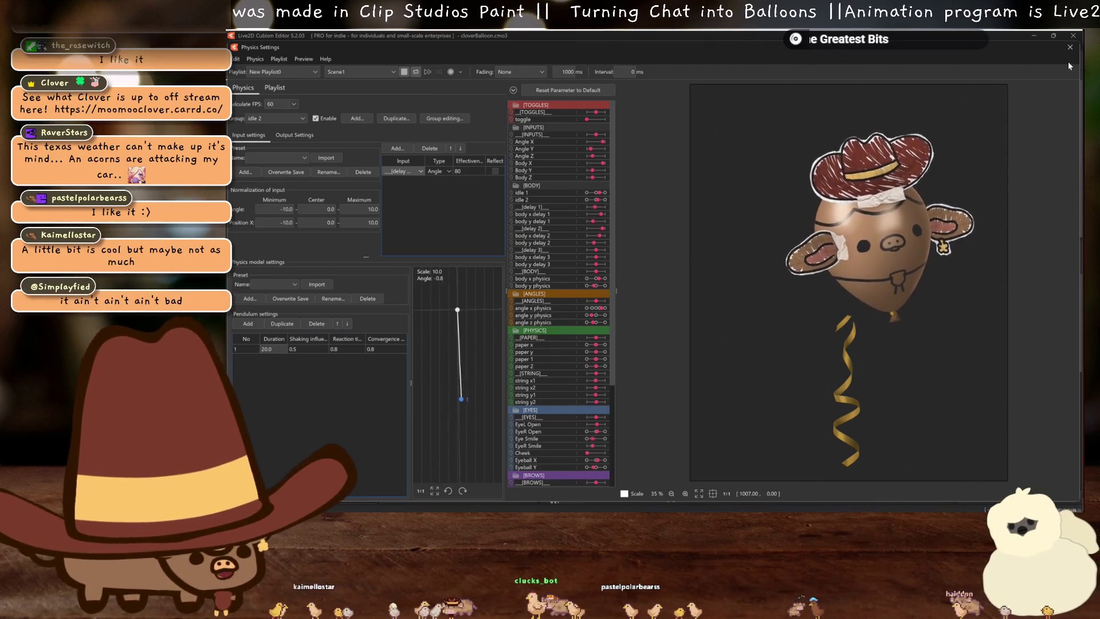
left_click(1070, 47)
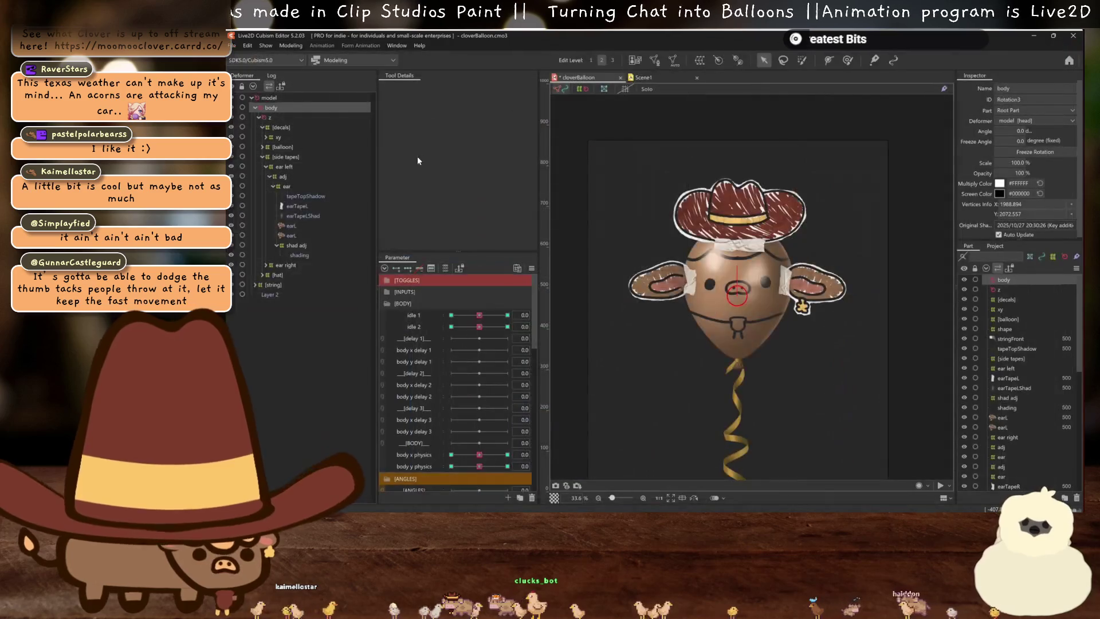
left_click(661, 78)
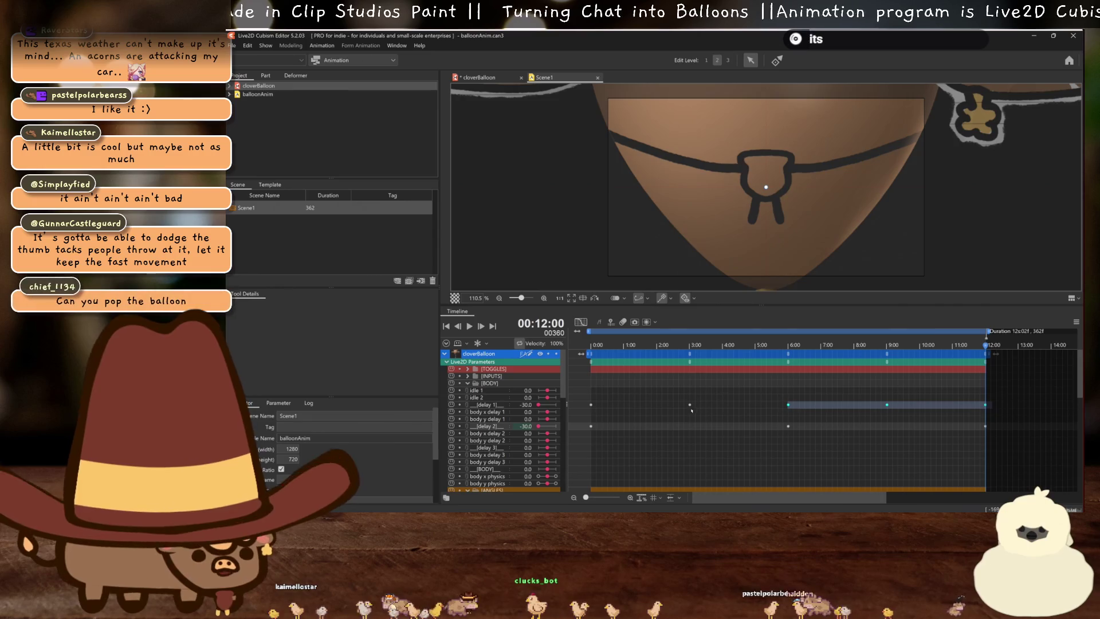
Delete the delay 1 keyframe near 8 seconds, save with Ctrl+S, and go to cloverBalloon
left_click(747, 406)
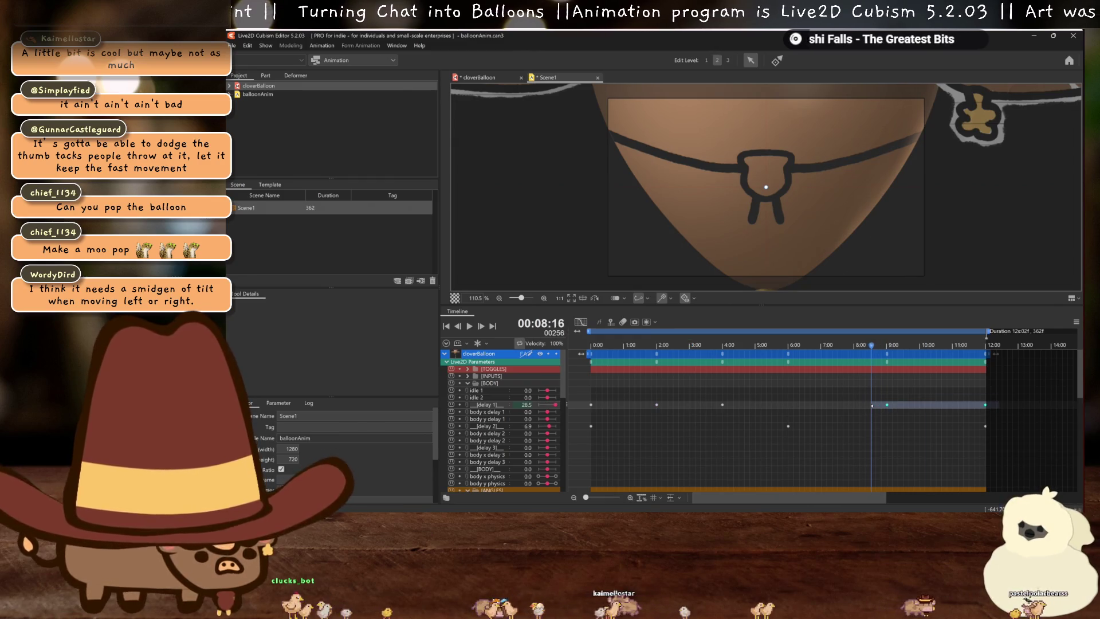
key("Delete")
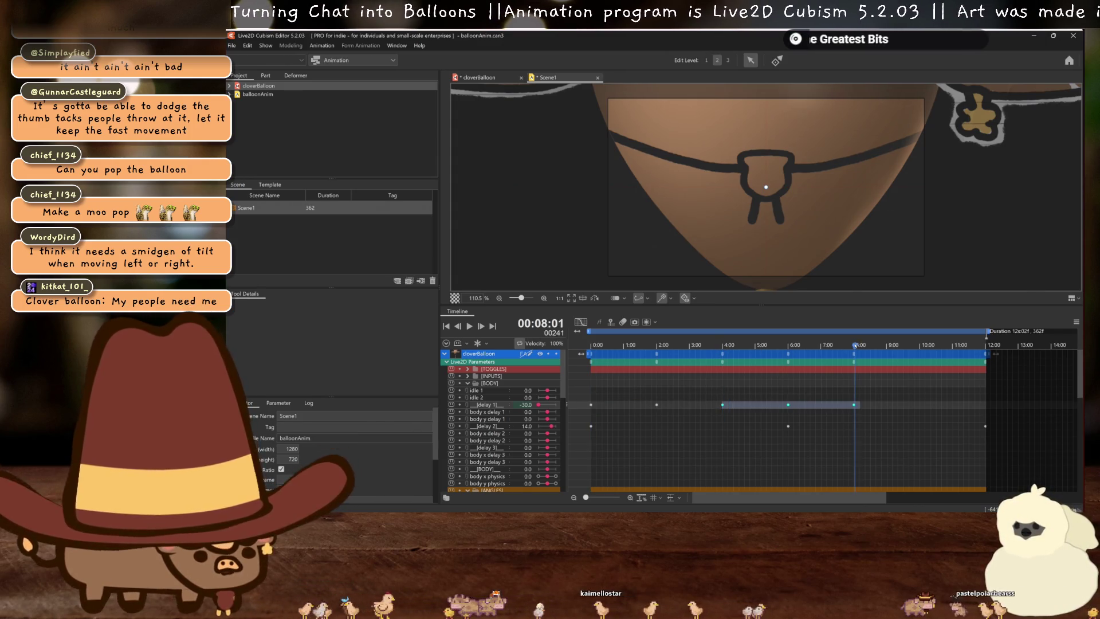
left_click(723, 434)
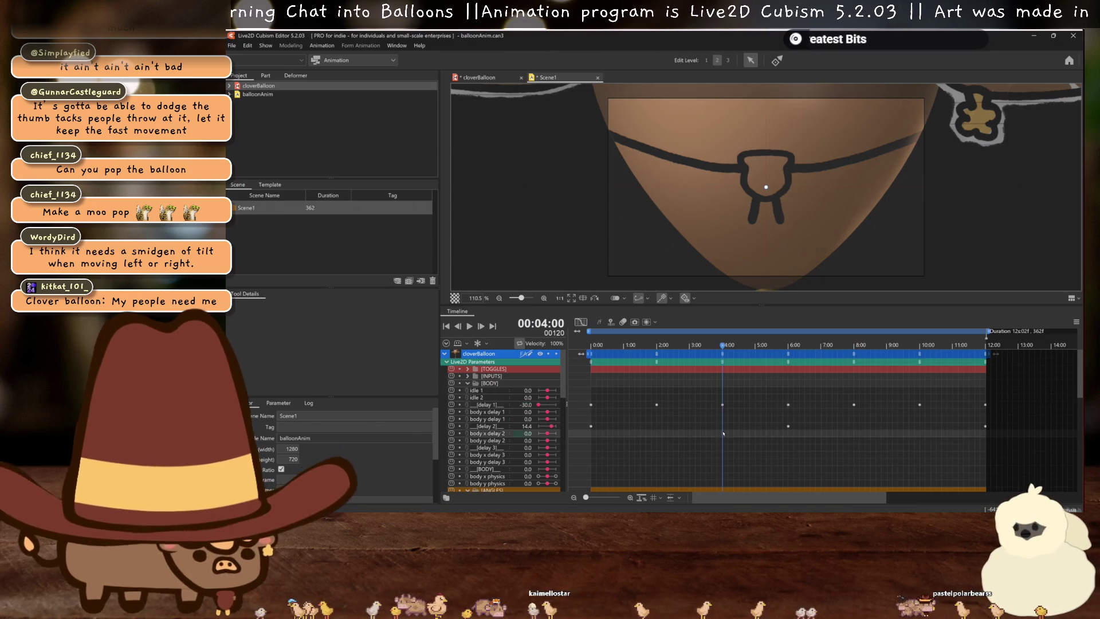
key("ctrl+s")
left_click(486, 78)
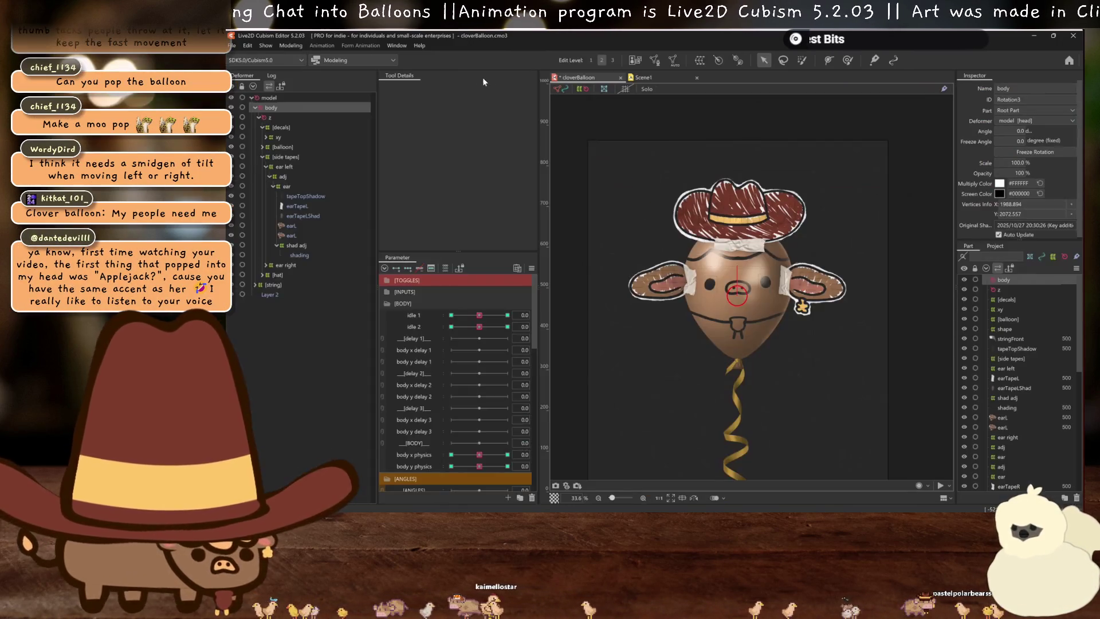
Open Physics Settings from the modeling menu and start the physics preview playback
left_click(232, 46)
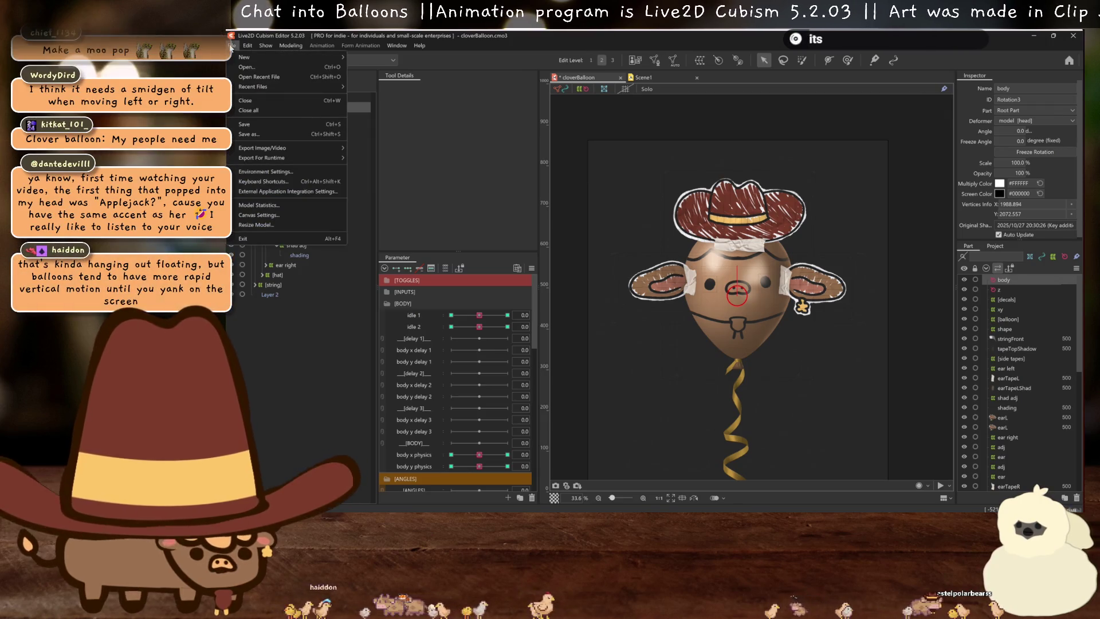
mouse_move(290, 46)
left_click(305, 245)
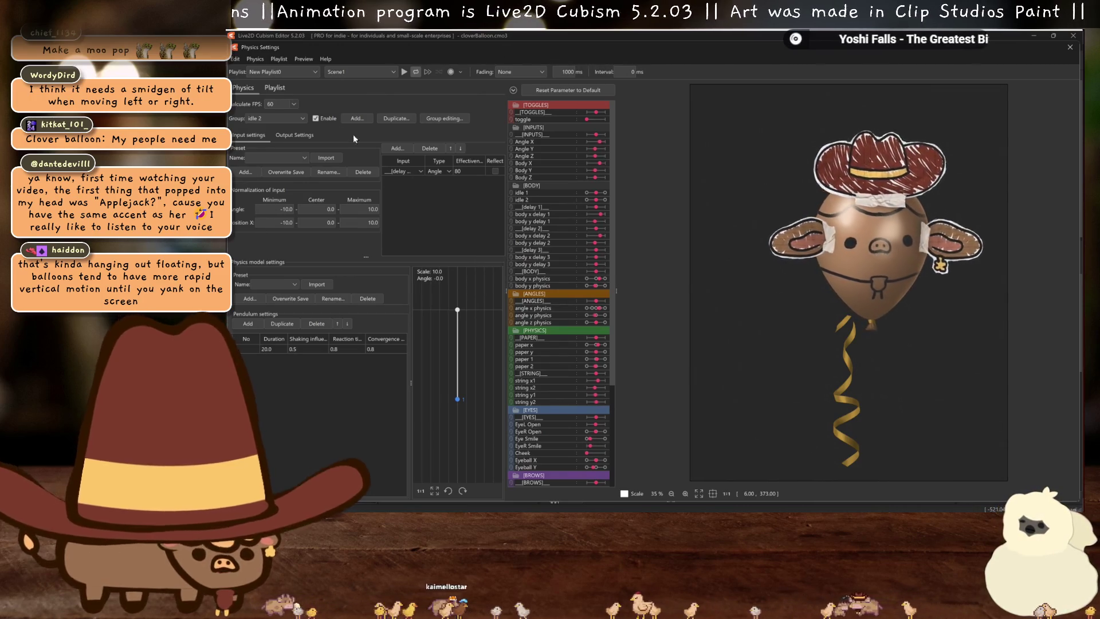
left_click(401, 72)
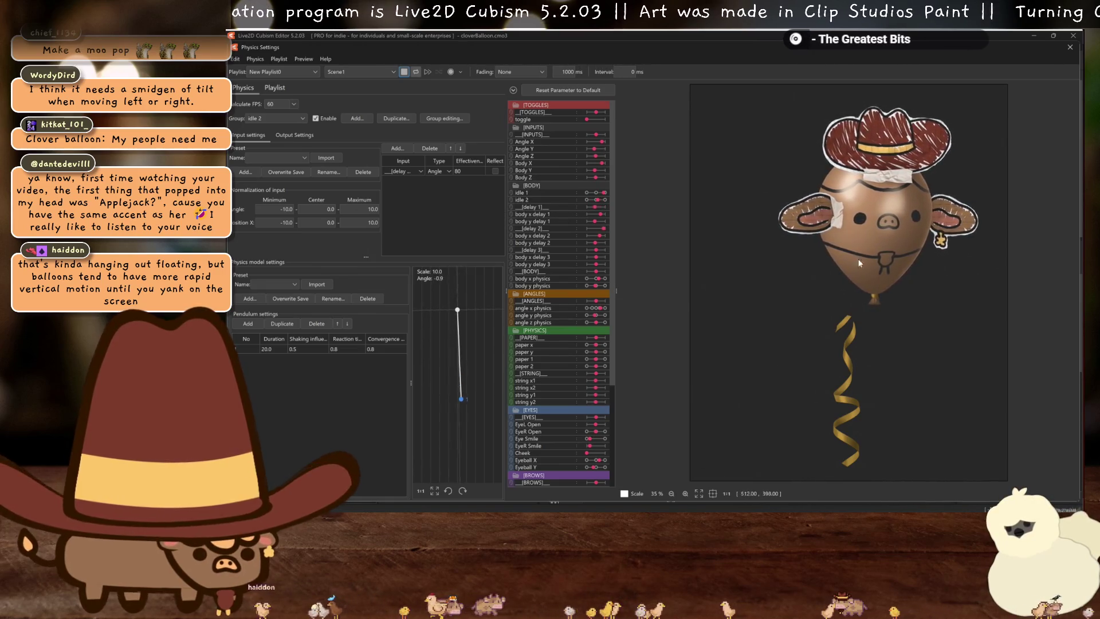
Set the idle 2 output's Effectiveness to 50 in Output Settings
left_click(300, 138)
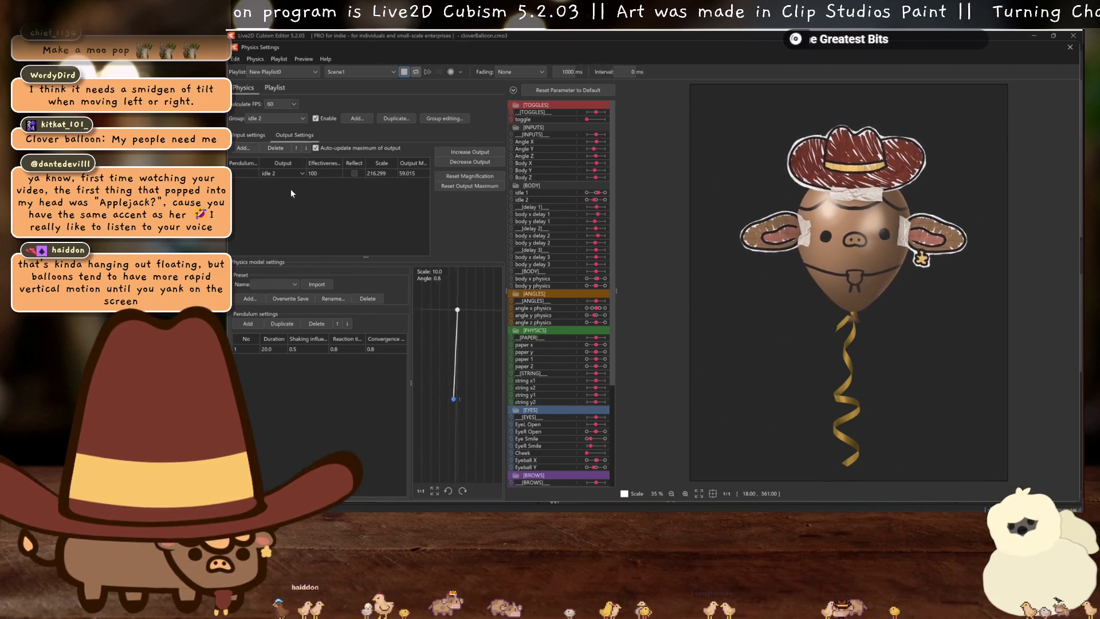
double_click(321, 173)
key("Return")
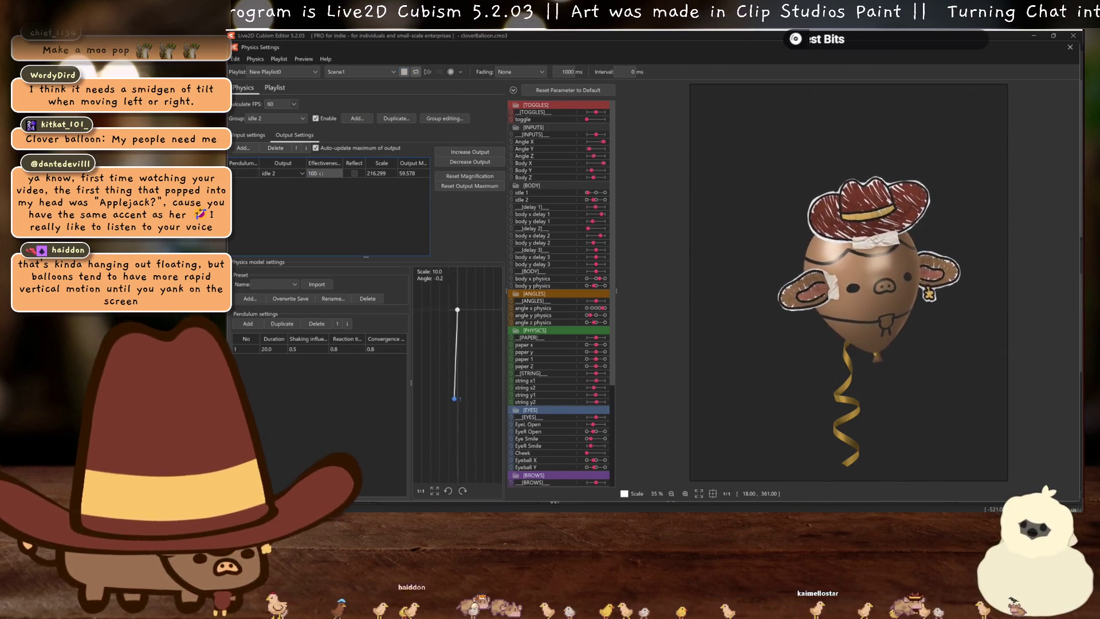
double_click(321, 173)
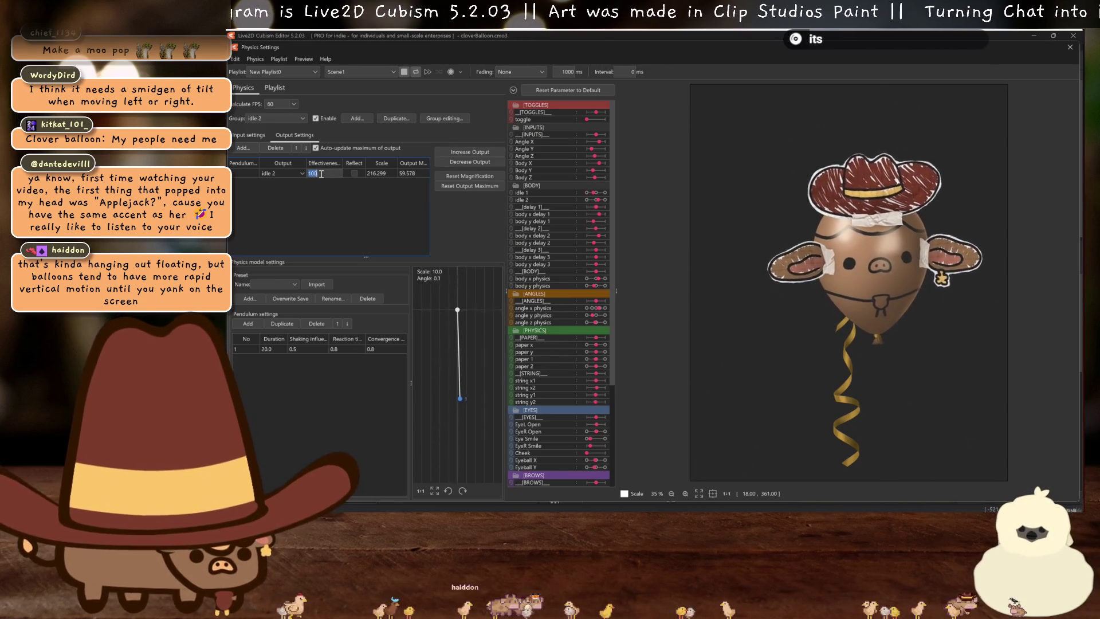
type("20")
key("Return")
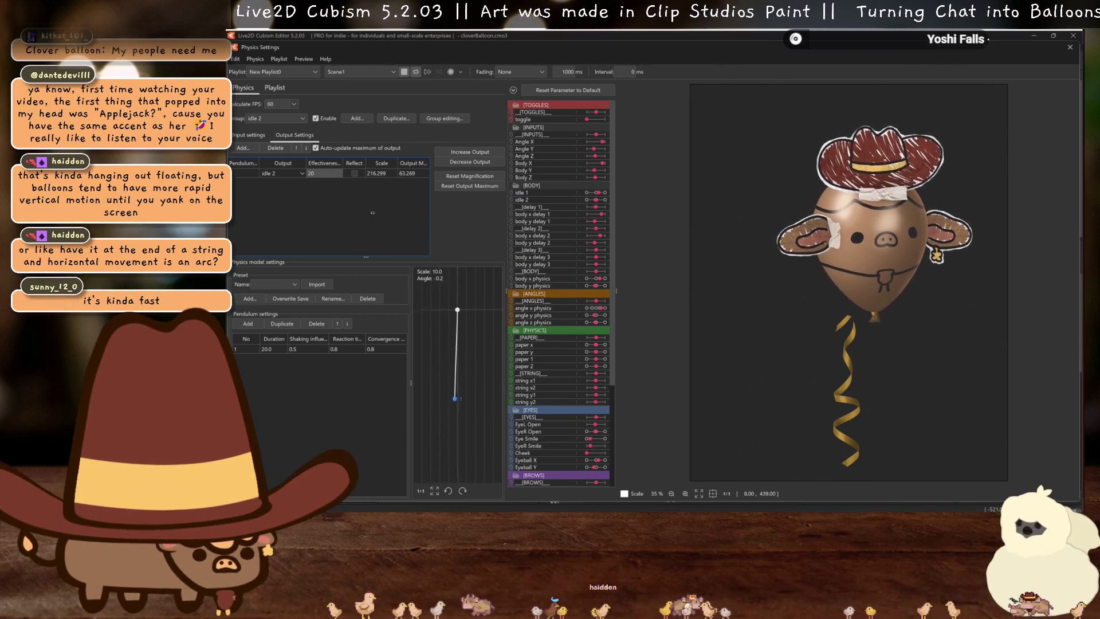
double_click(319, 173)
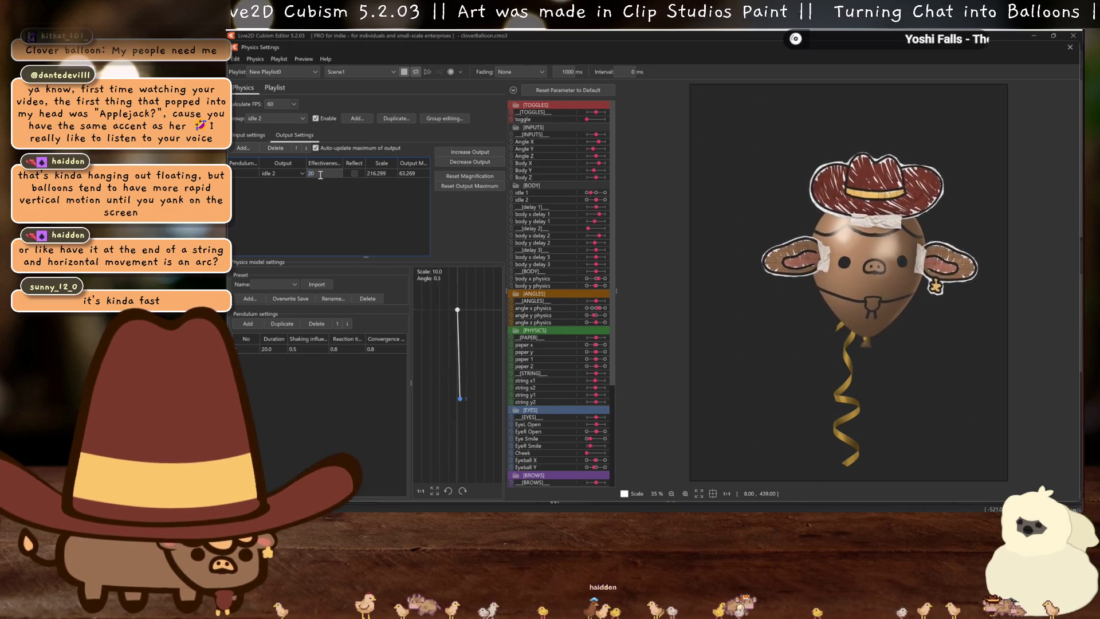
type("50")
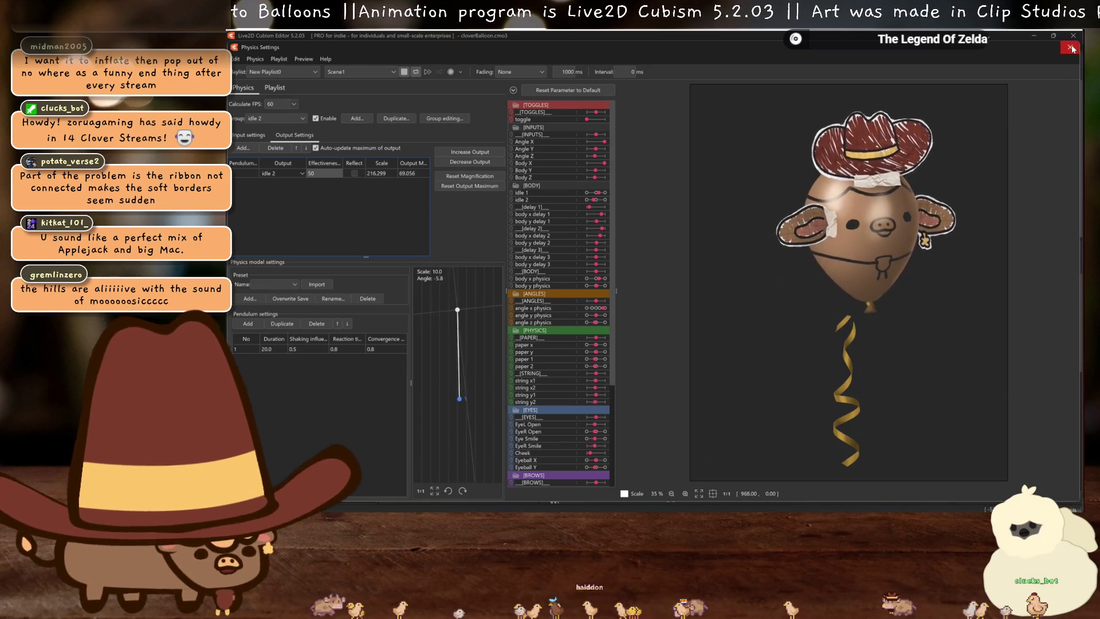
key("Escape")
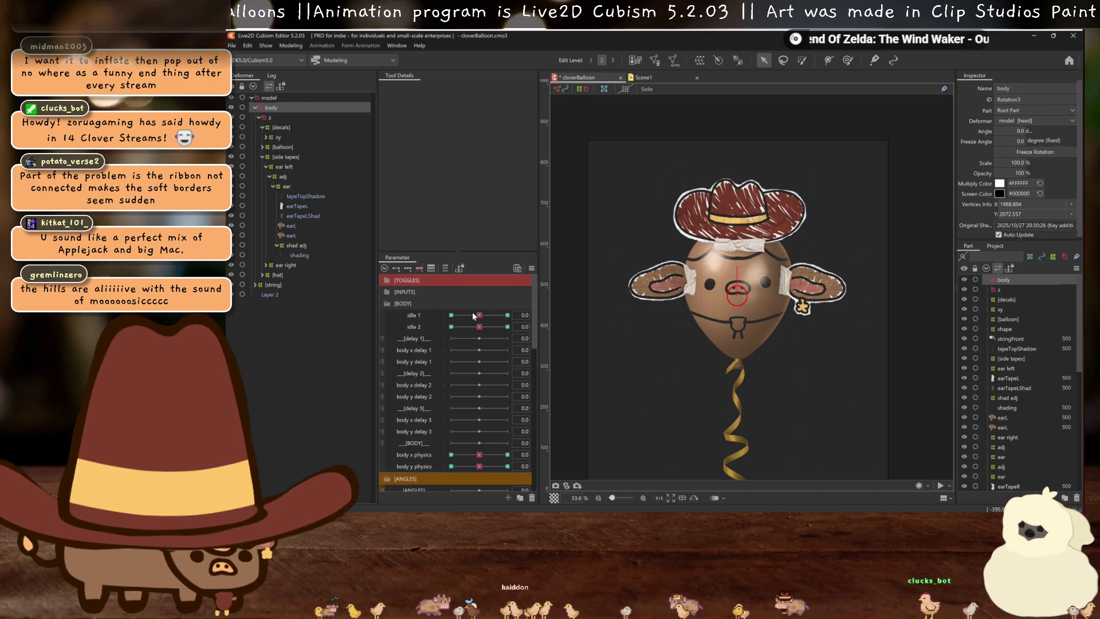
left_click(508, 455)
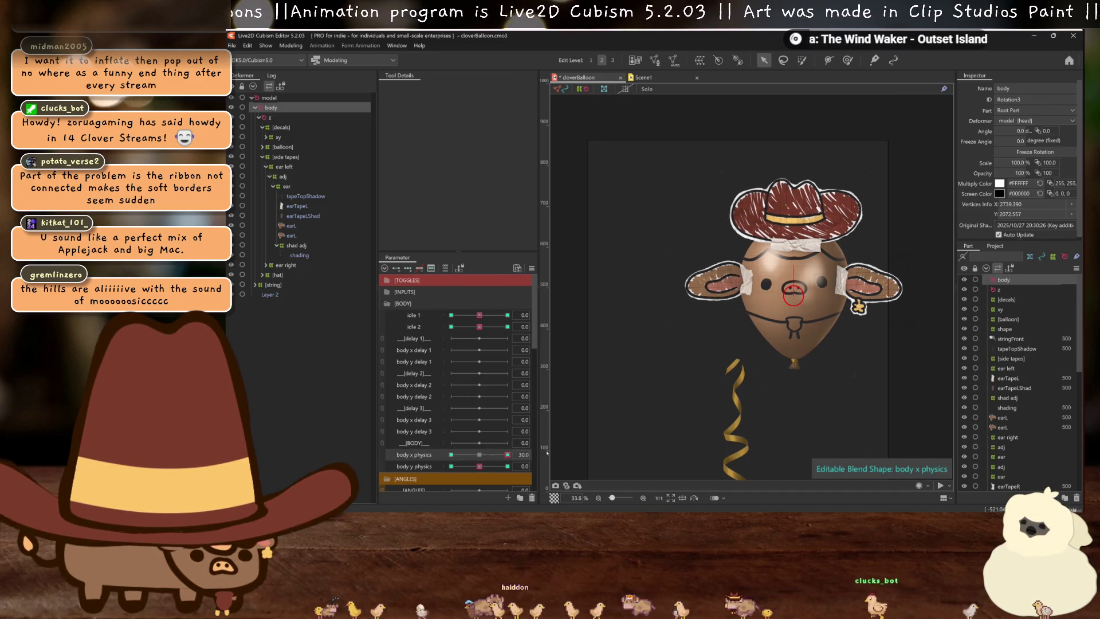
left_click_drag(479, 320, 548, 311)
left_click_drag(485, 466, 555, 466)
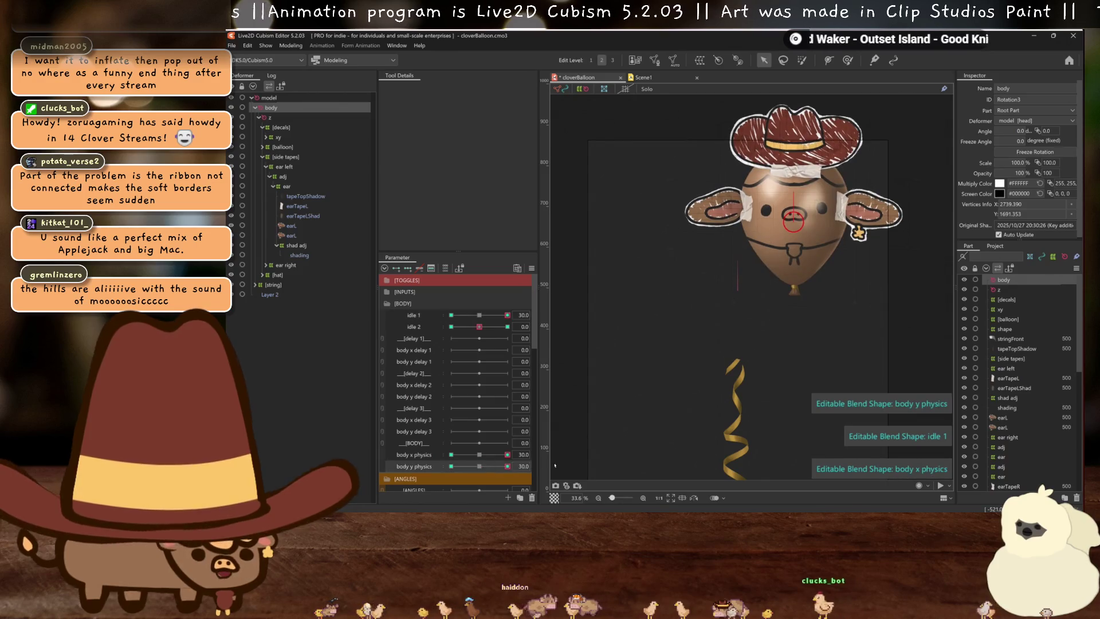
left_click_drag(497, 315, 413, 306)
left_click_drag(496, 464, 434, 464)
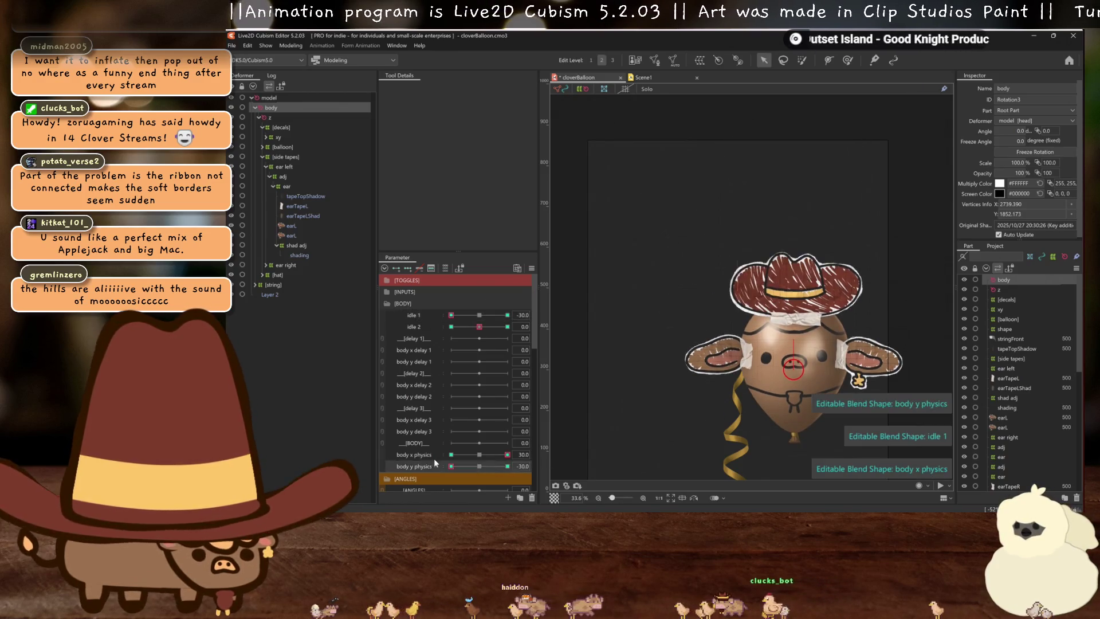
mouse_move(507, 455)
left_mouse_down()
mouse_move(415, 440)
mouse_move(479, 455)
left_mouse_up()
left_click_drag(464, 317, 565, 319)
left_click_drag(451, 466, 541, 464)
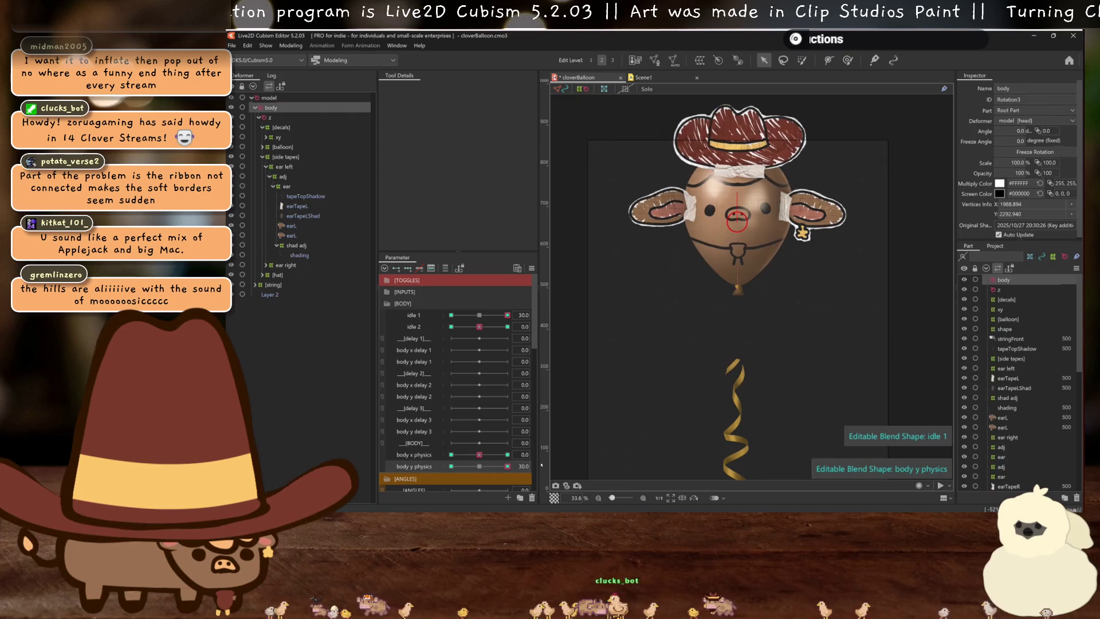
left_click_drag(482, 314, 450, 315)
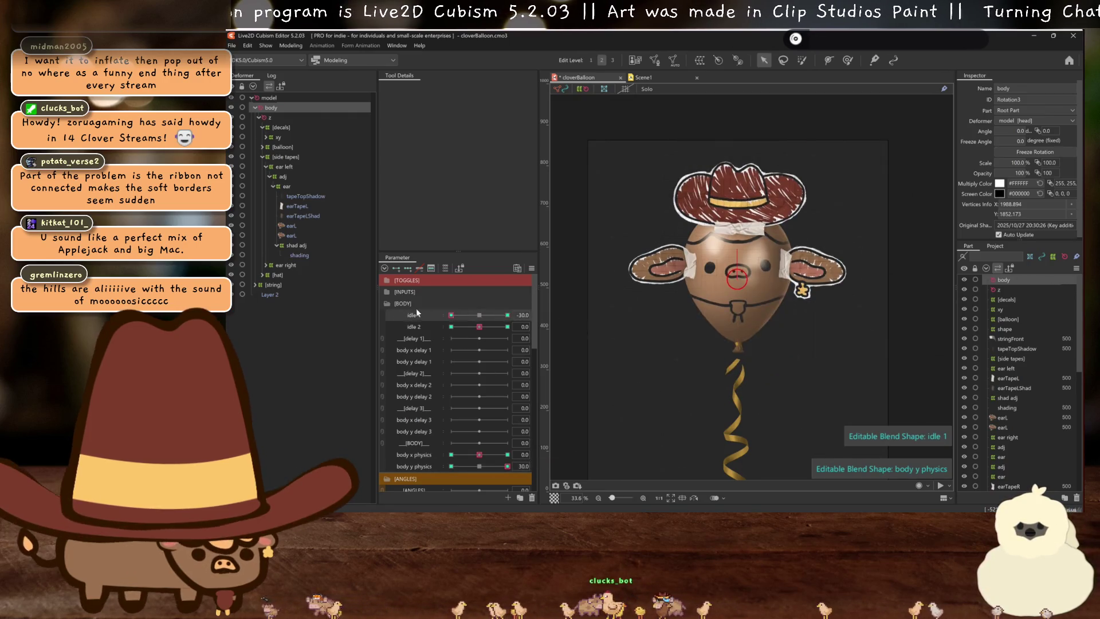
left_click_drag(503, 469, 451, 467)
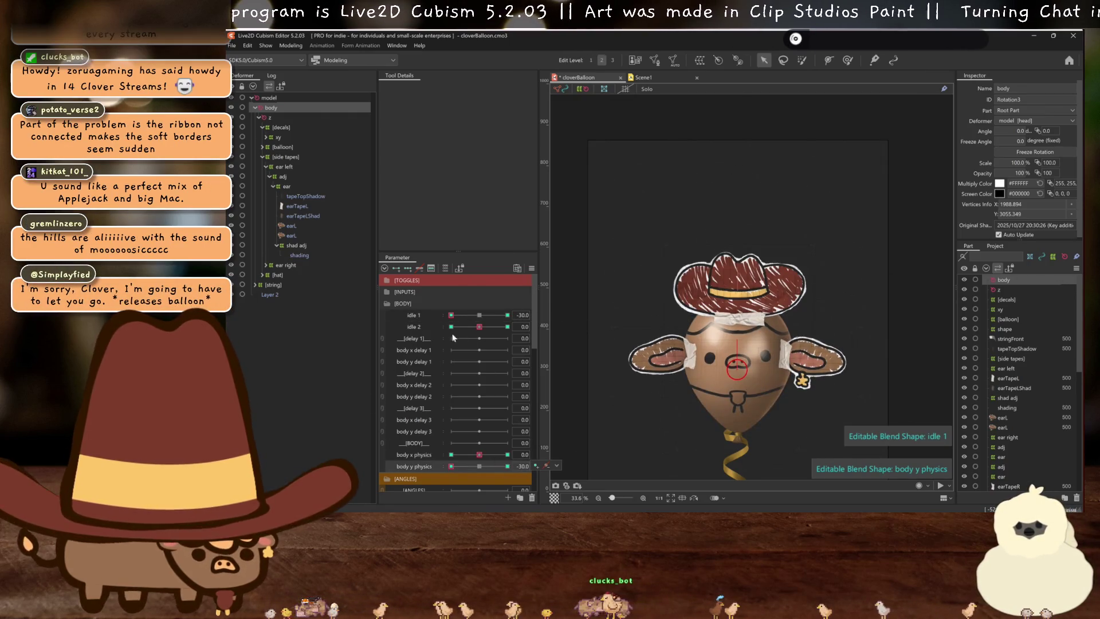
left_click_drag(451, 315, 479, 316)
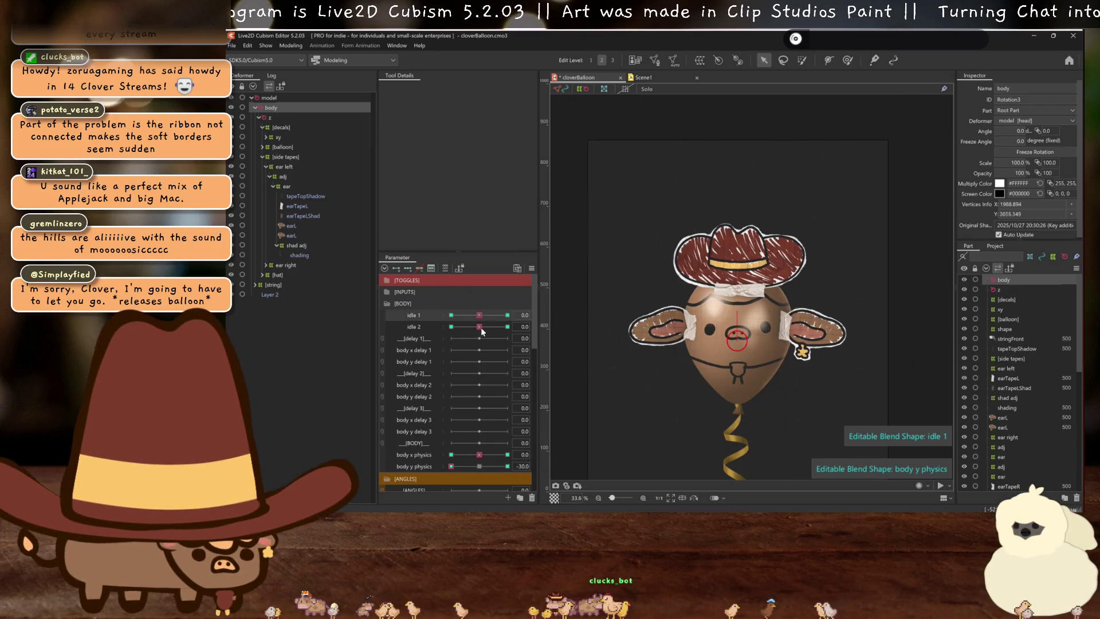
left_click_drag(451, 466, 479, 467)
left_click_drag(479, 455, 451, 454)
left_click_drag(480, 316, 452, 327)
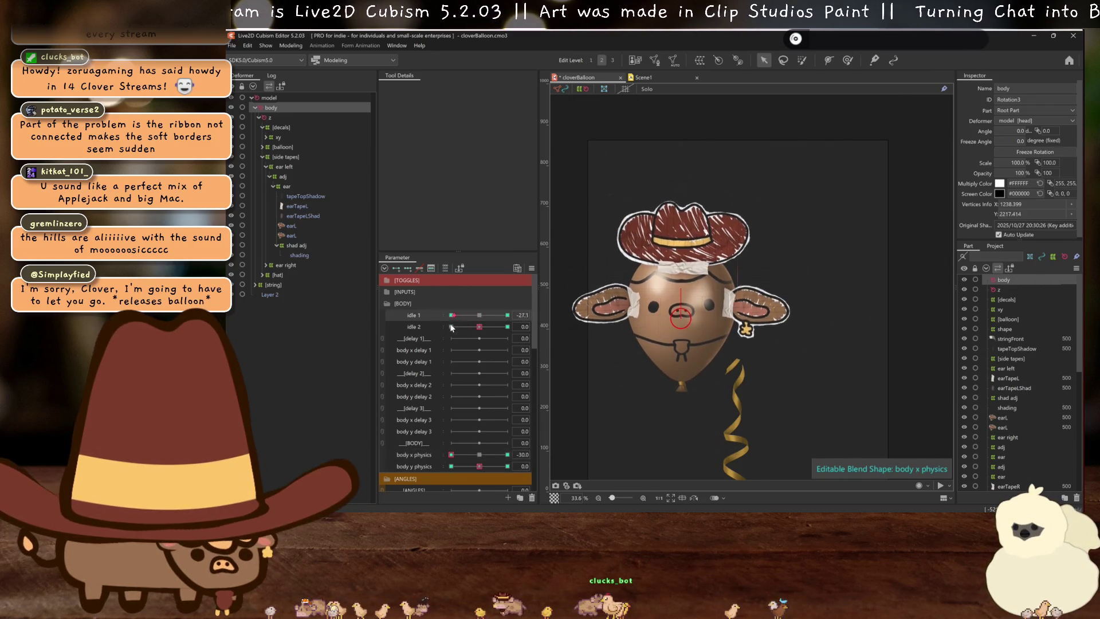
left_click(452, 327)
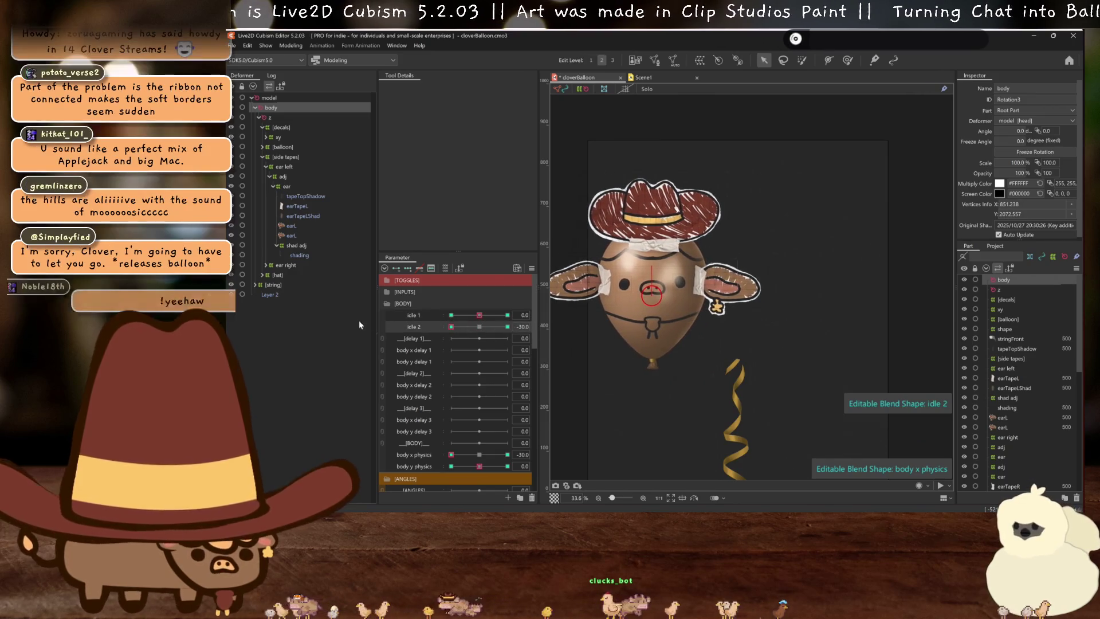
left_click(479, 456)
left_click(479, 455)
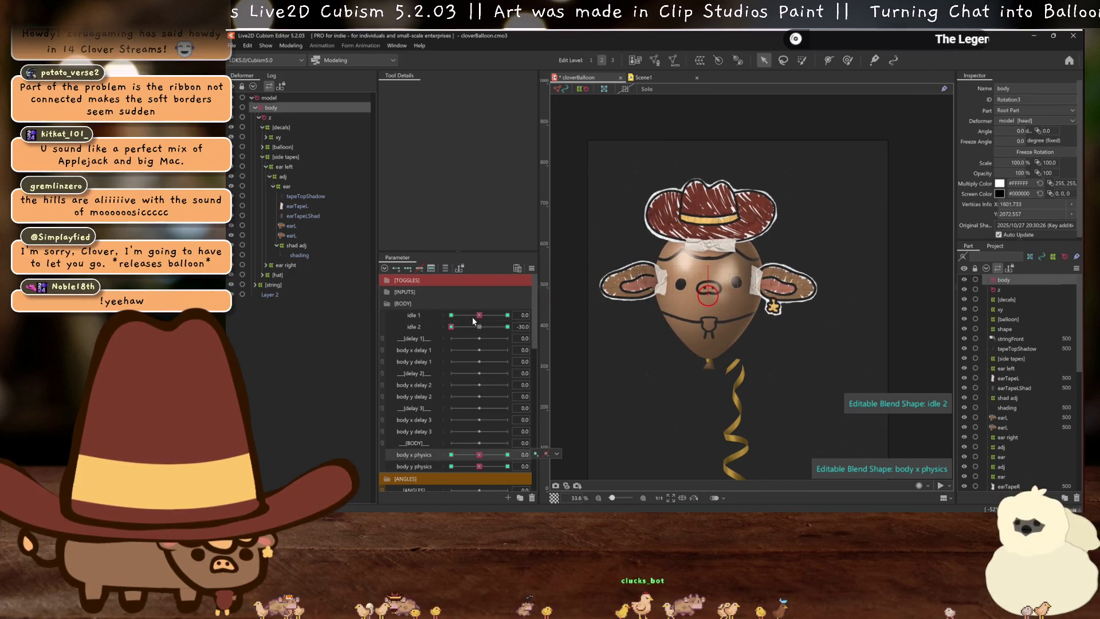
left_click(479, 326)
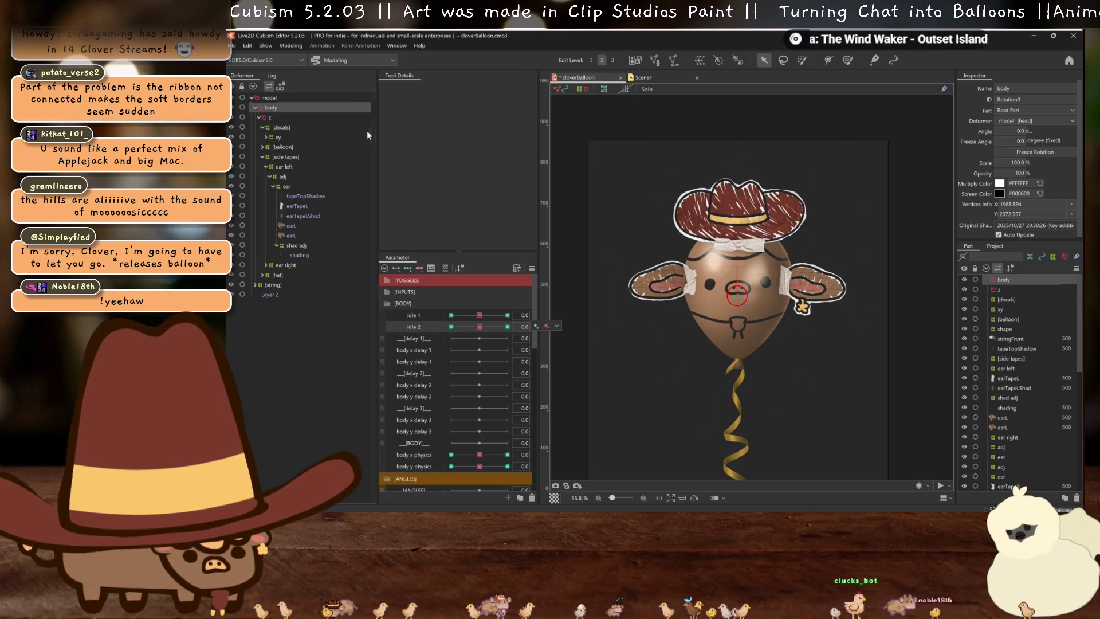
left_click(281, 48)
left_click(328, 241)
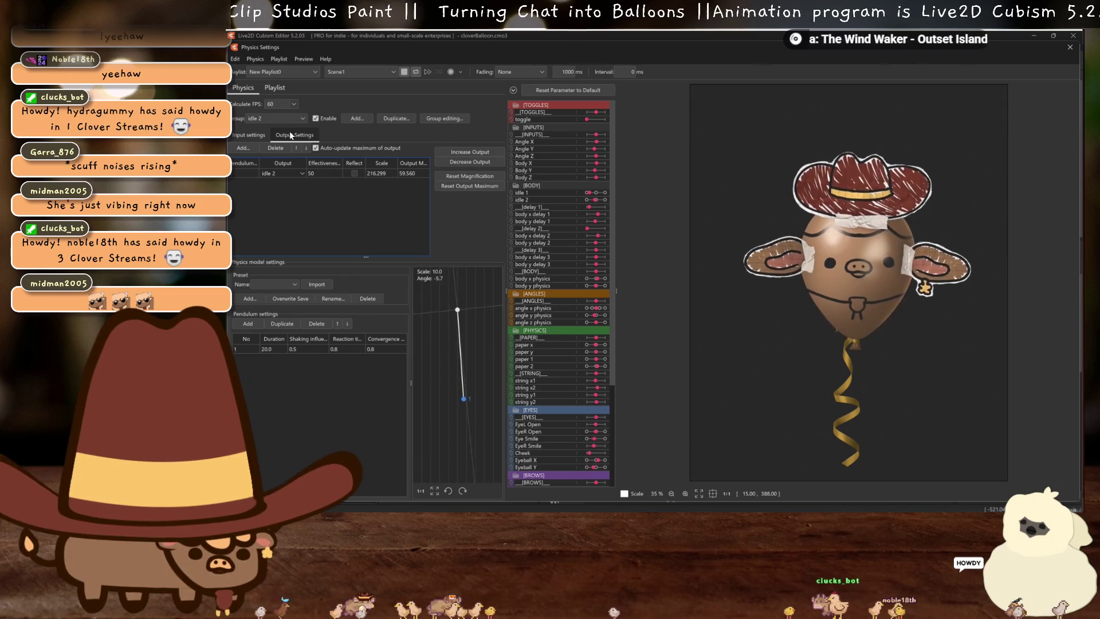
Make Angle X the input of the body x delay 1 physics group
left_click(274, 118)
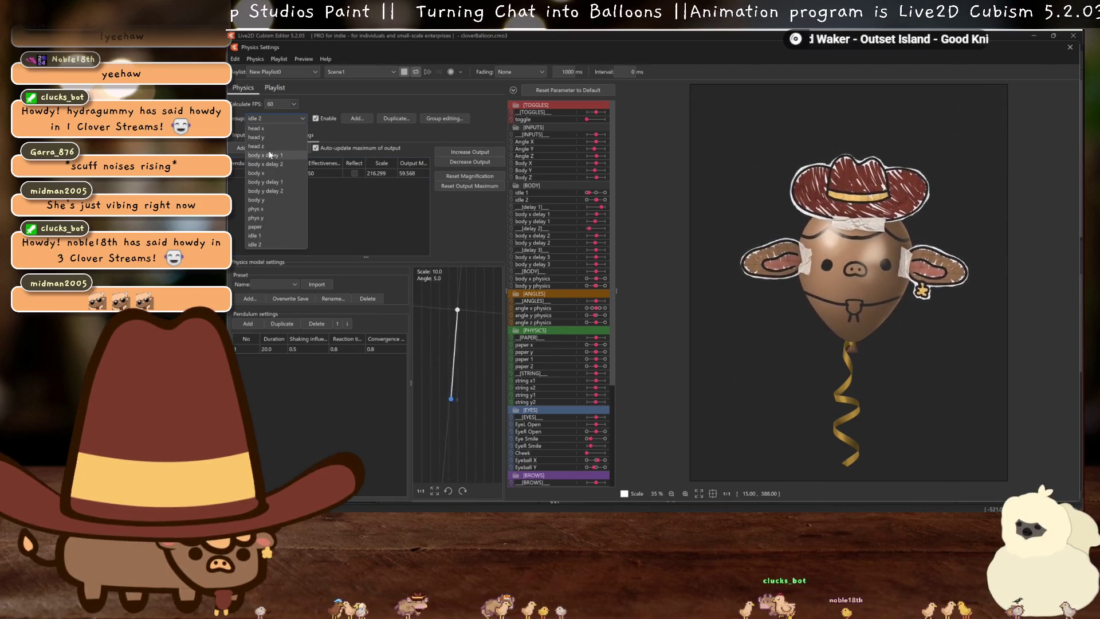
left_click(269, 155)
left_click(255, 136)
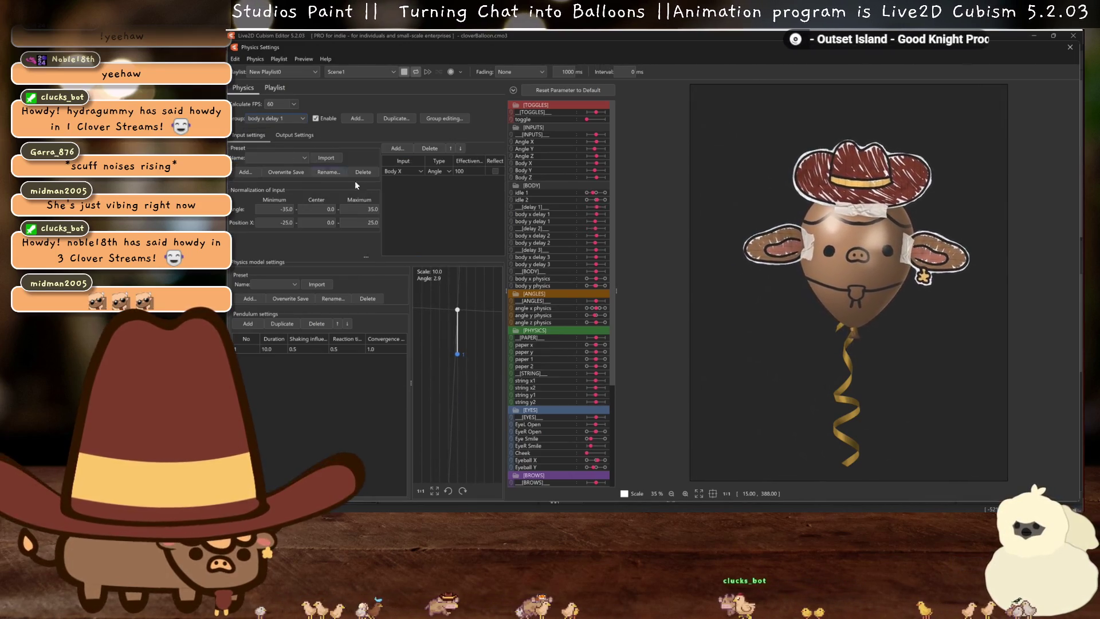
left_click(407, 171)
left_click(392, 187)
Make Angle Y the input of body y delay 1 and test by tilting the balloon
left_click(287, 119)
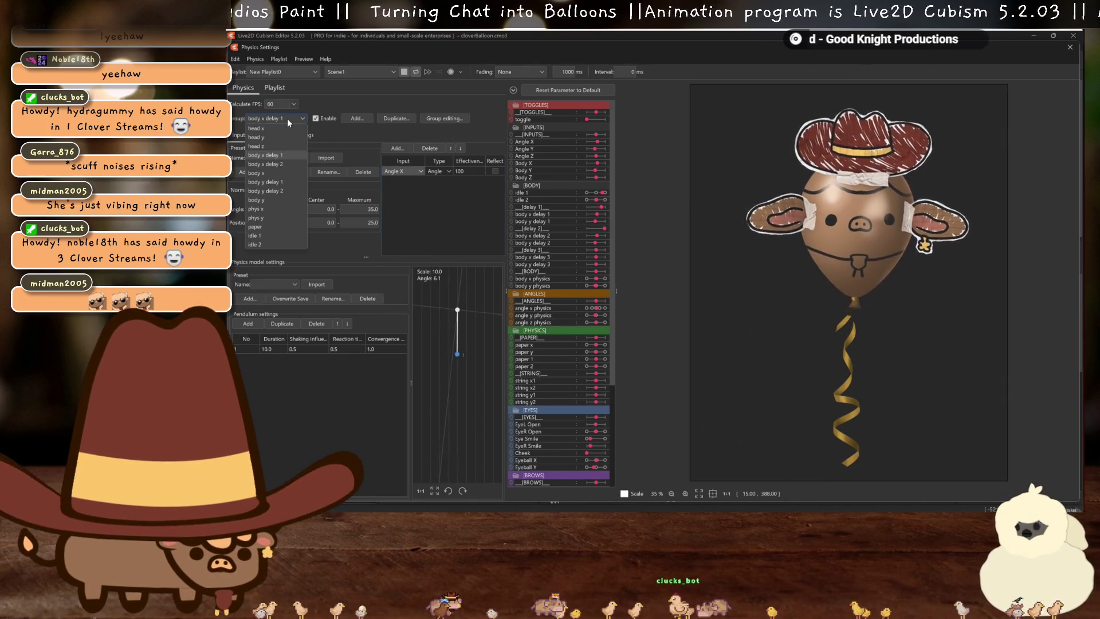
left_click(267, 182)
left_click(404, 171)
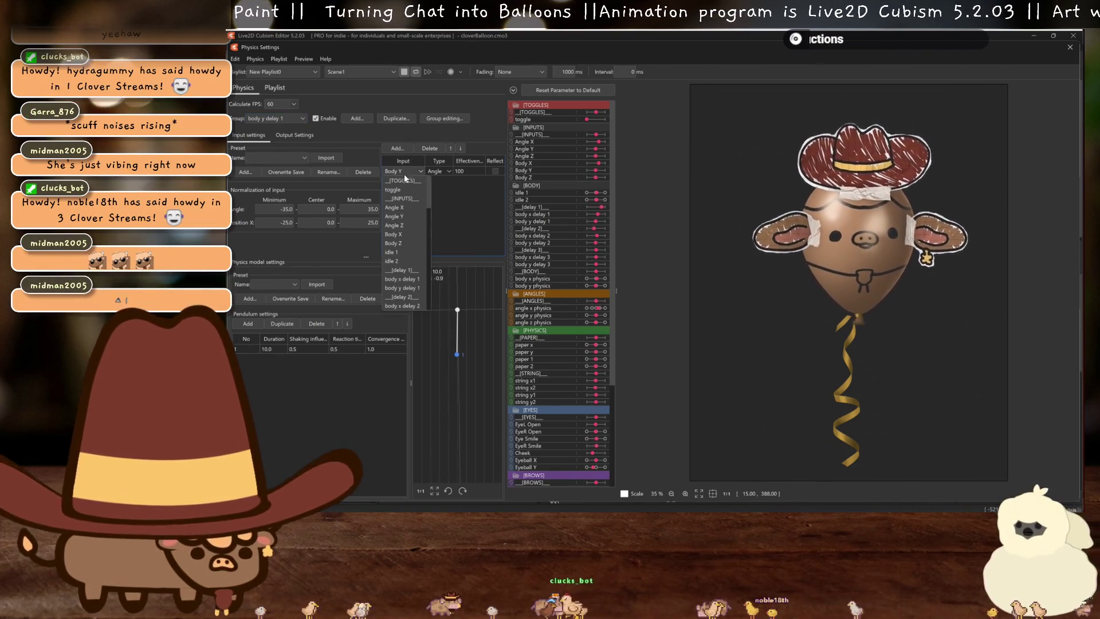
left_click(407, 216)
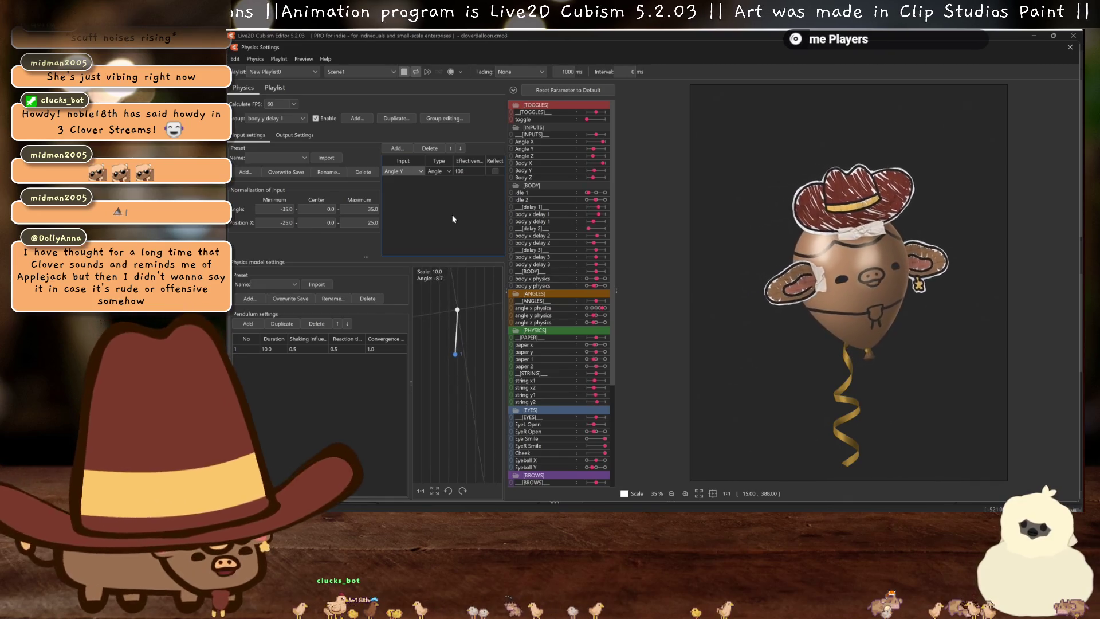
mouse_move(848, 271)
left_mouse_down()
mouse_move(917, 275)
mouse_move(913, 320)
mouse_move(908, 297)
mouse_move(853, 383)
mouse_move(916, 301)
left_mouse_up()
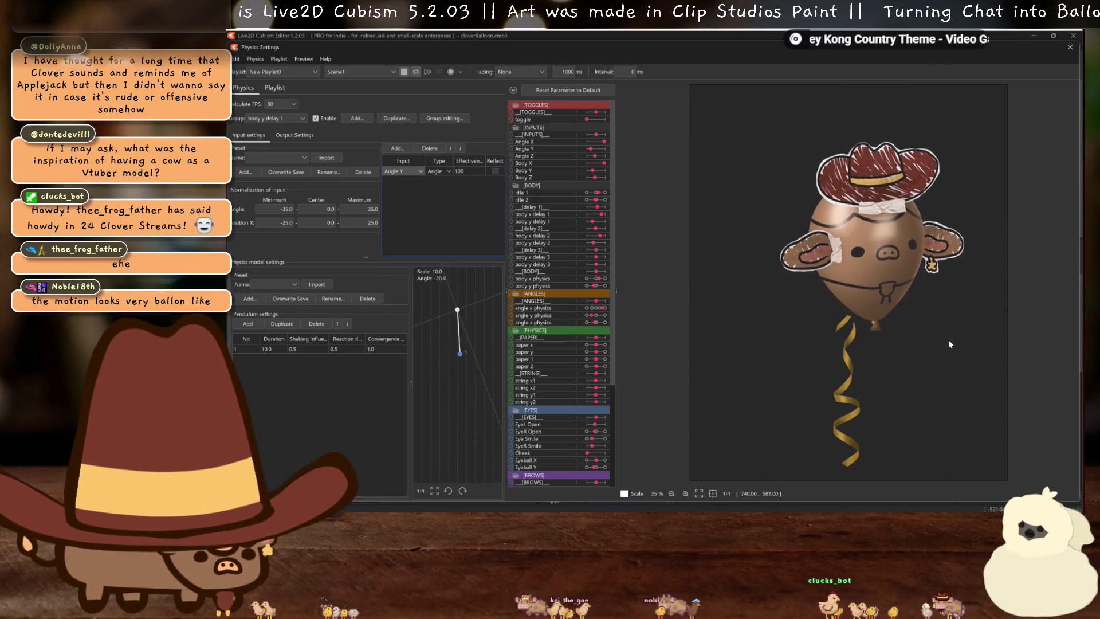
mouse_move(892, 359)
left_mouse_down()
mouse_move(885, 392)
mouse_move(765, 372)
left_mouse_up()
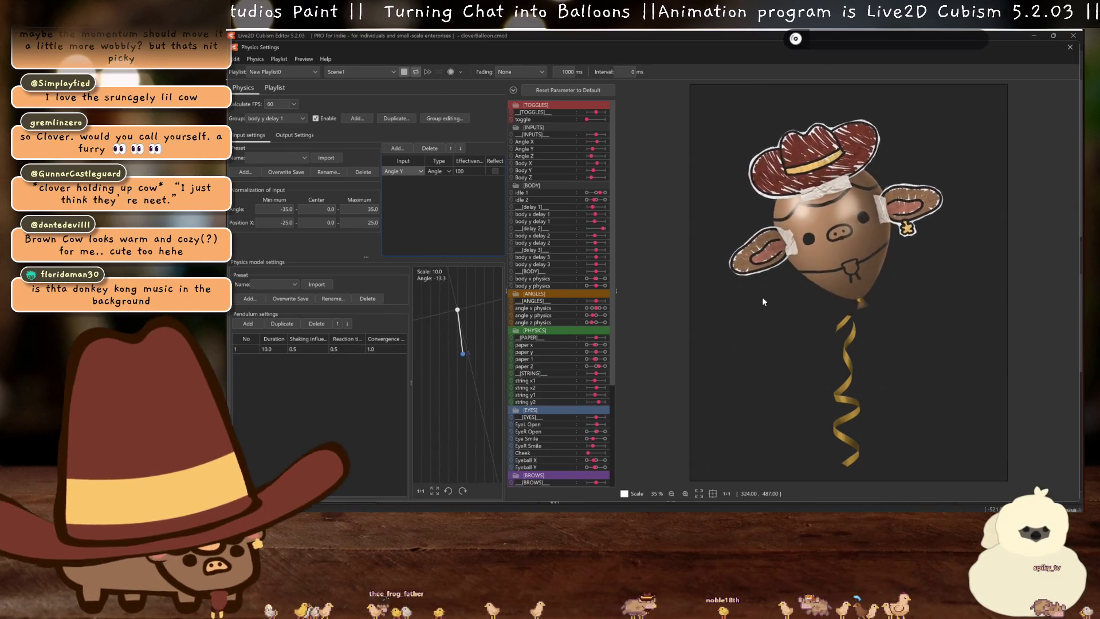
Close Physics Settings, select the string and stringBack ribbon meshes, and hide selection outlines
left_click(1069, 48)
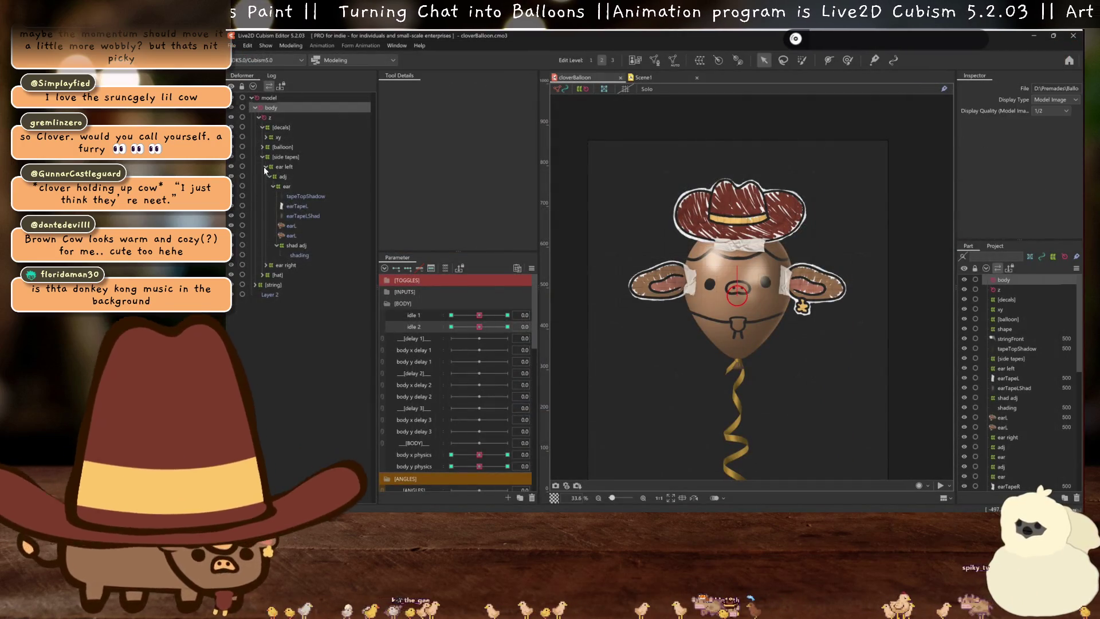
left_click_drag(272, 285, 322, 227)
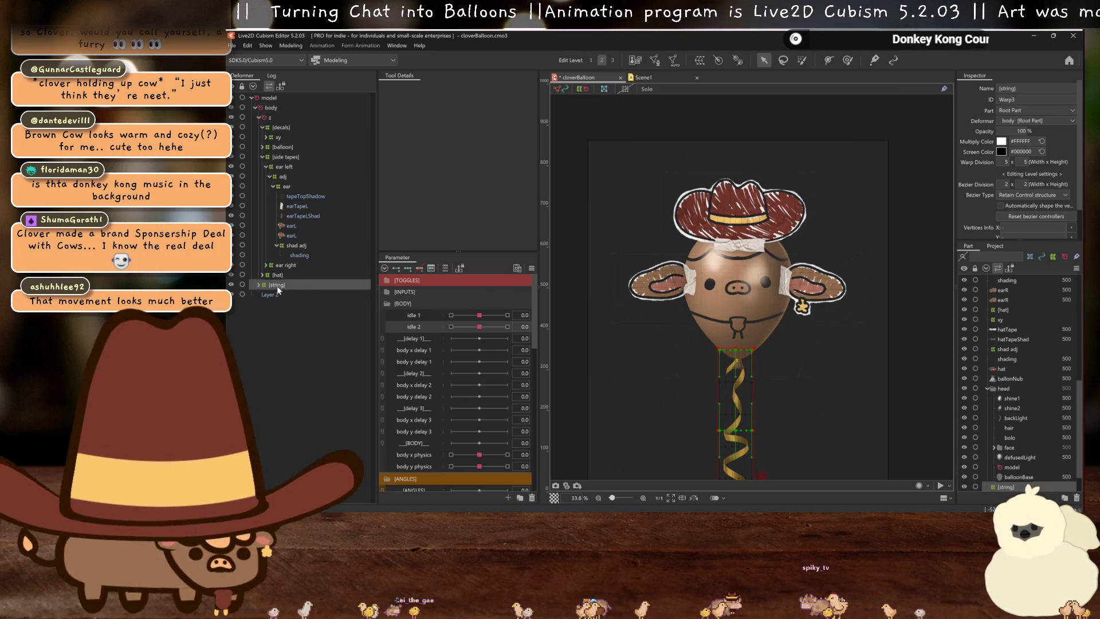
scroll(742, 375, "up", 2)
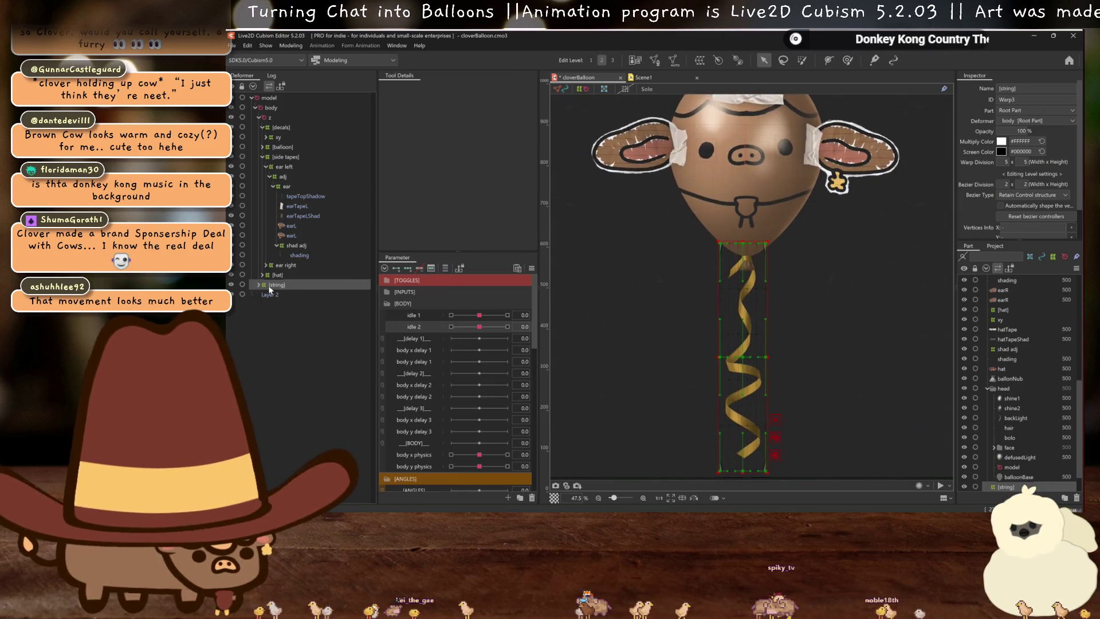
left_click(260, 285)
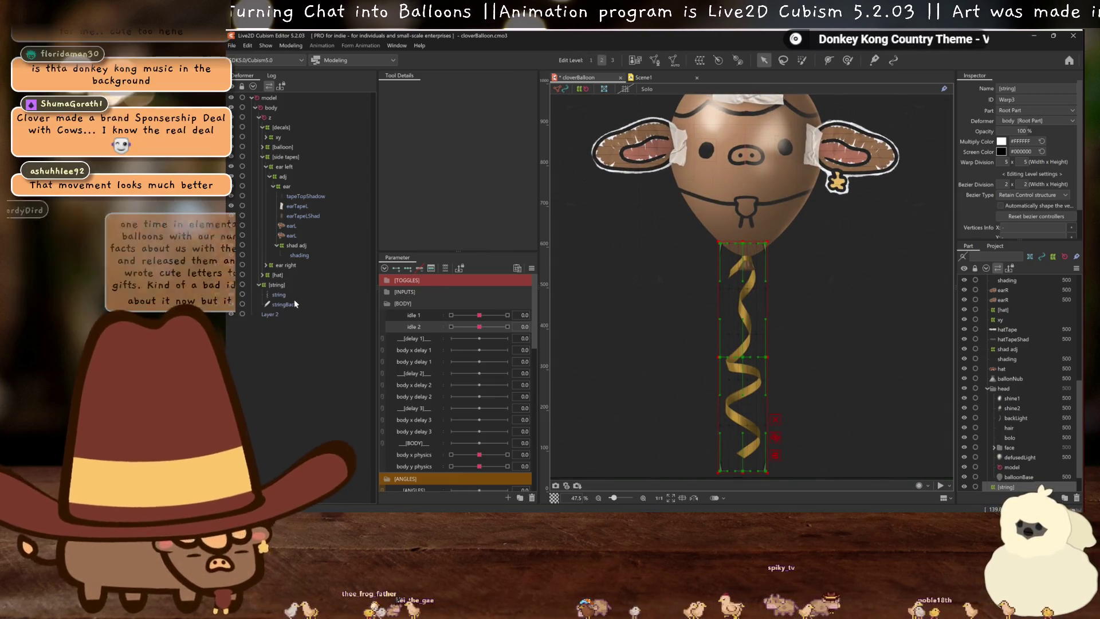
left_click(284, 295)
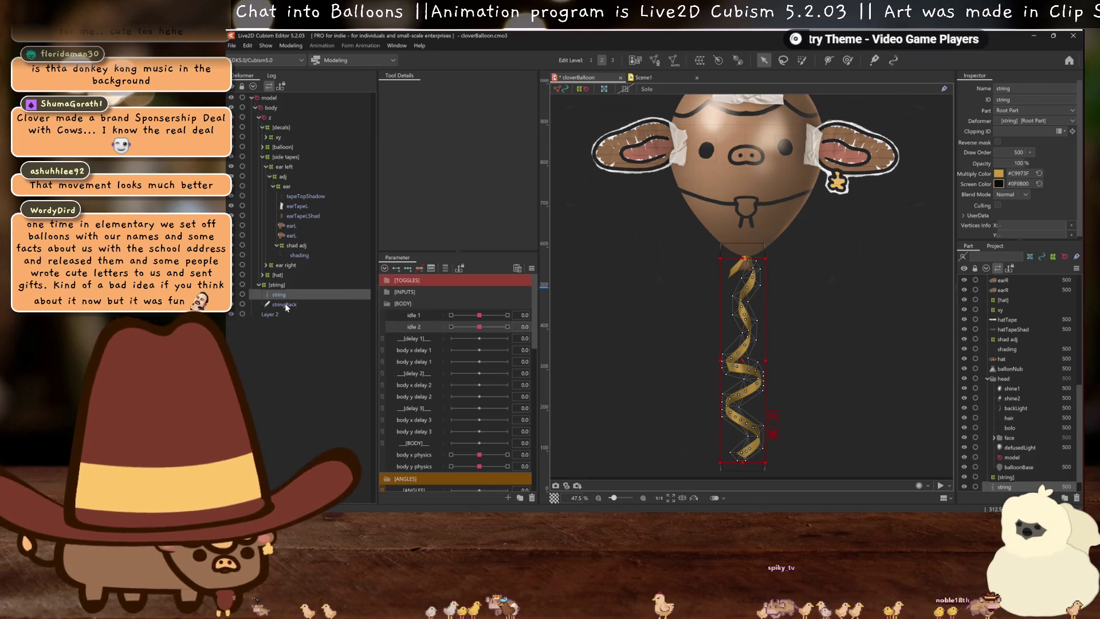
left_click(278, 286)
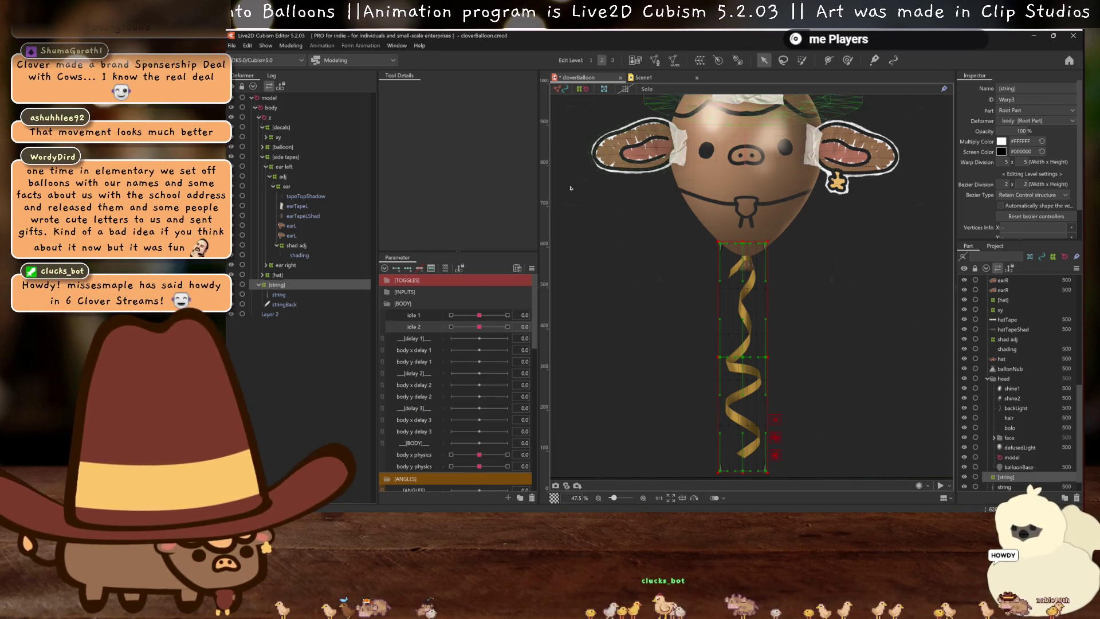
left_click(356, 304)
scroll(771, 341, "up", 3)
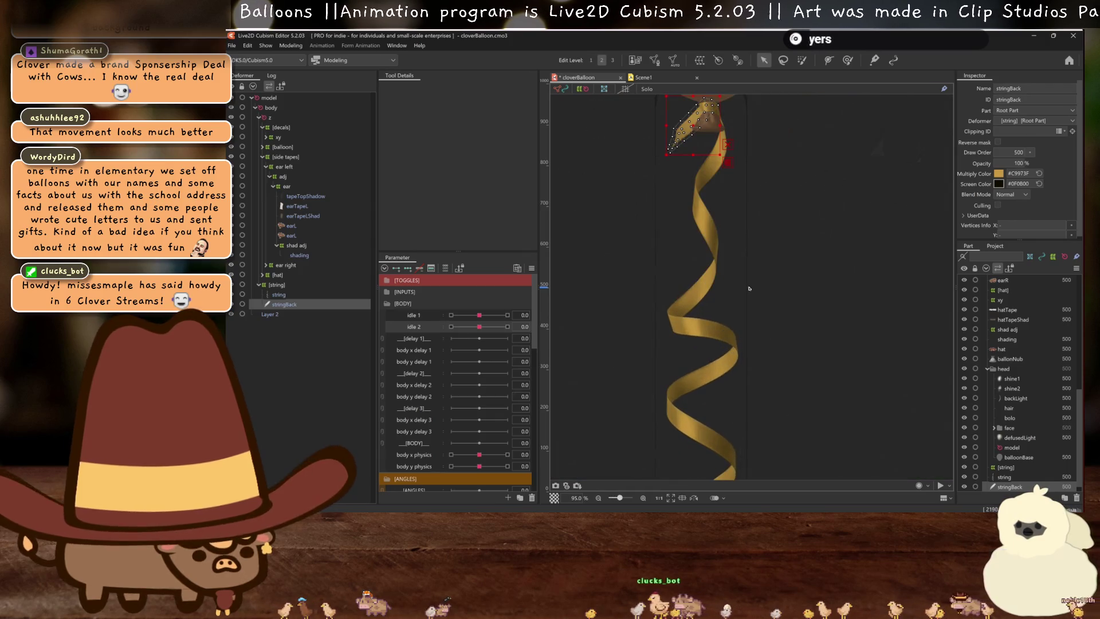
scroll(735, 296, "down", 3)
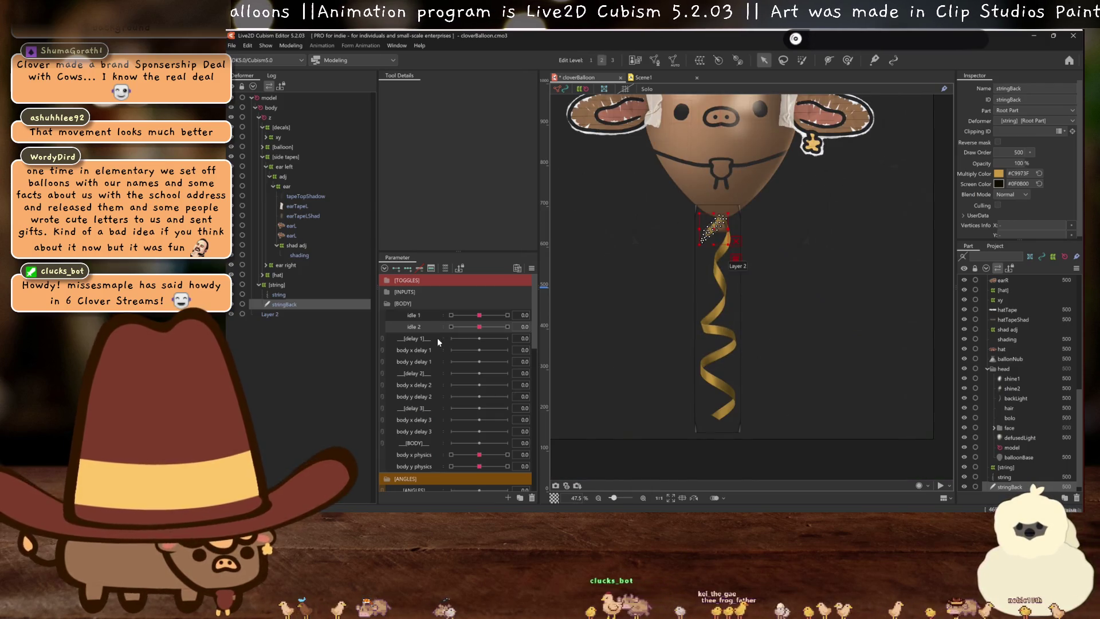
key("ctrl+h")
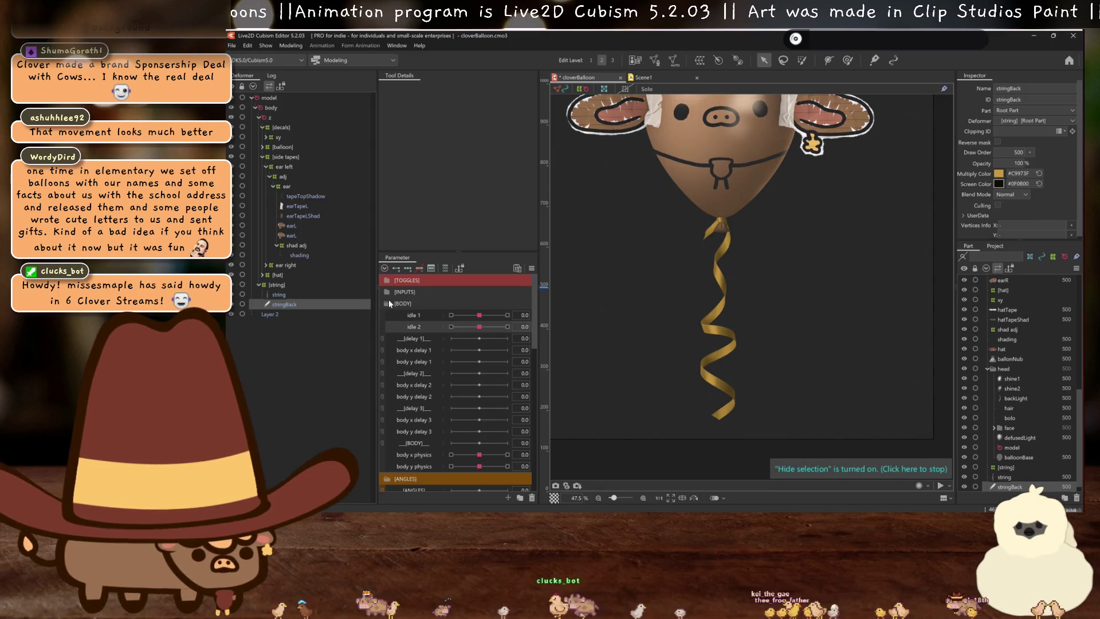
Swing angle X physics to 30, -30 and back to 0, then select the string mesh
left_click(389, 301)
left_click_drag(479, 338, 592, 351)
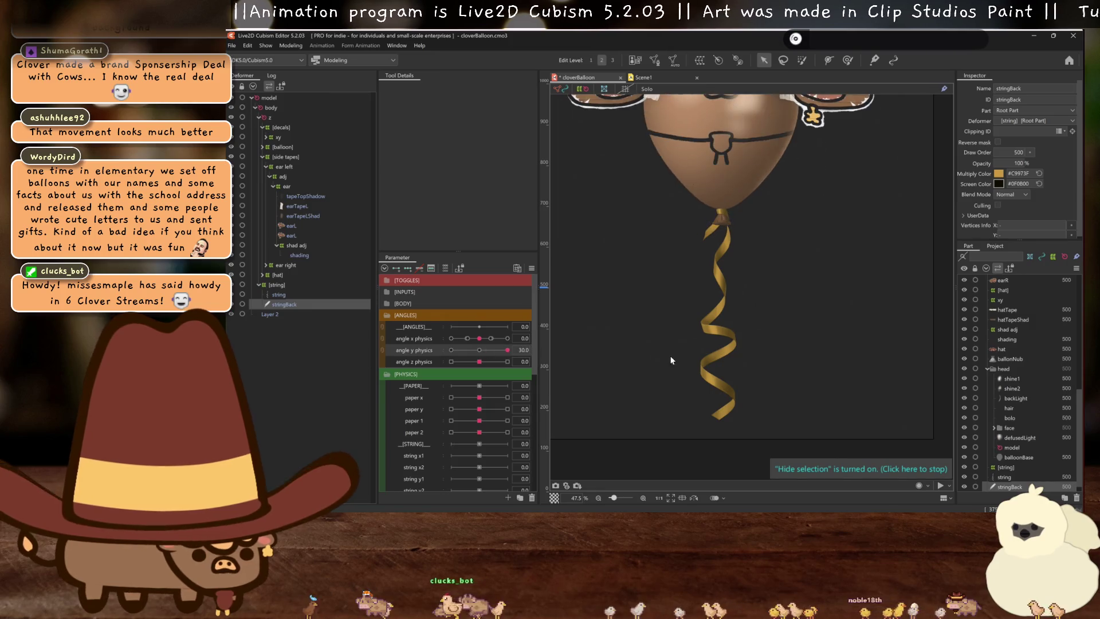
left_click_drag(508, 350, 451, 339)
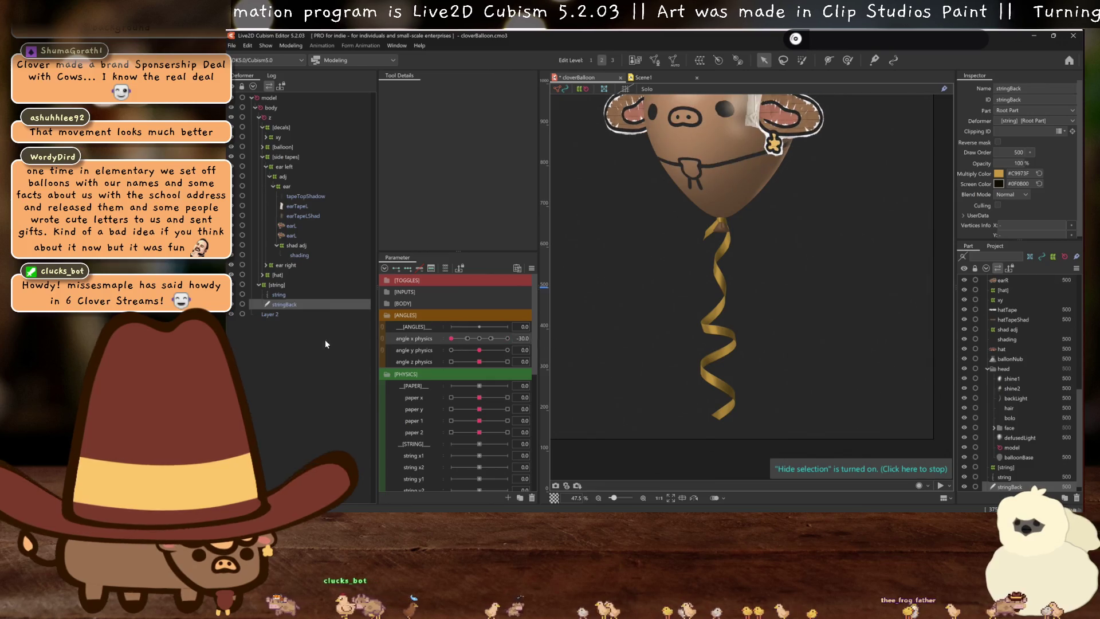
left_click_drag(451, 339, 479, 339)
left_click(299, 296)
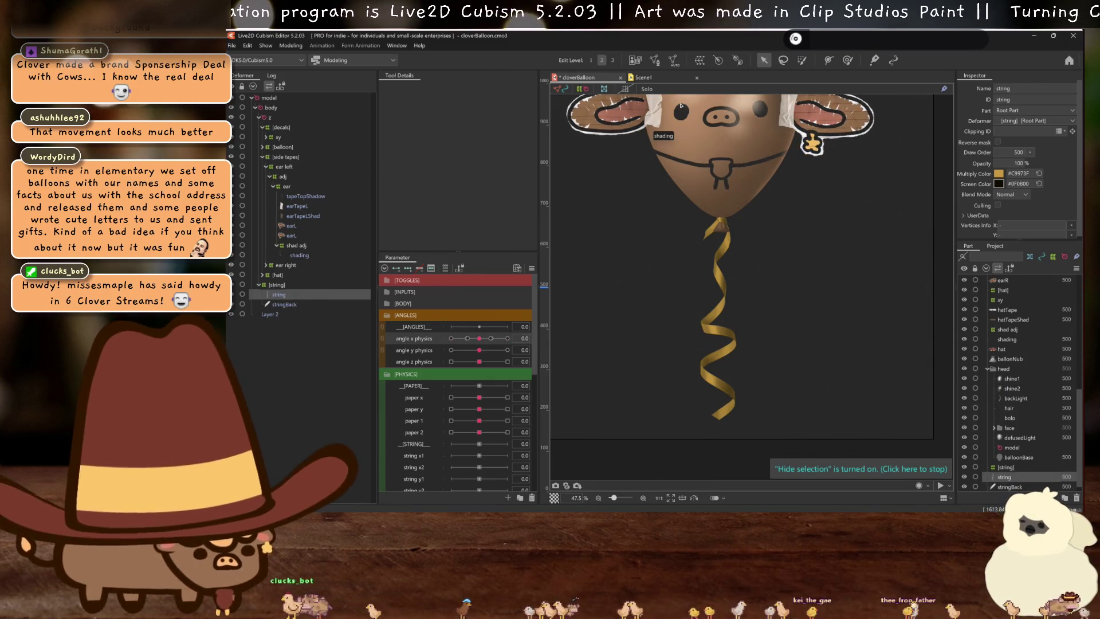
left_click(280, 85)
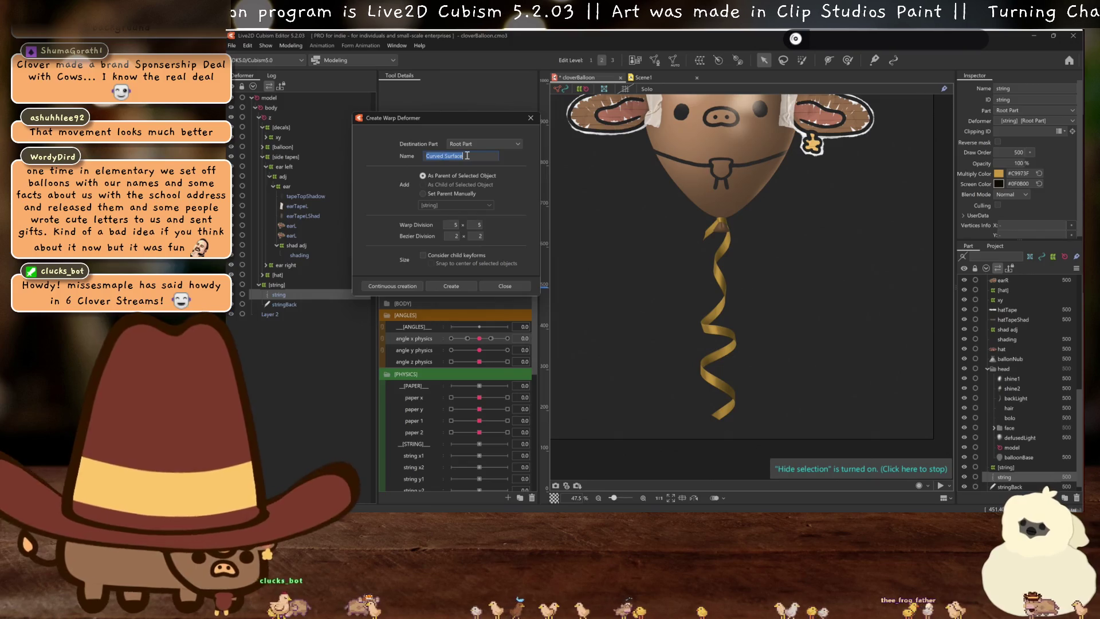
Create a 20×40 warp deformer named string around the string ribbon mesh
triple_click(467, 155)
type("string")
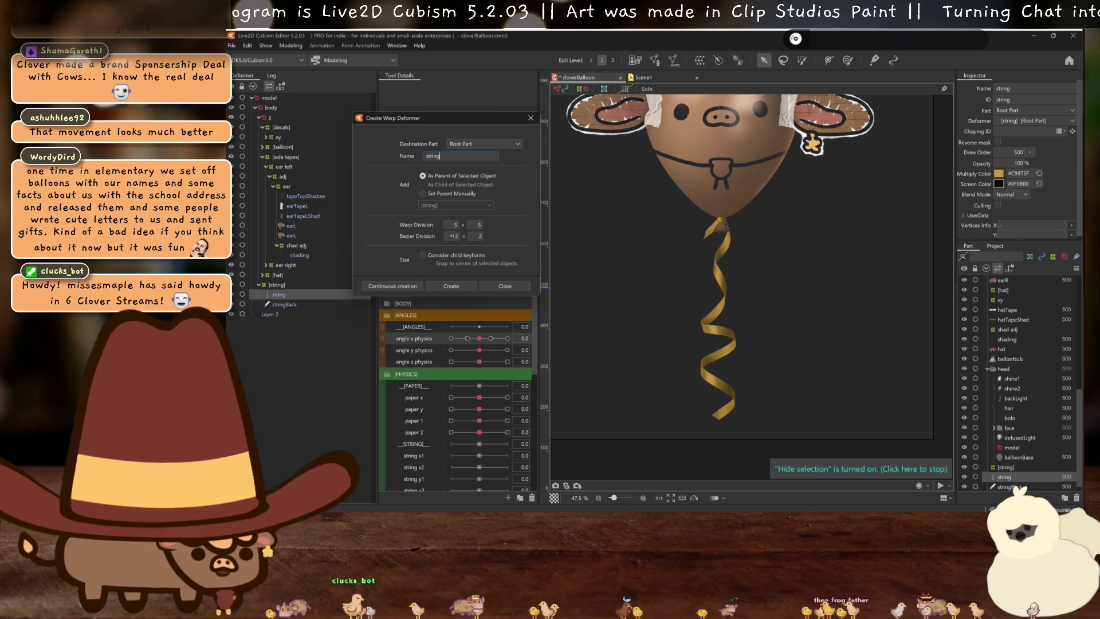
double_click(454, 224)
type("20")
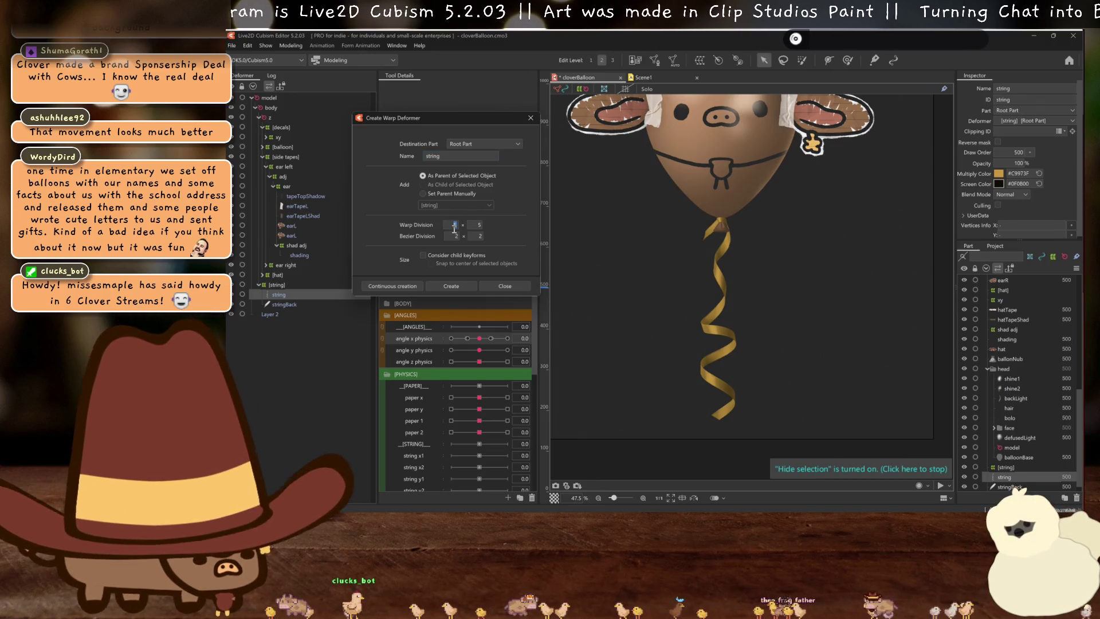
double_click(479, 225)
type("40")
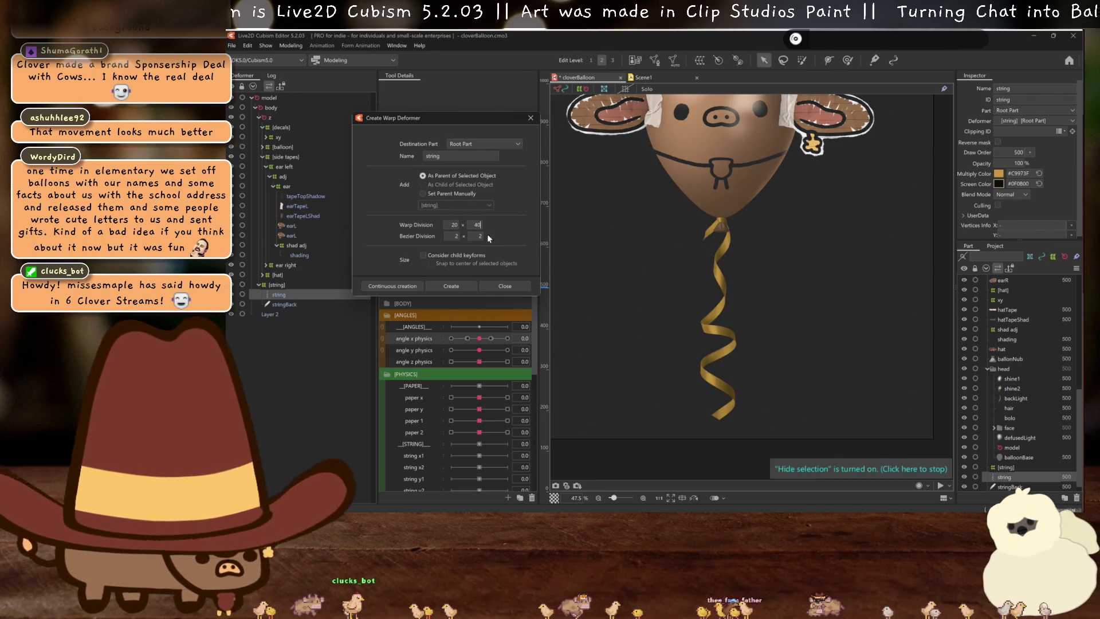
key("Return")
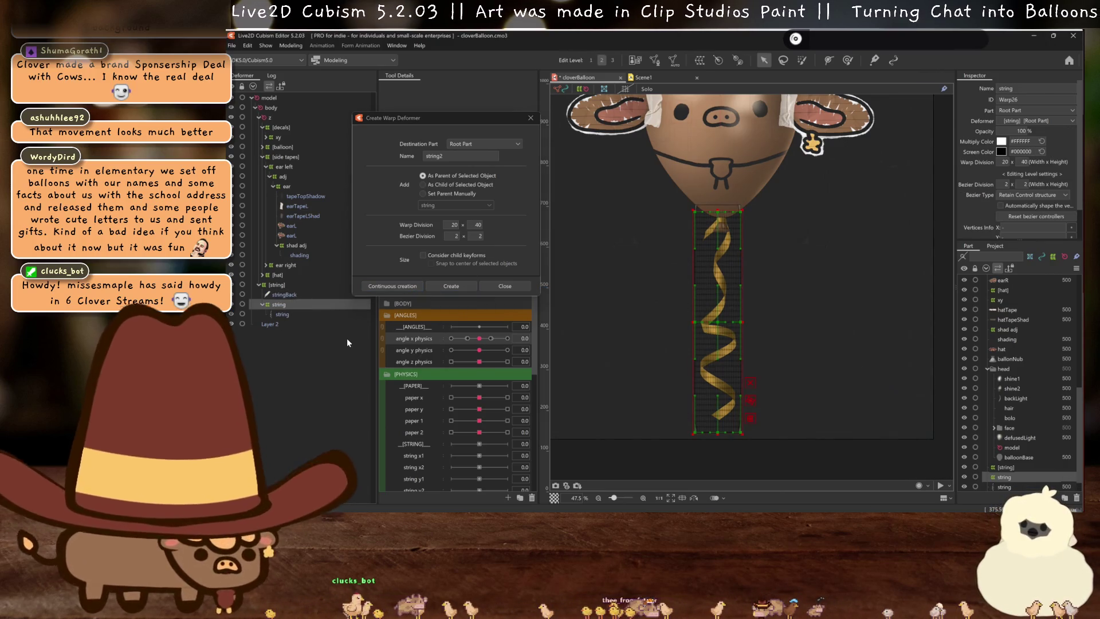
Create a 10×10 warp deformer named back string around the stringBack mesh
left_click(289, 296)
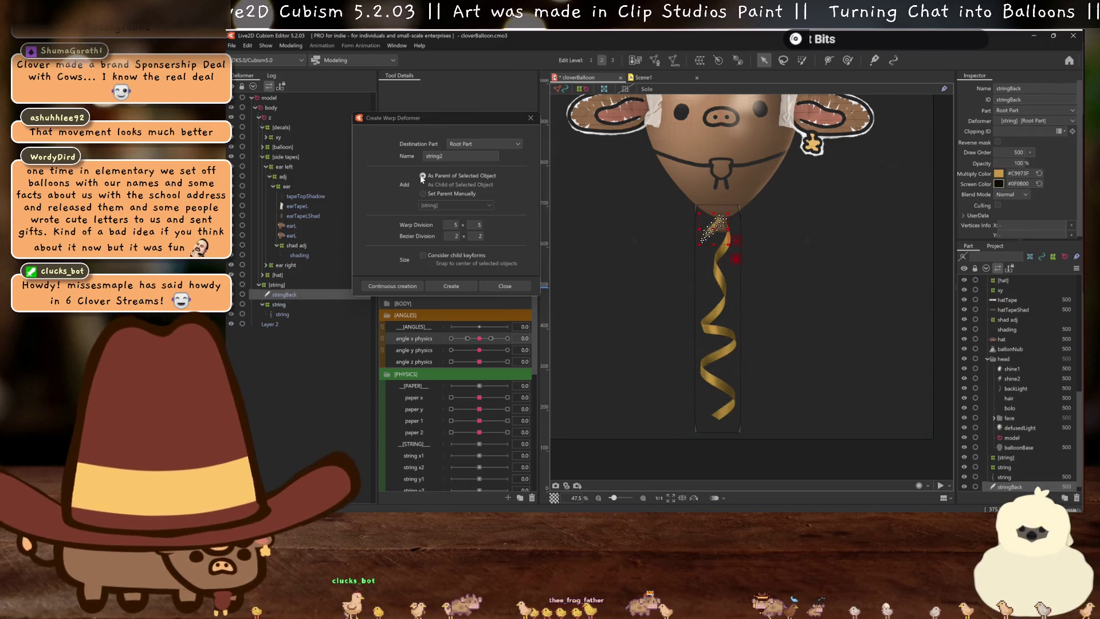
double_click(452, 156)
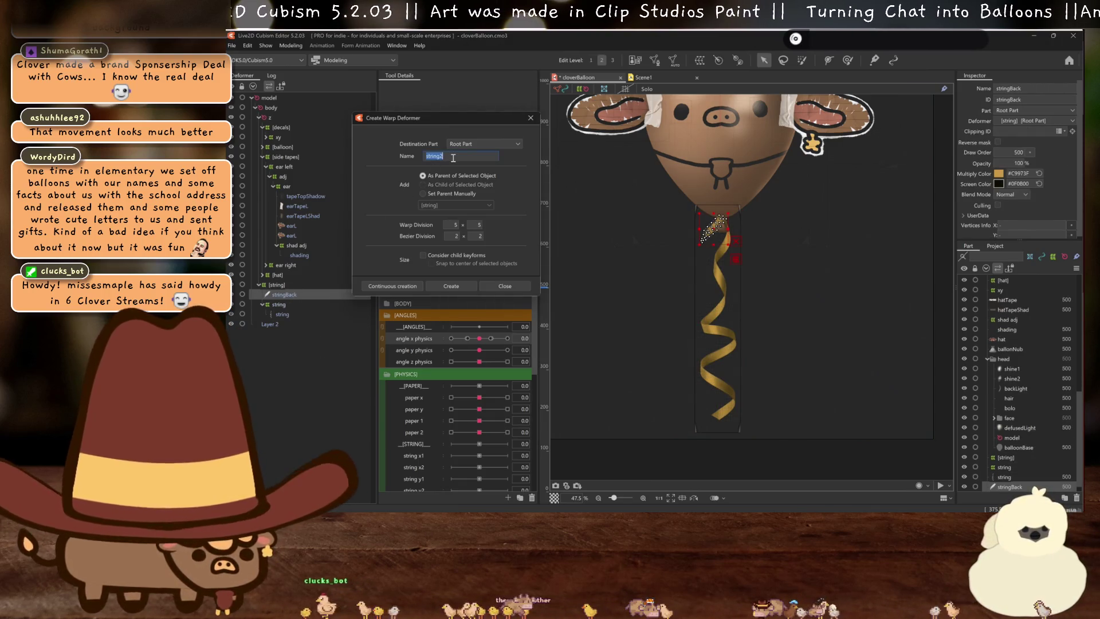
type("back")
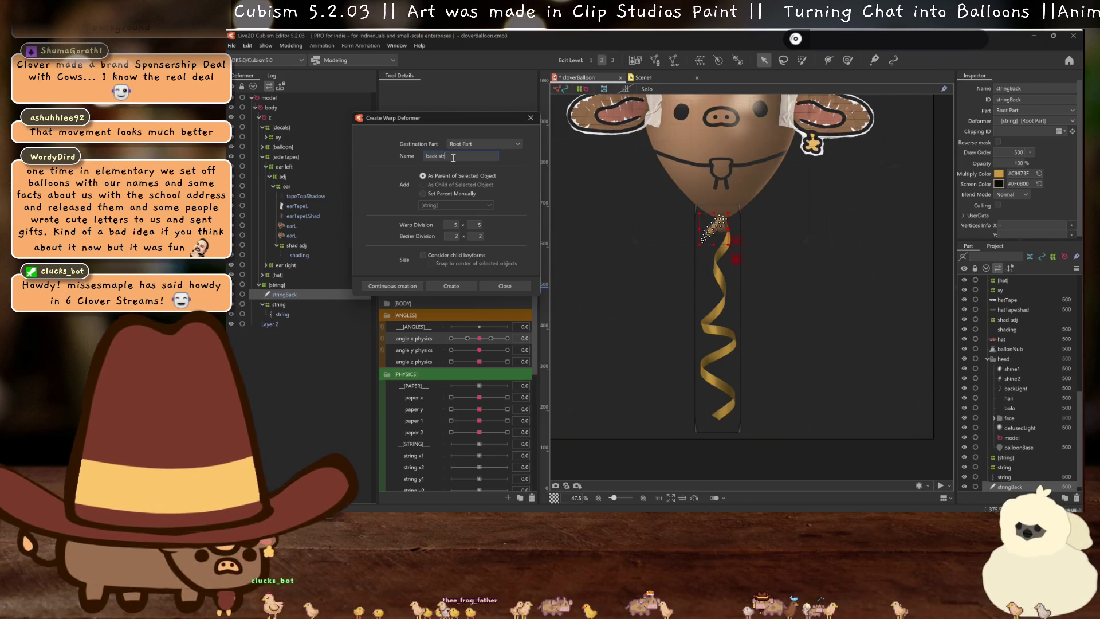
double_click(455, 225)
type("10")
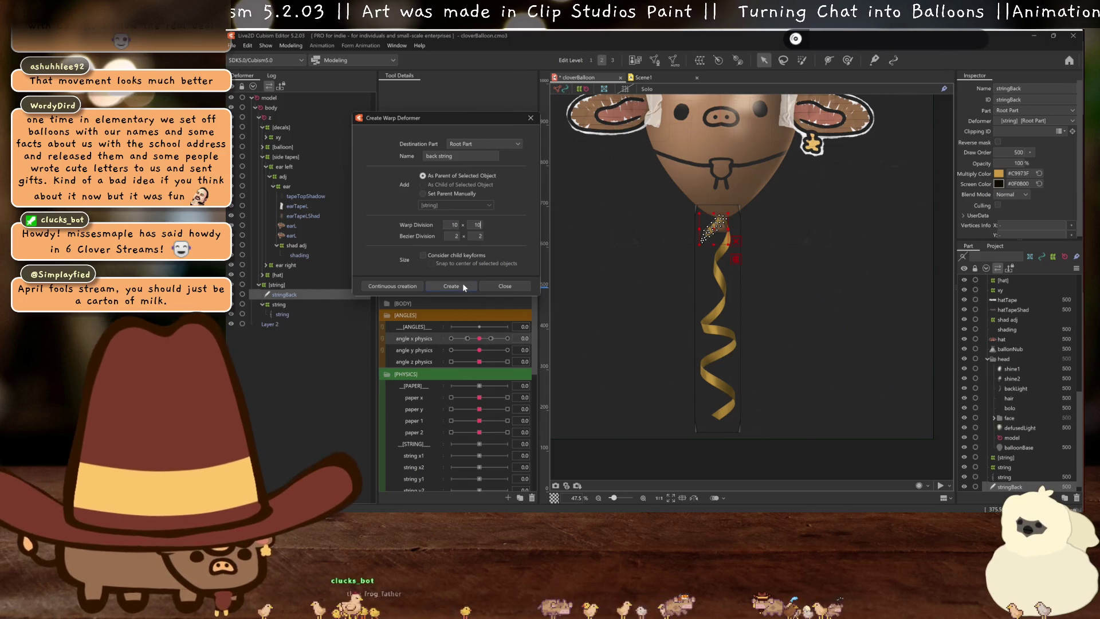
left_click(458, 283)
scroll(717, 209, "up", 5)
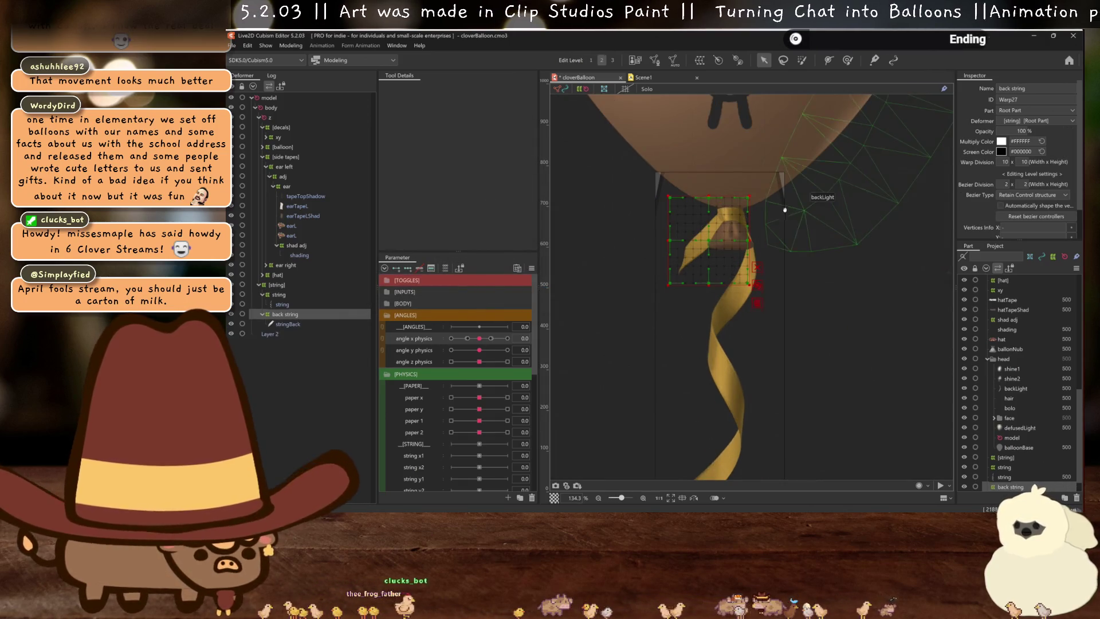
Set angle X physics to 30 and expand balloon > shape in the deformer tree
left_click(279, 294, "ctrl")
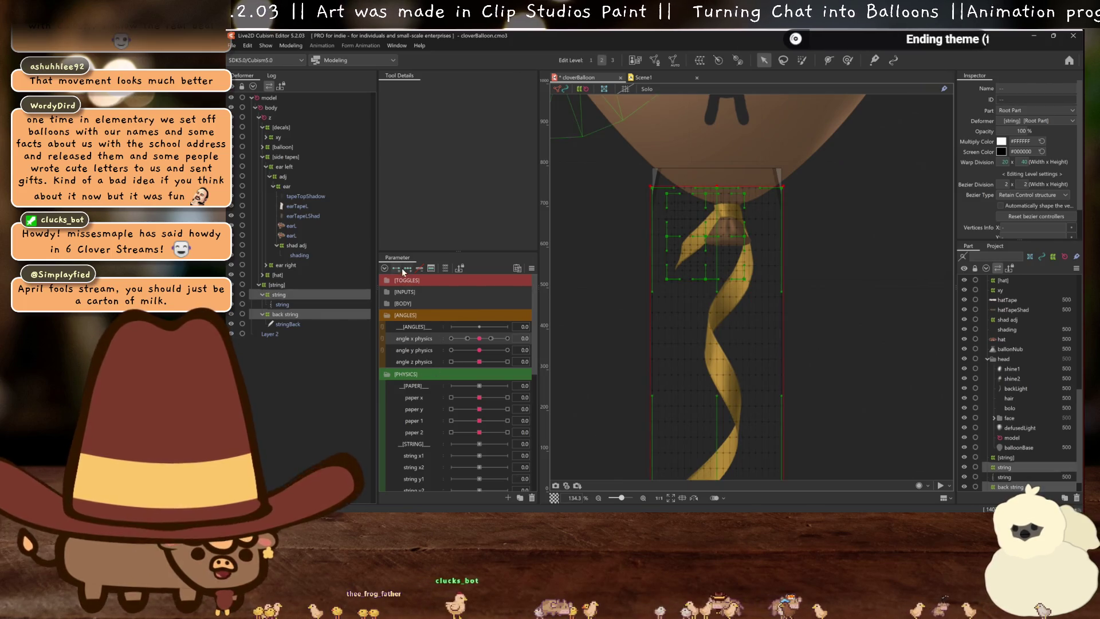
left_click(507, 338)
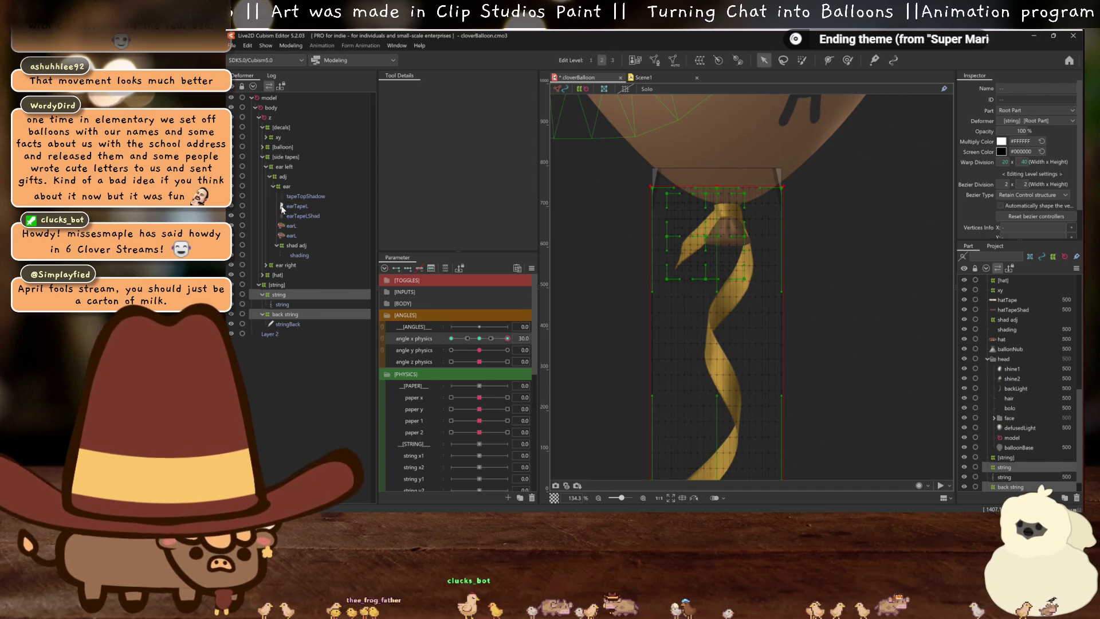
left_click(262, 157)
left_click(262, 147)
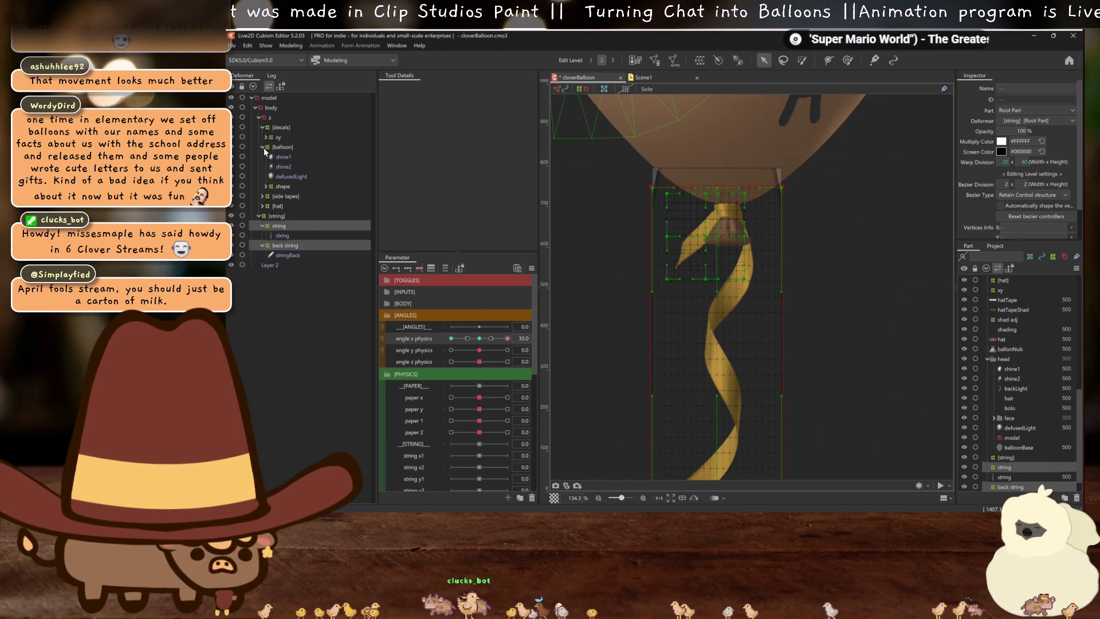
left_click(266, 187)
Wrap the stringFront mesh in a 20×20 warp deformer named string adj
left_click(291, 196)
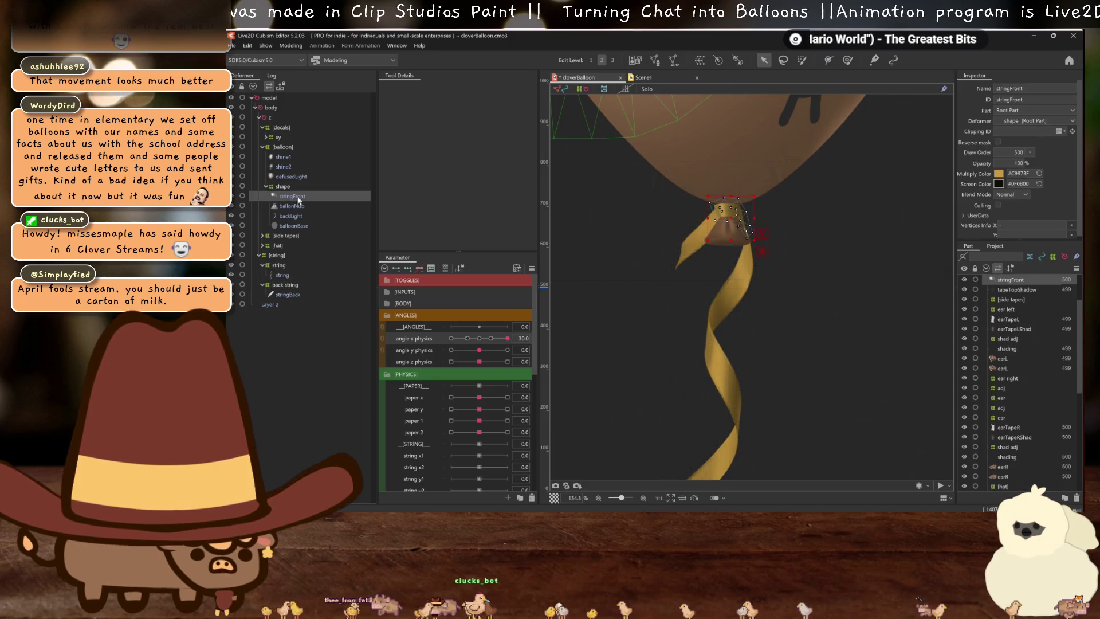
left_click(700, 60)
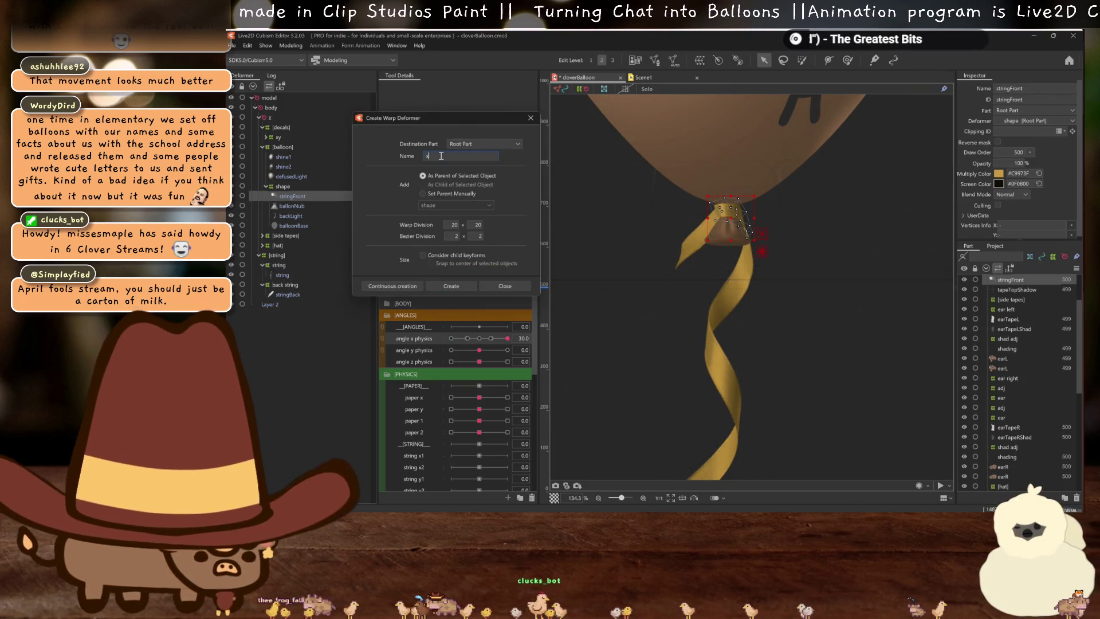
type("t")
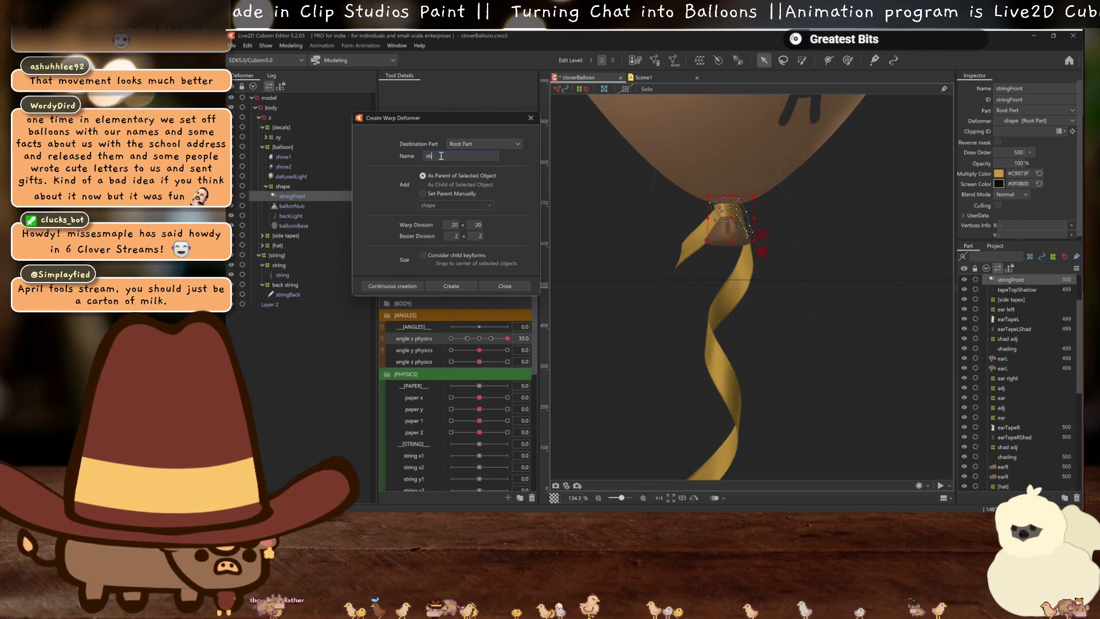
type("ringed")
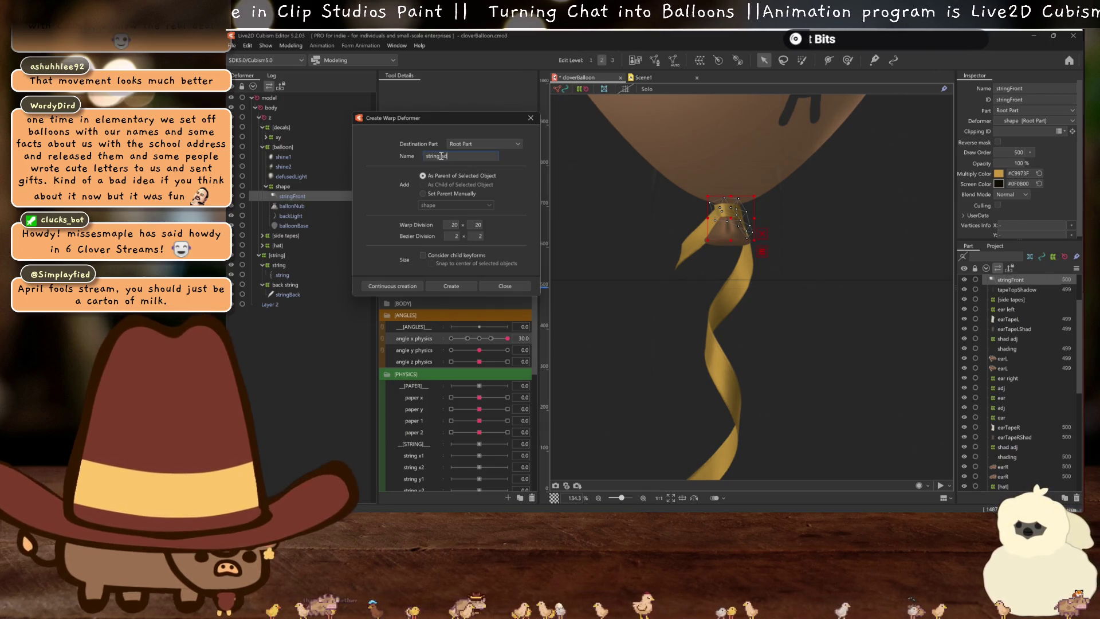
left_click(443, 283)
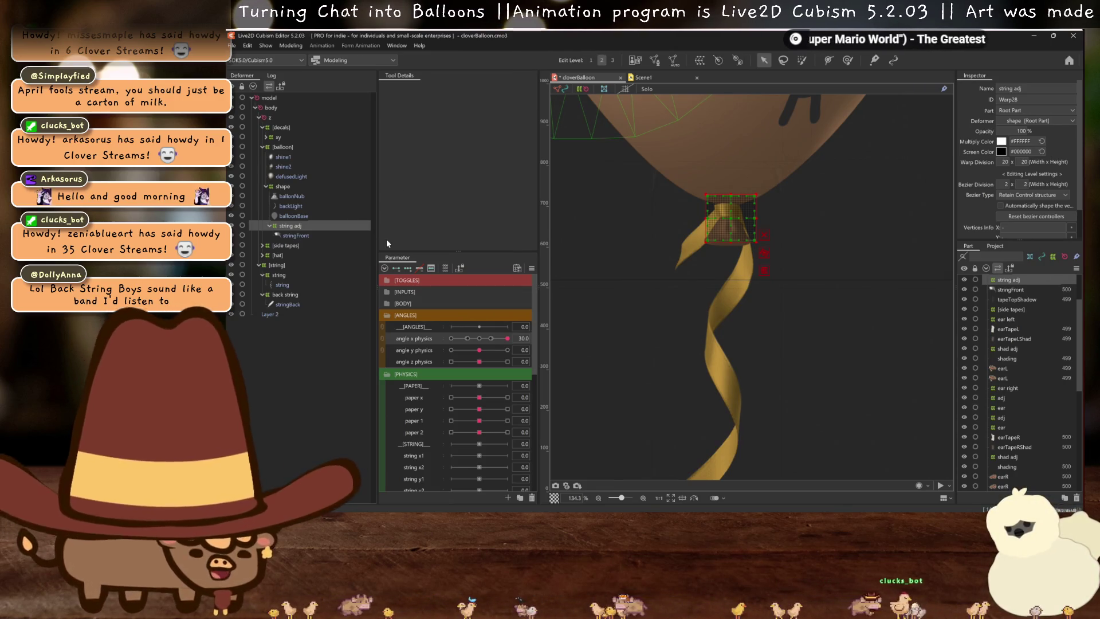
left_click(280, 275)
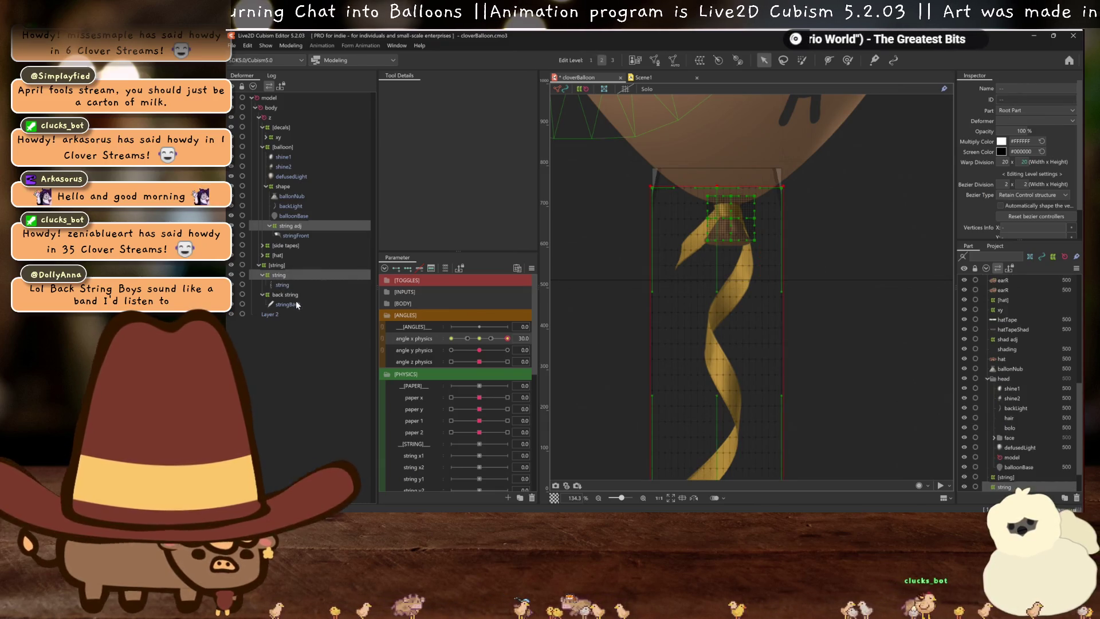
Set angle X physics to 30 and select the back string deformer for editing
left_click(284, 295, "ctrl")
left_click(480, 340)
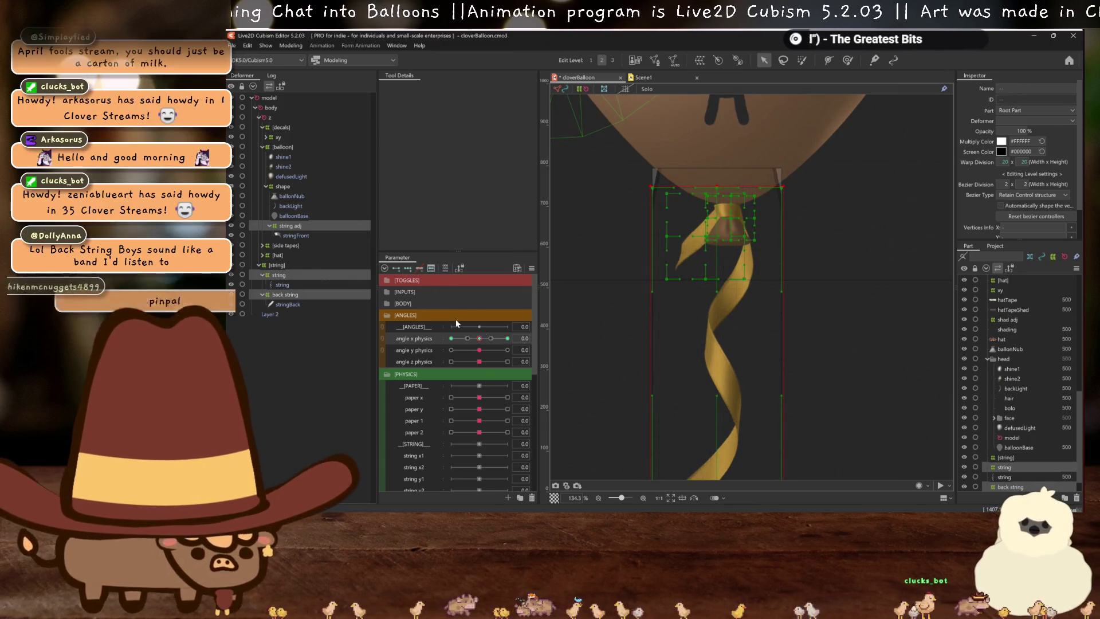
left_click(507, 339)
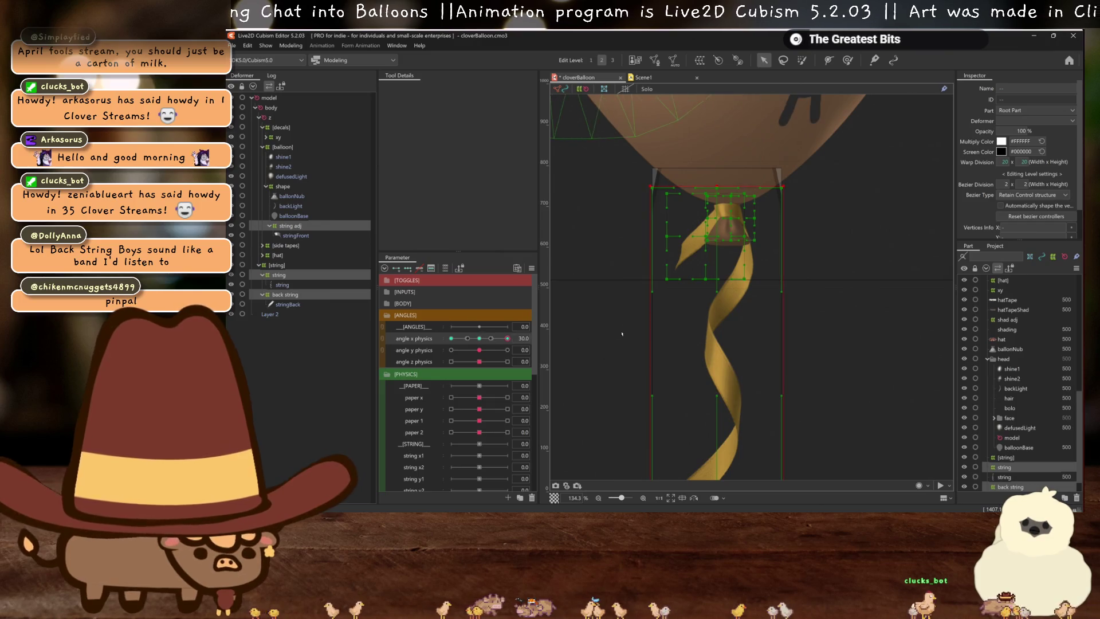
left_click(289, 226)
scroll(713, 211, "up", 2)
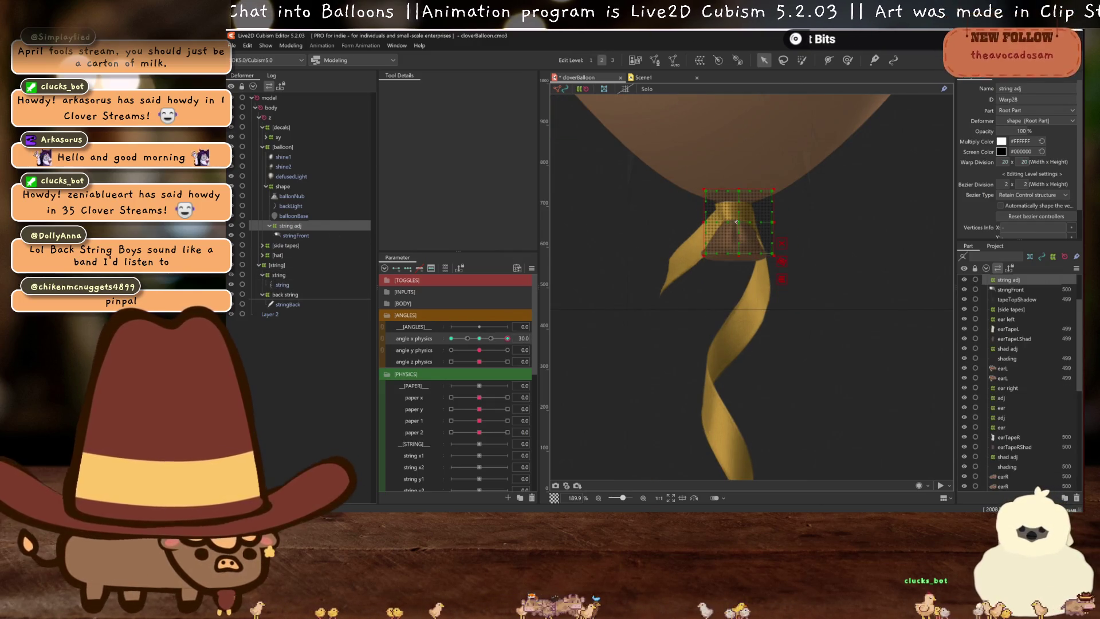
left_click(294, 295)
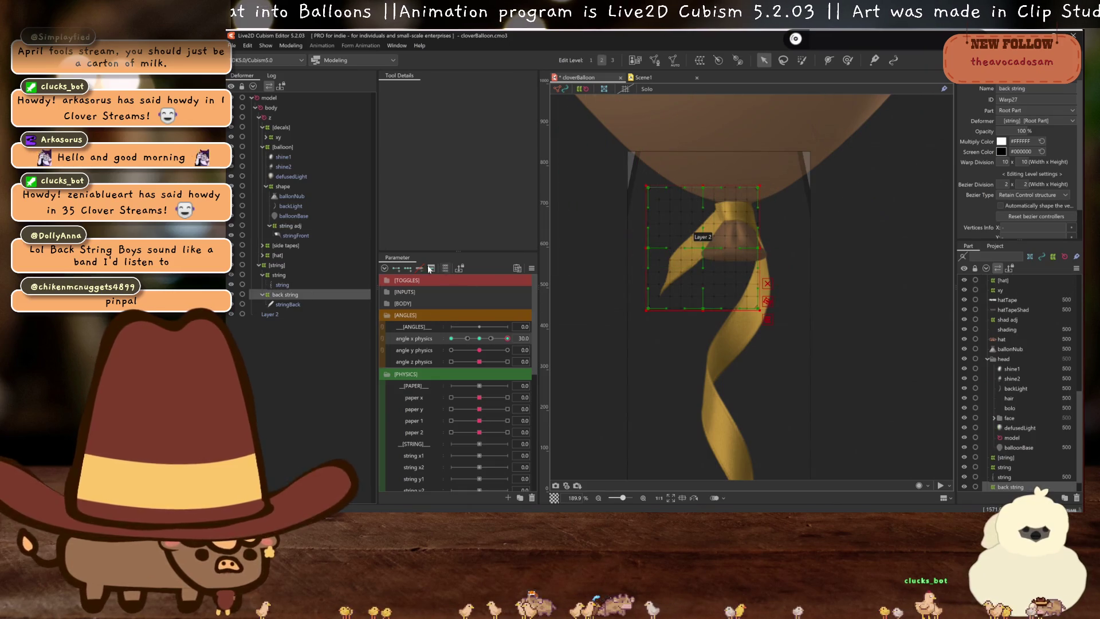
Shift the back string warp left, nudge a top-edge point right, and apply Smooth All bezier
left_click_drag(705, 248, 690, 245)
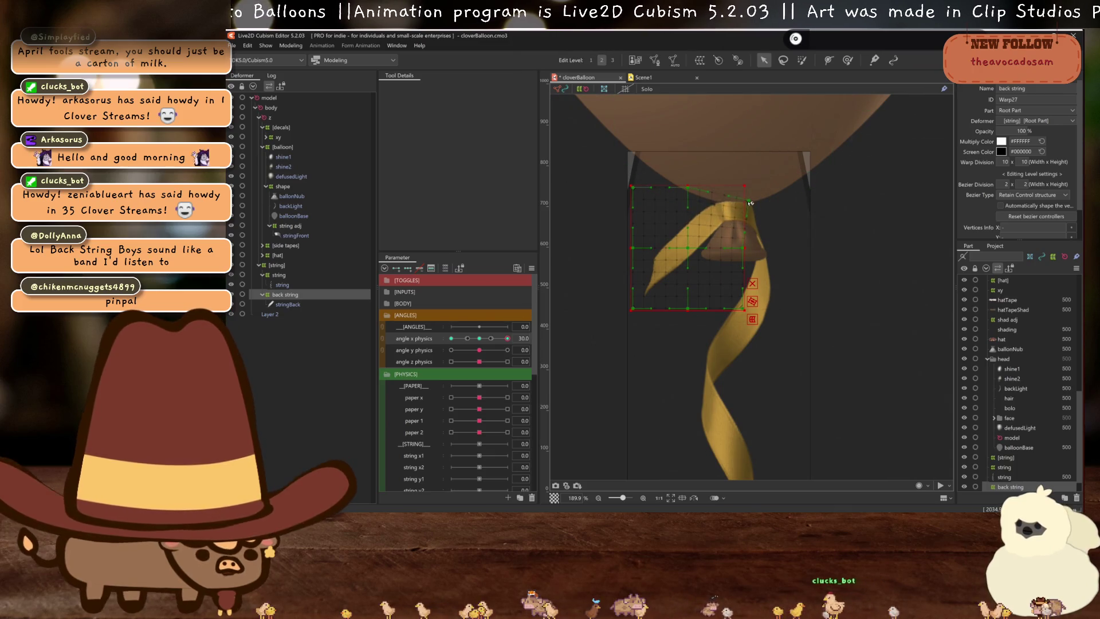
left_click(691, 189)
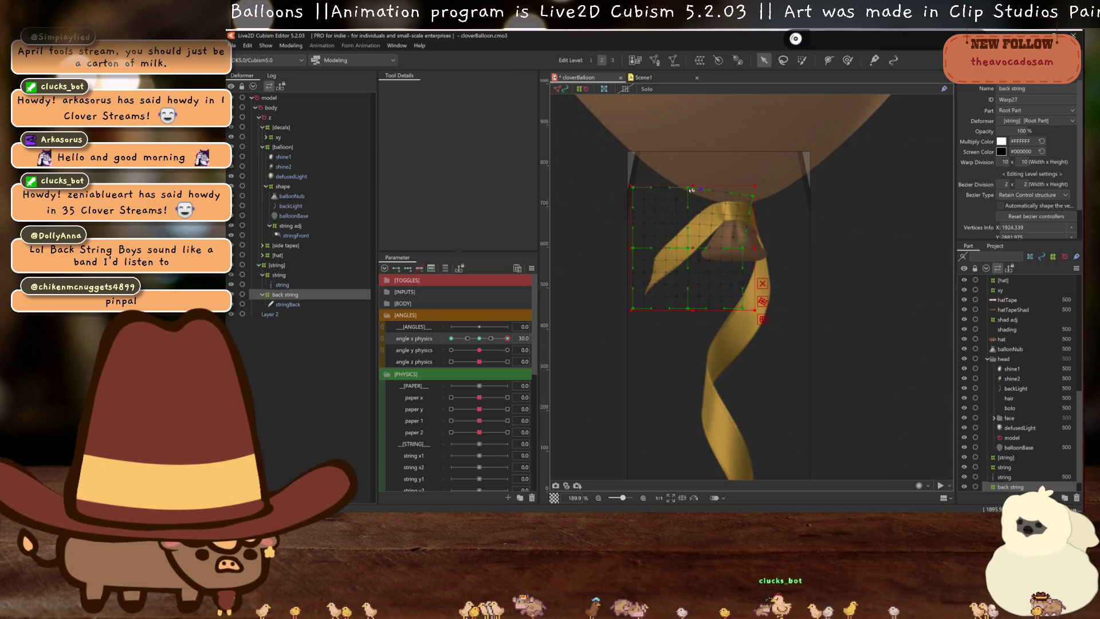
left_click_drag(700, 194, 704, 194)
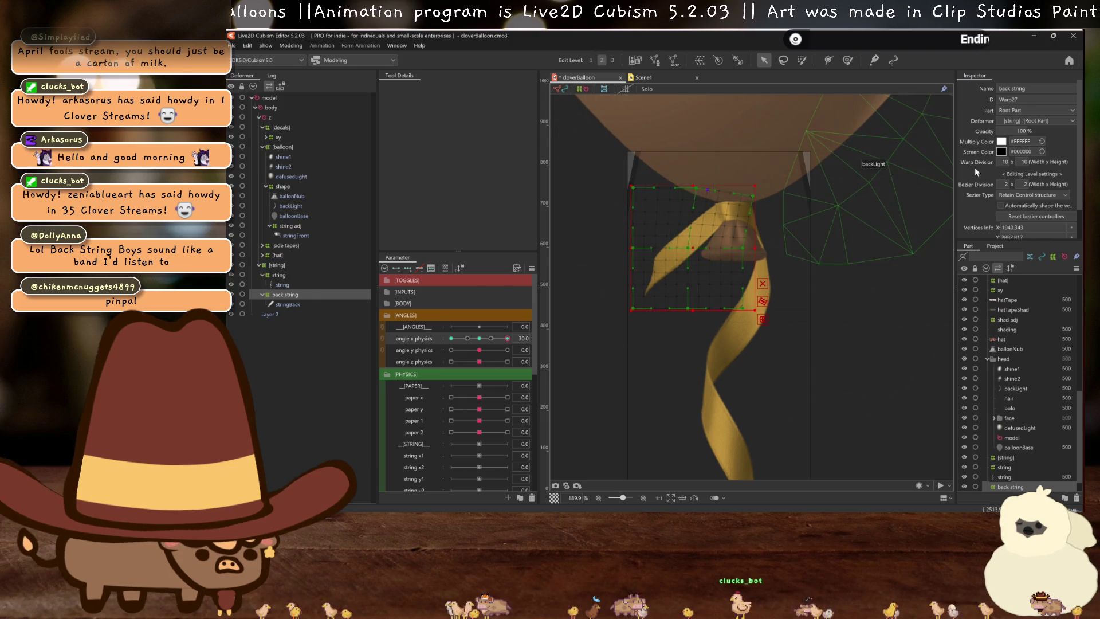
left_click(1037, 196)
left_click(1032, 228)
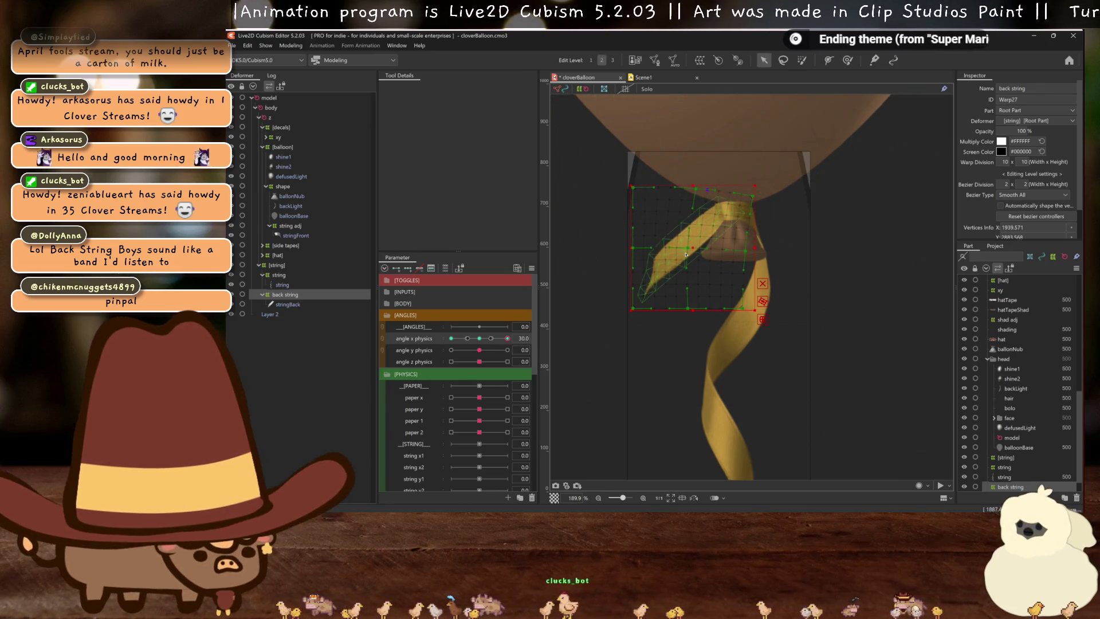
key("ctrl+h")
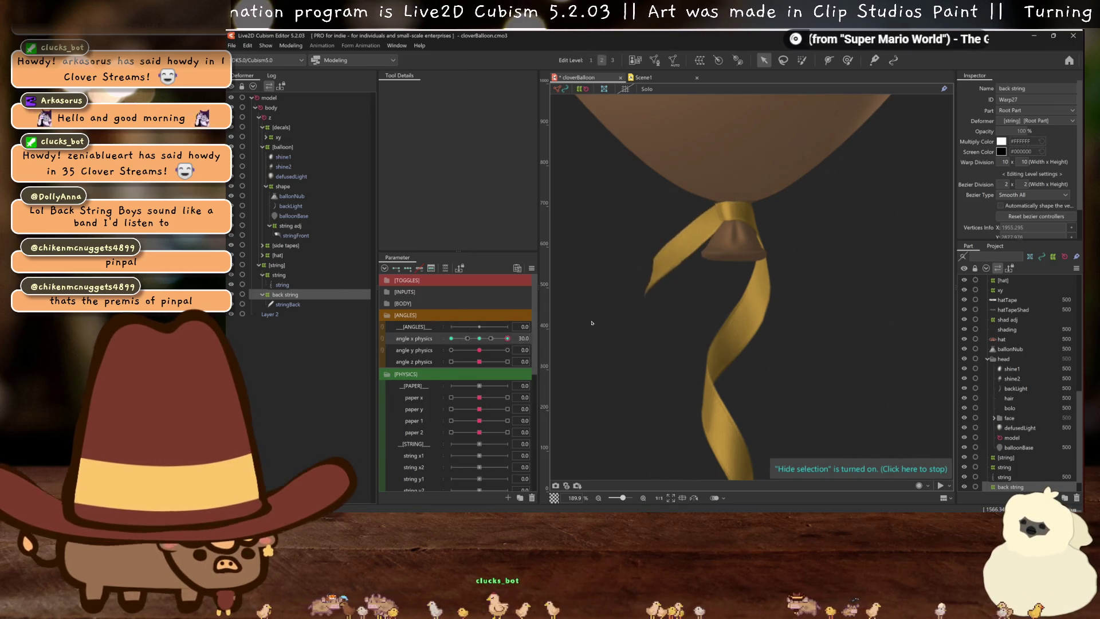
scroll(790, 189, "down", 3)
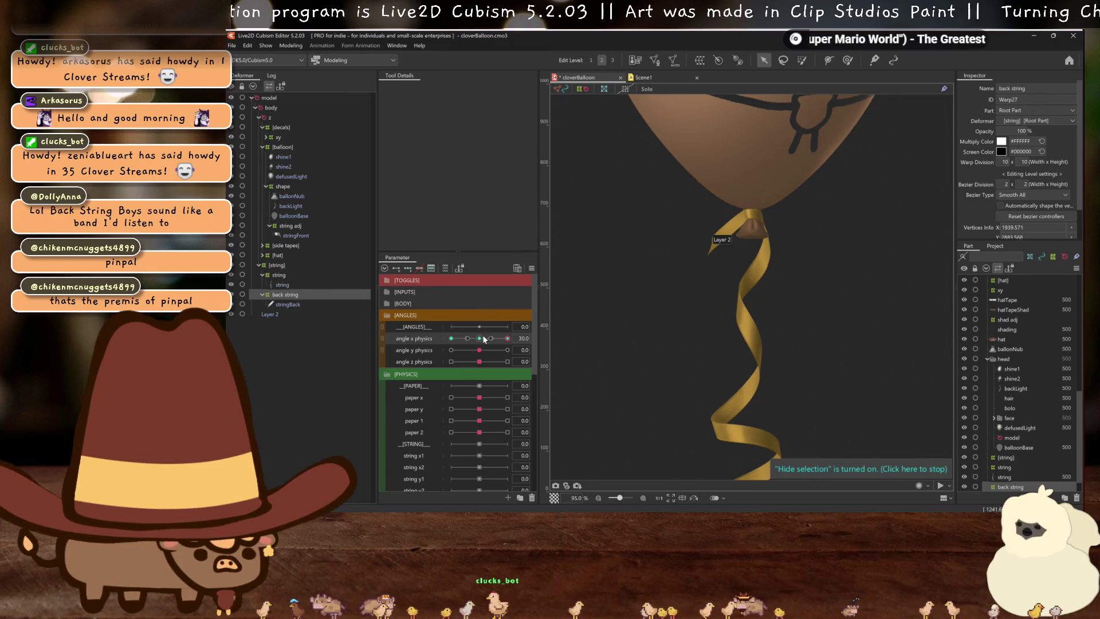
Bend the string warp by shifting its middle and left grid columns
left_click(279, 275)
scroll(737, 172, "up", 2)
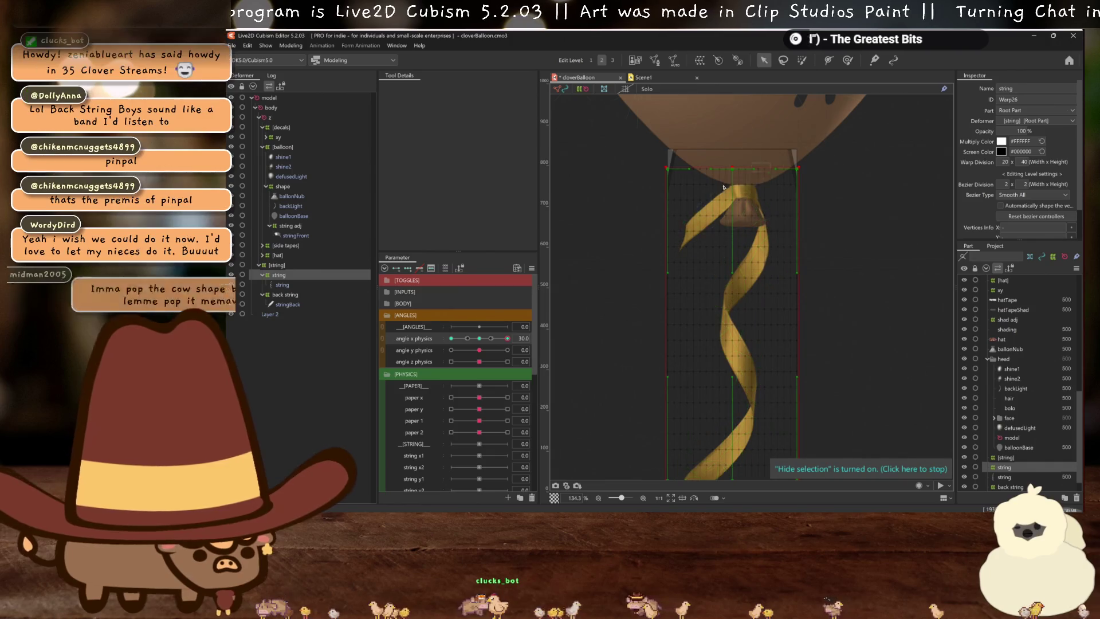
left_click_drag(737, 171, 732, 171)
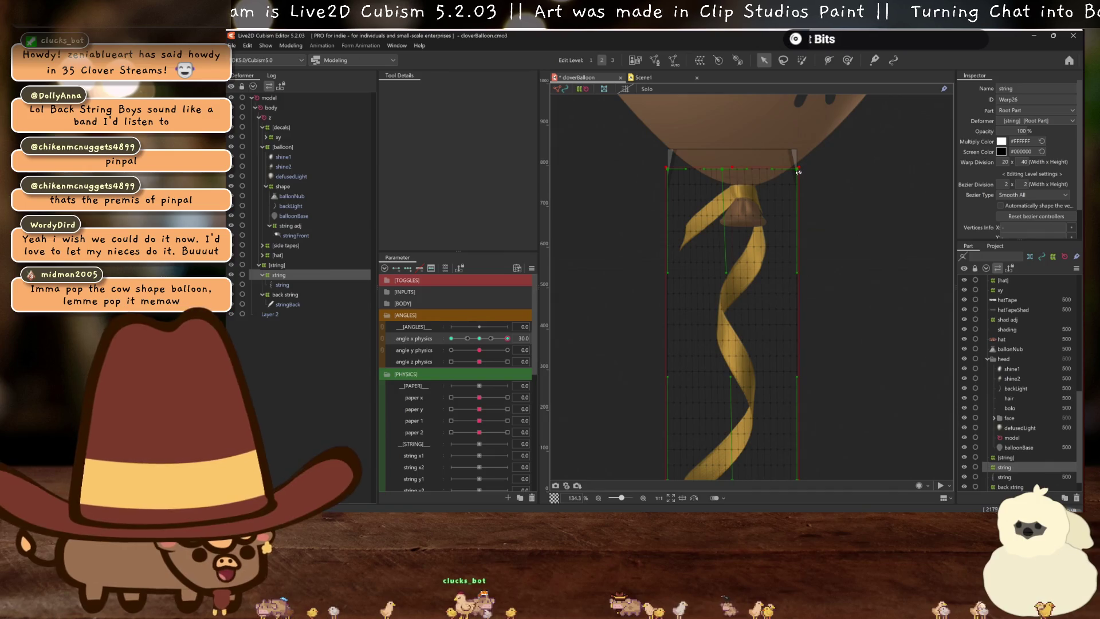
scroll(769, 302, "down", 3)
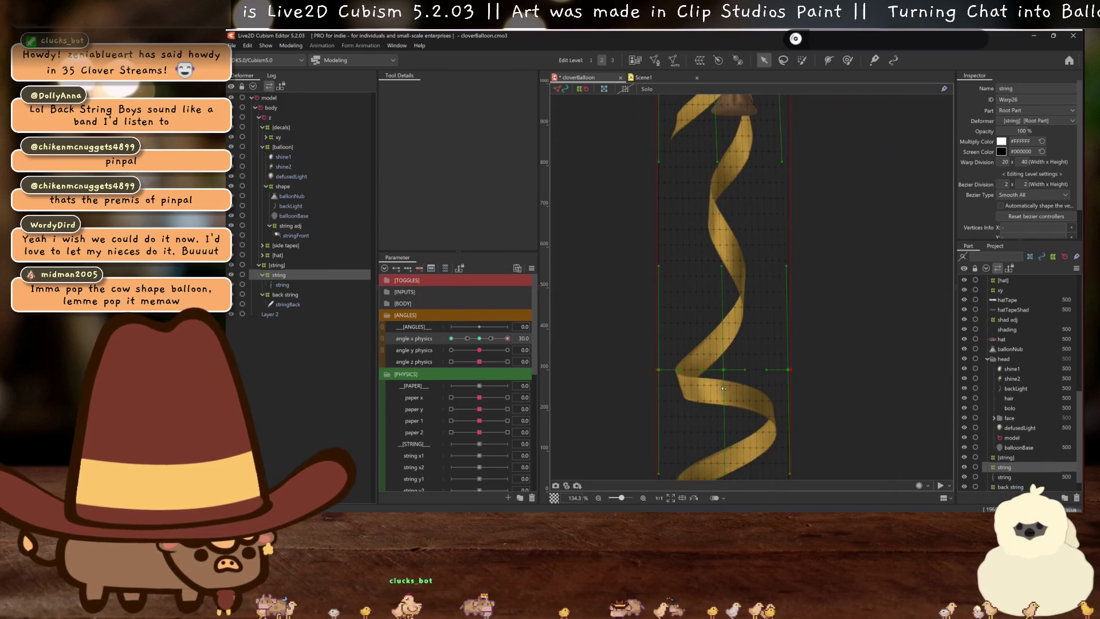
left_click_drag(726, 372, 733, 372)
left_click_drag(659, 369, 671, 370)
scroll(790, 369, "up", 2)
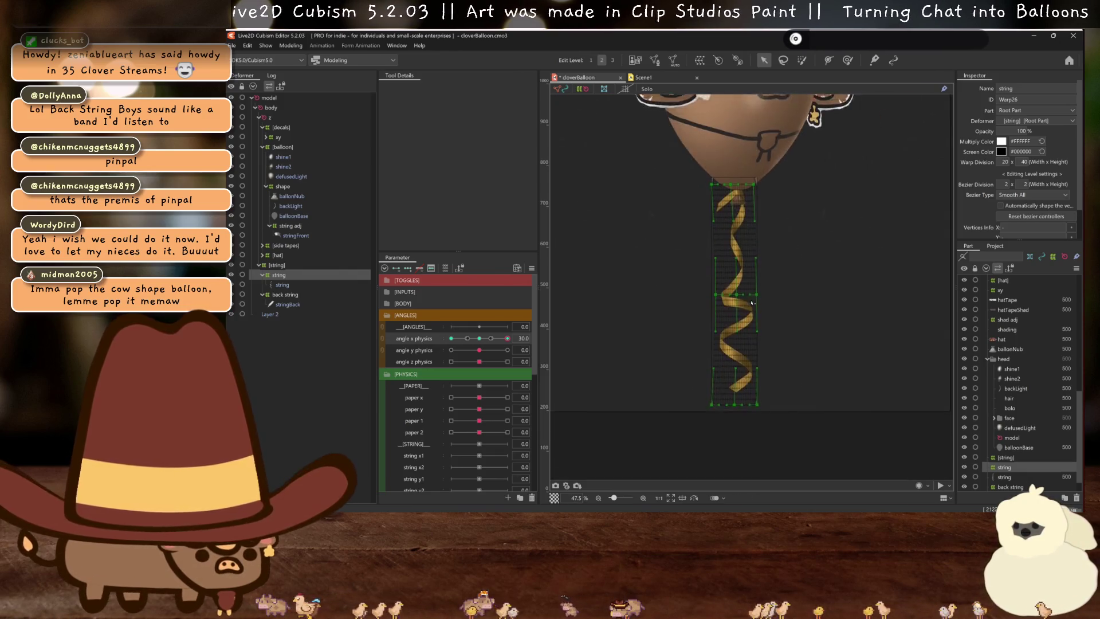
scroll(750, 433, "down", 5)
scroll(749, 433, "down", 4)
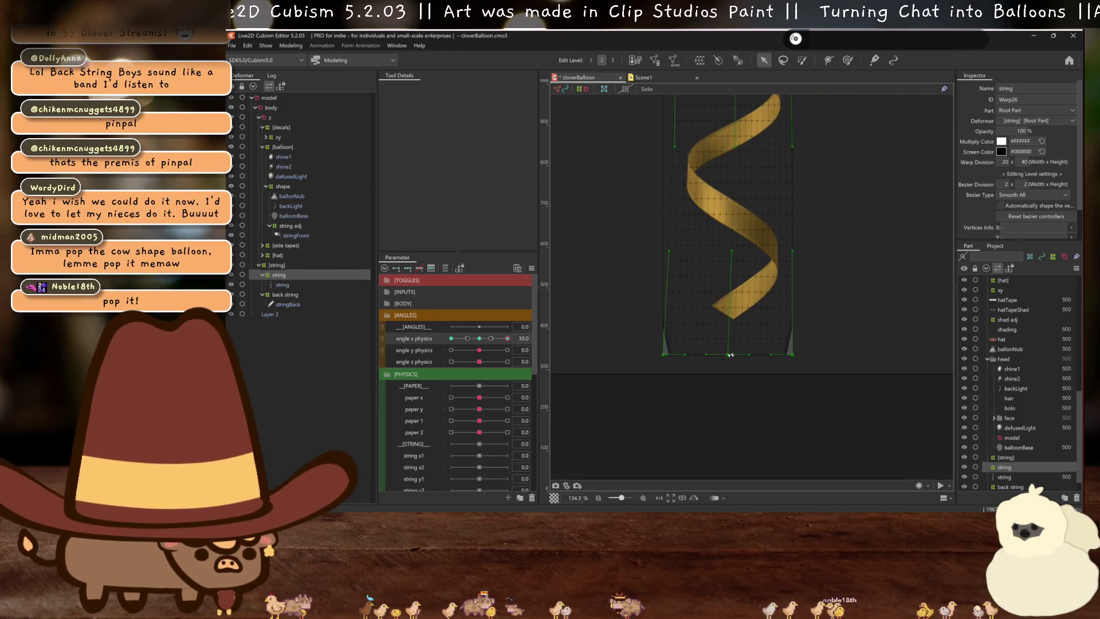
Refine the string warp's bottom-middle point and middle column to shape the ribbon twist
left_click_drag(731, 356, 726, 355)
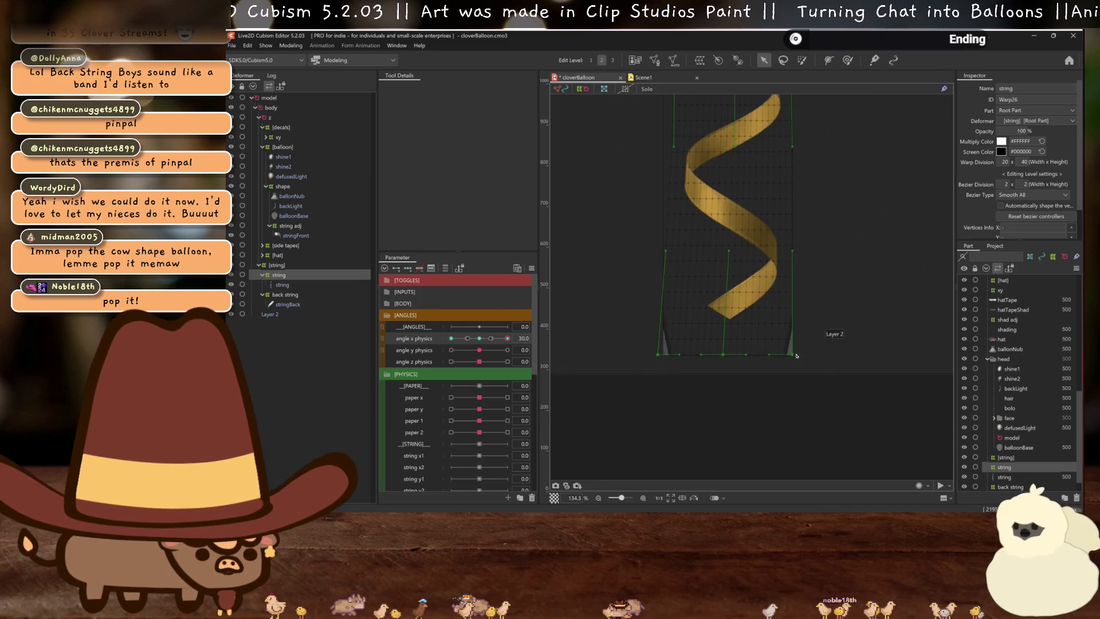
scroll(778, 244, "down", 3)
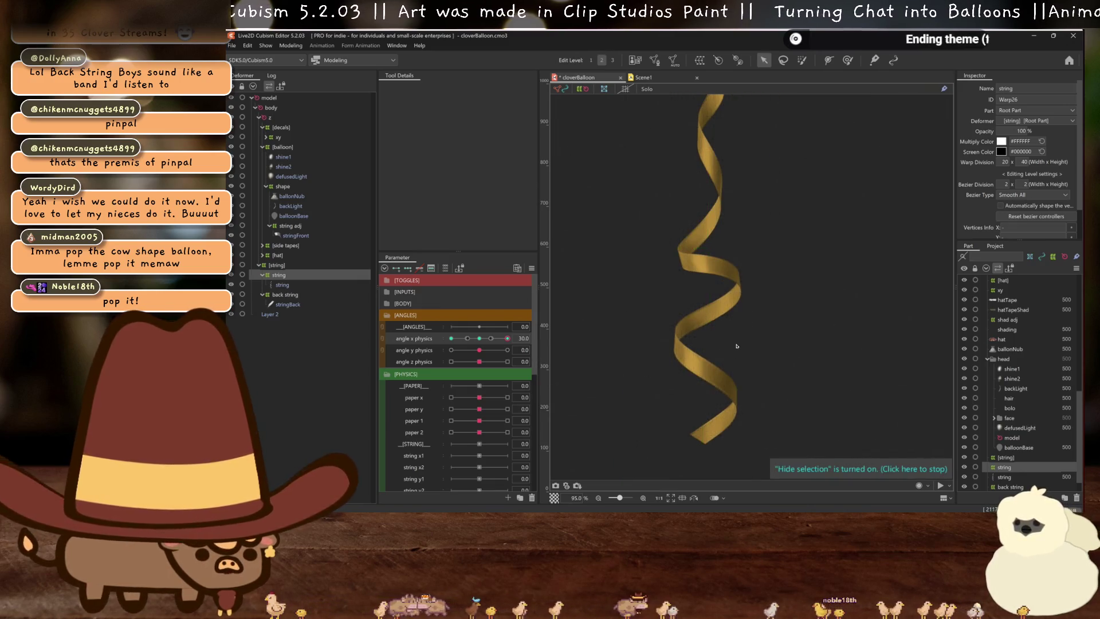
scroll(745, 287, "up", 2)
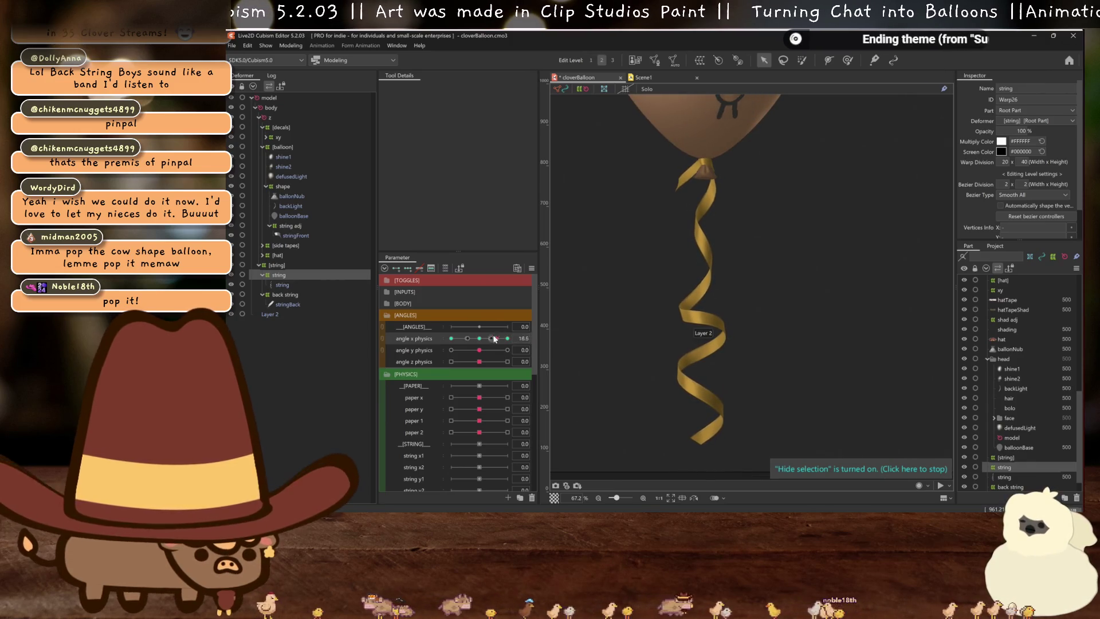
scroll(704, 340, "up", 2)
left_click_drag(710, 304, 714, 304)
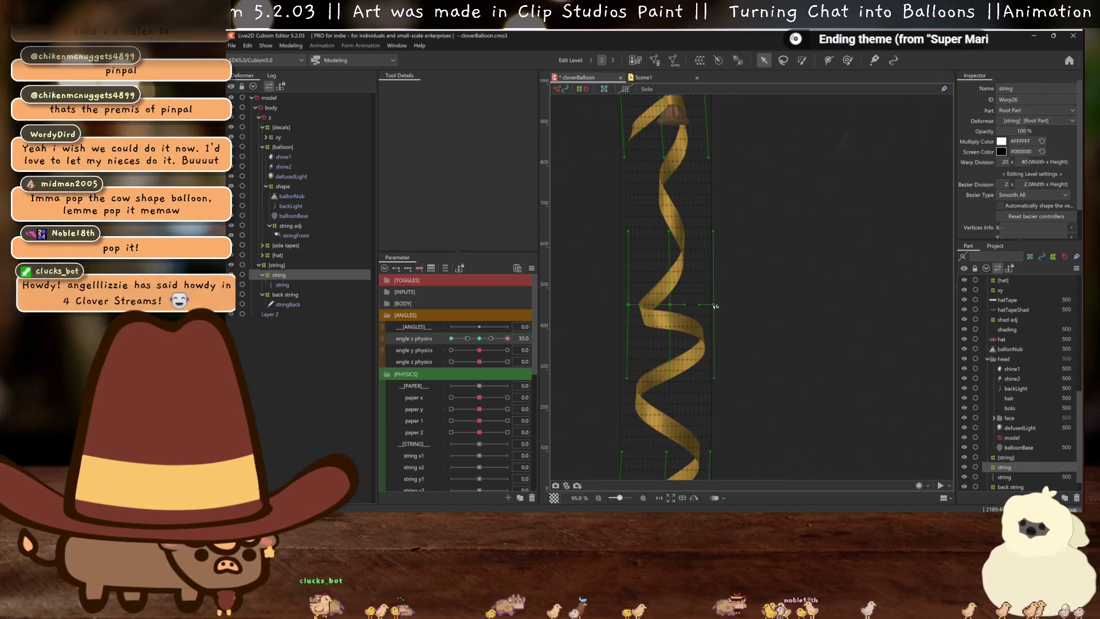
key("ctrl+z")
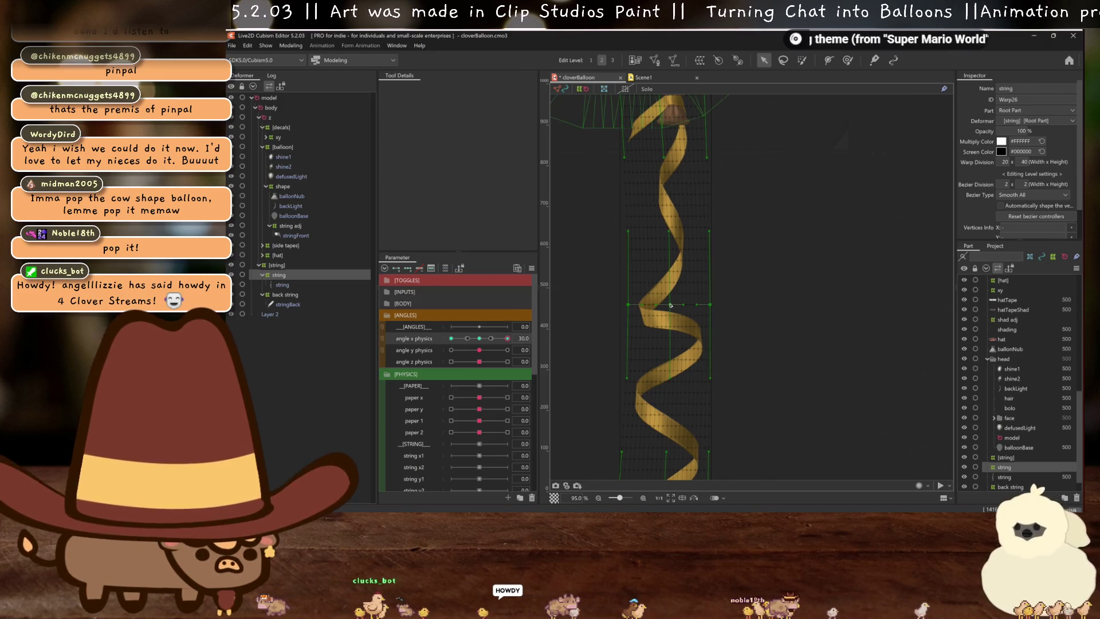
left_click_drag(674, 305, 676, 306)
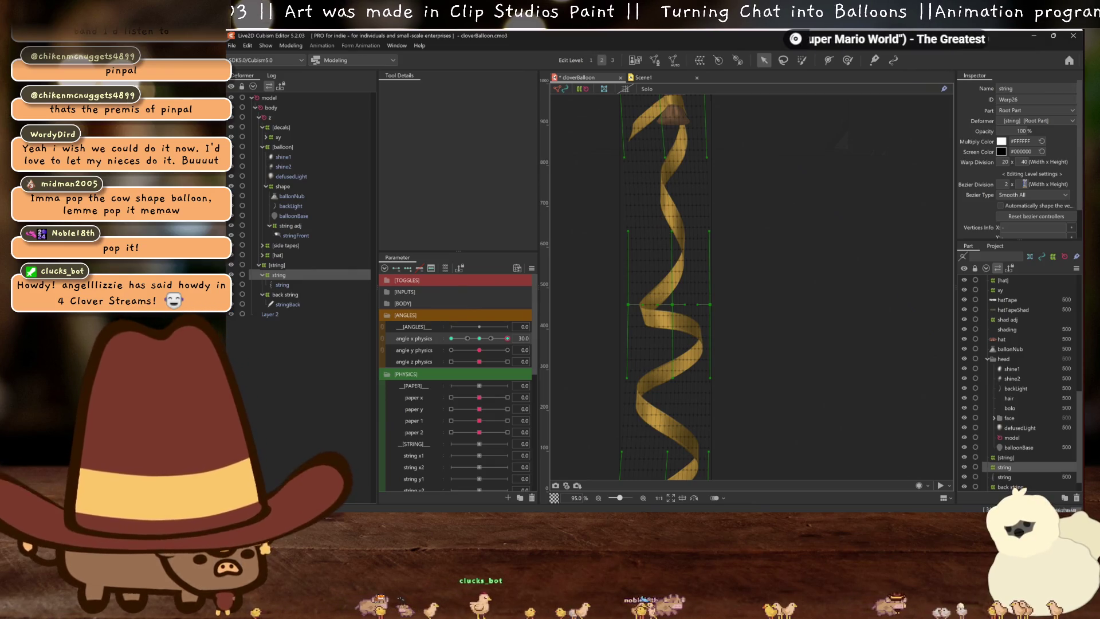
Set vertical Bezier Division to 4 and preview the ribbon swinging with angle X physics
type("4")
key("Return")
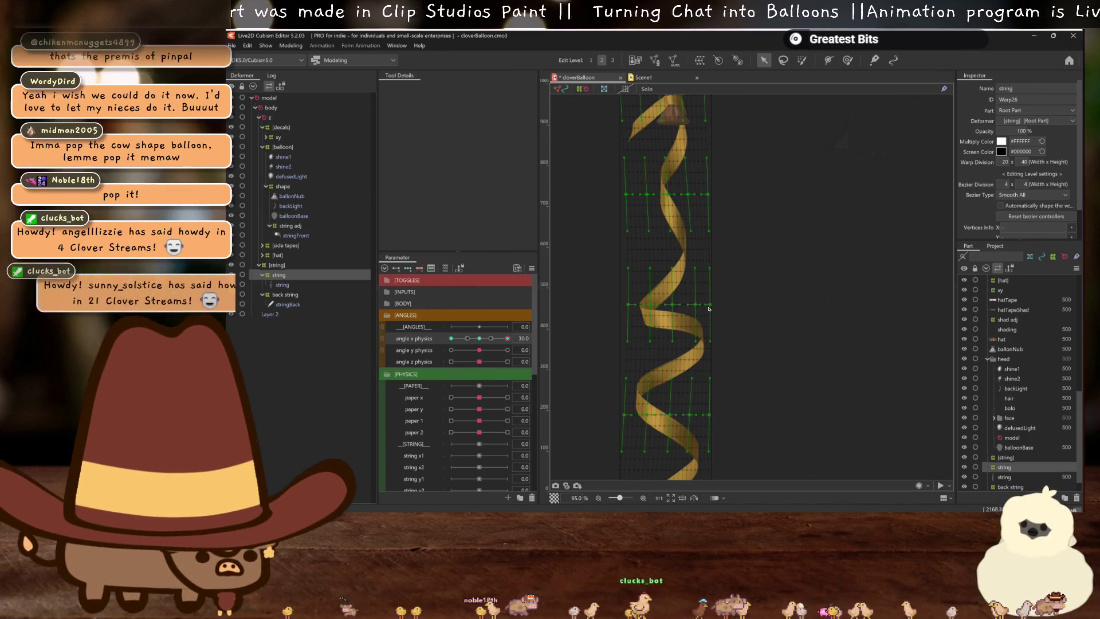
key("ctrl+h")
left_click(487, 339)
left_click_drag(487, 338, 510, 340)
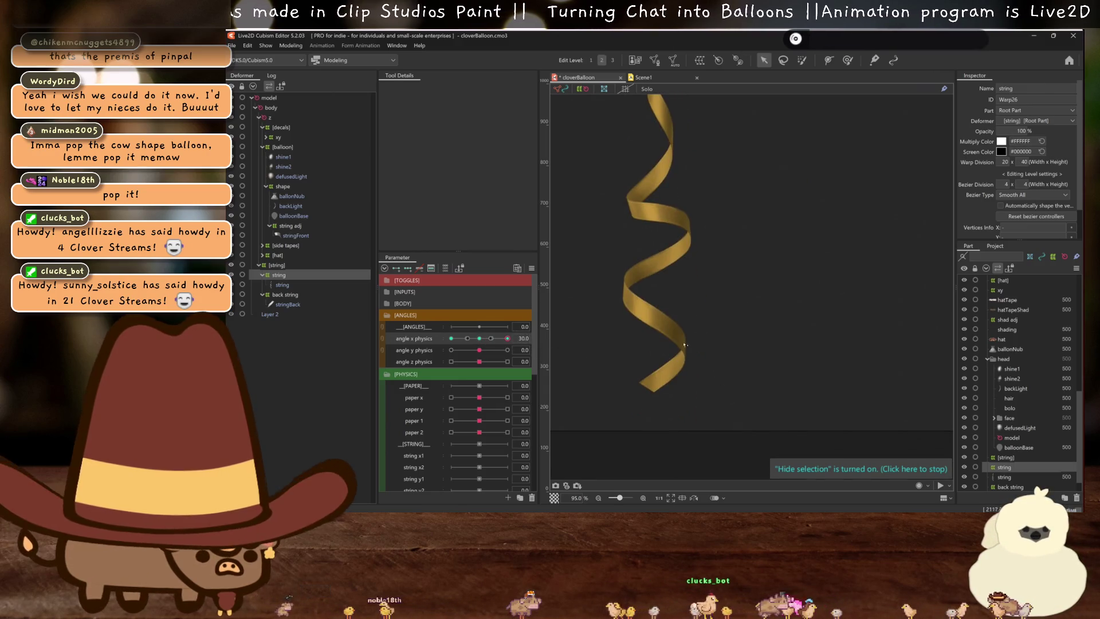
key("ctrl+h")
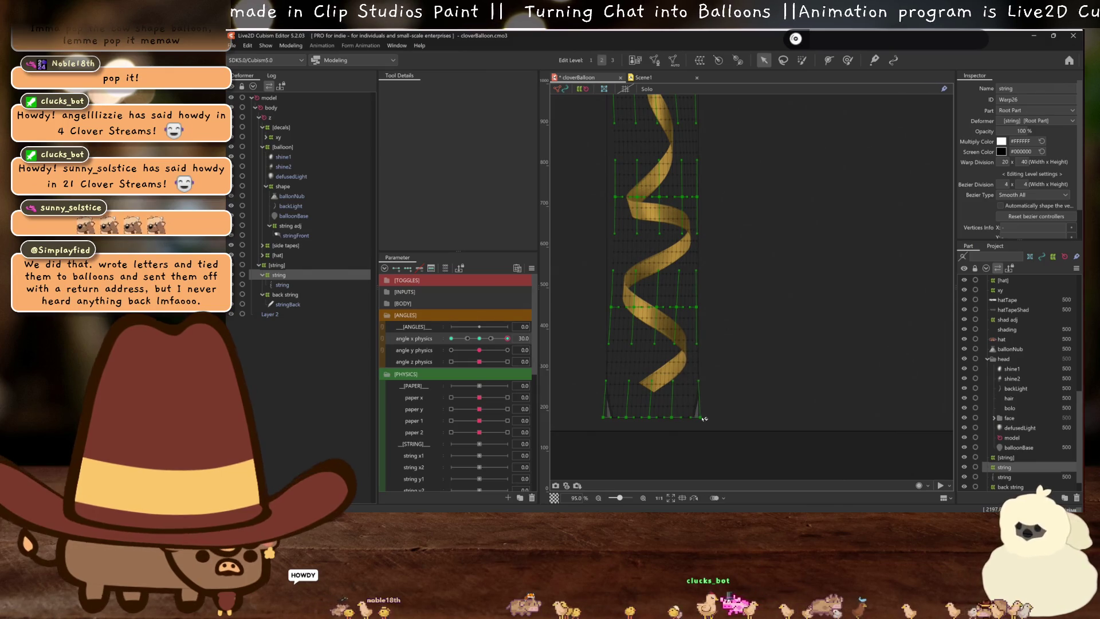
key("ctrl+h")
left_click(481, 340)
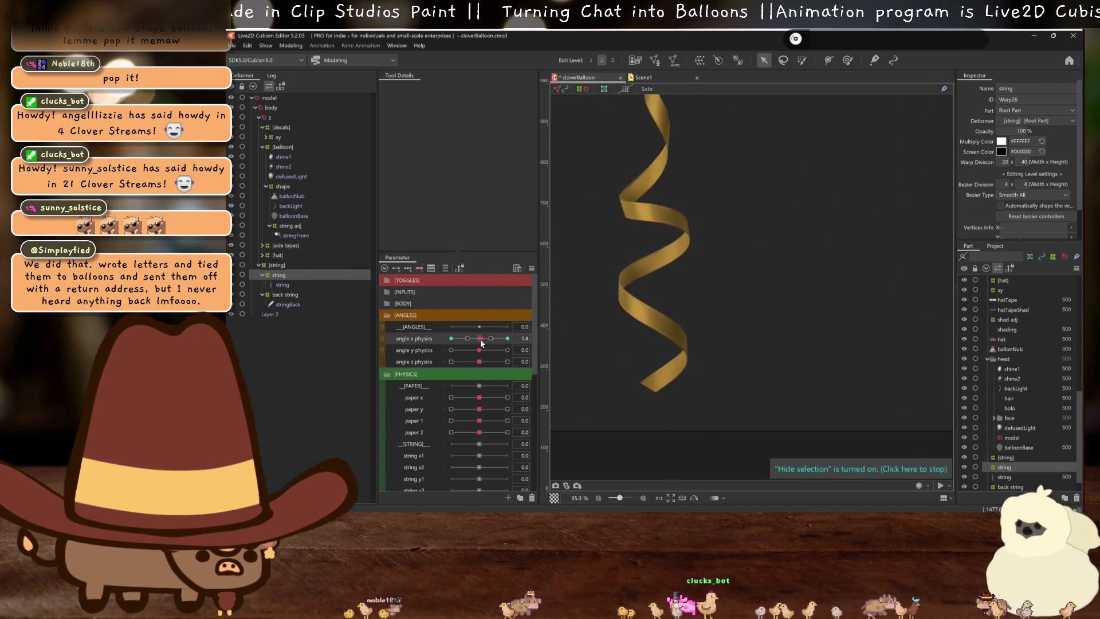
left_click_drag(480, 340, 508, 338)
scroll(710, 336, "down", 5)
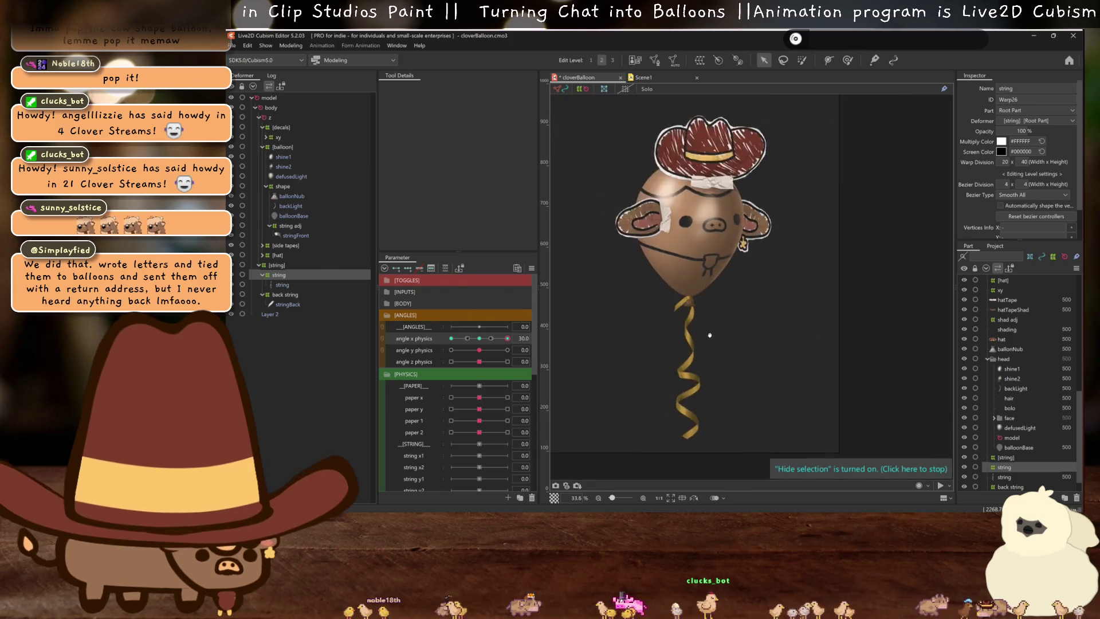
scroll(710, 335, "up", 5)
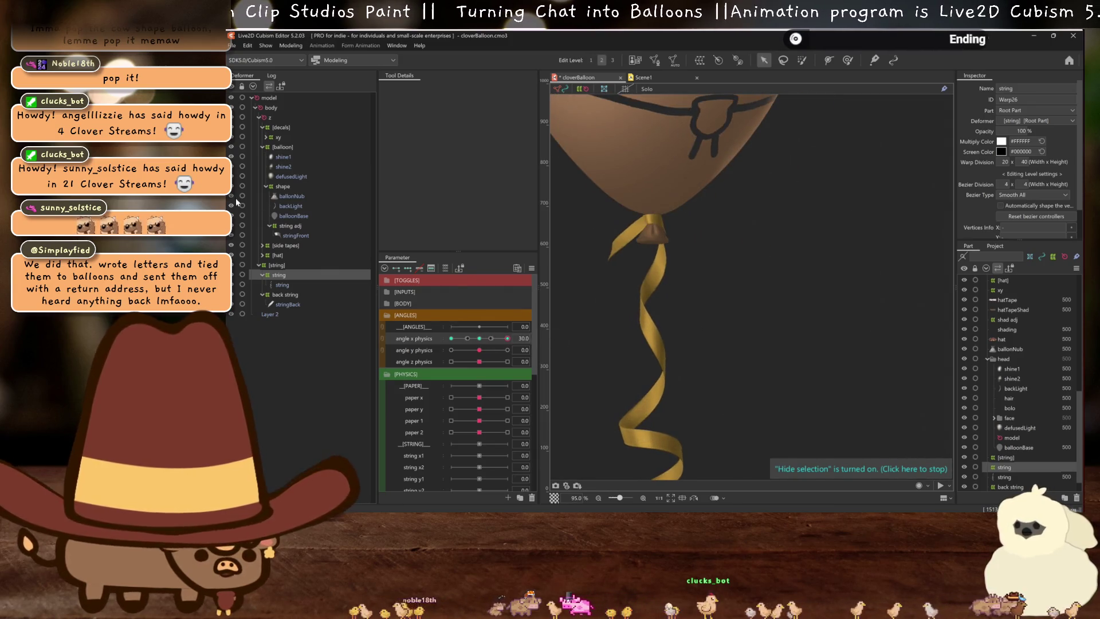
left_click(286, 188)
left_click(287, 226)
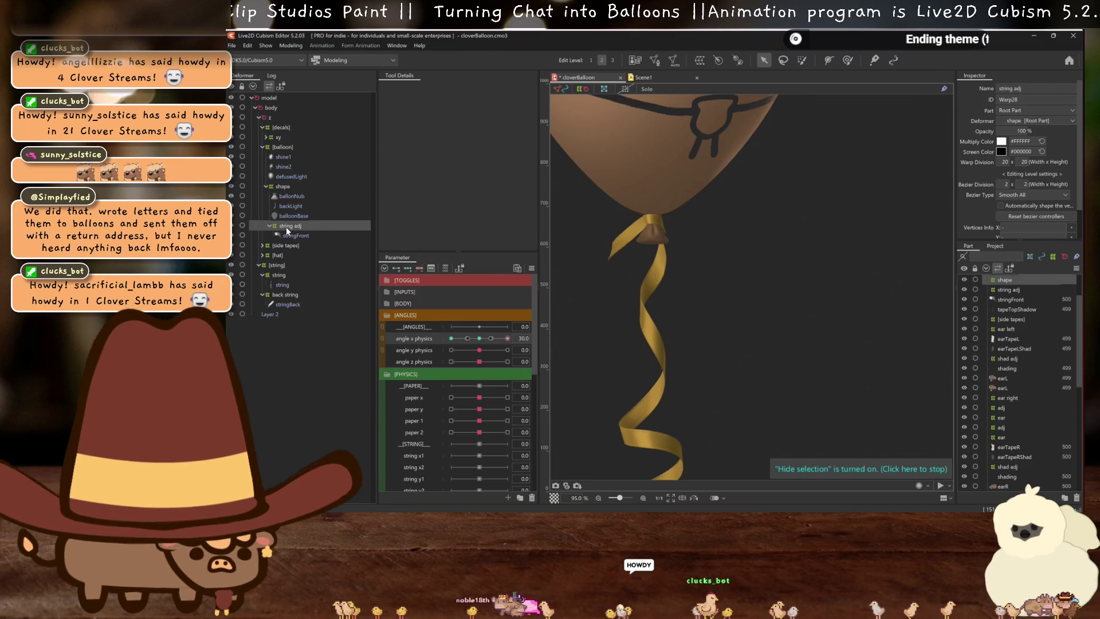
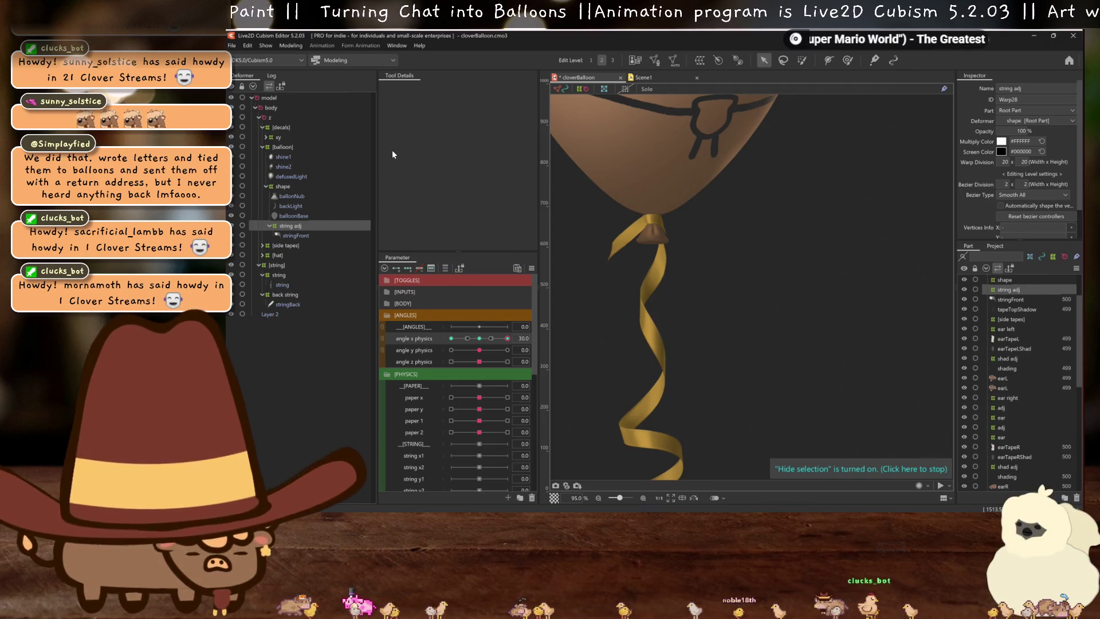
Hide the knot's warp grid and push angle x physics to its 30 maximum
scroll(676, 217, "up", 5)
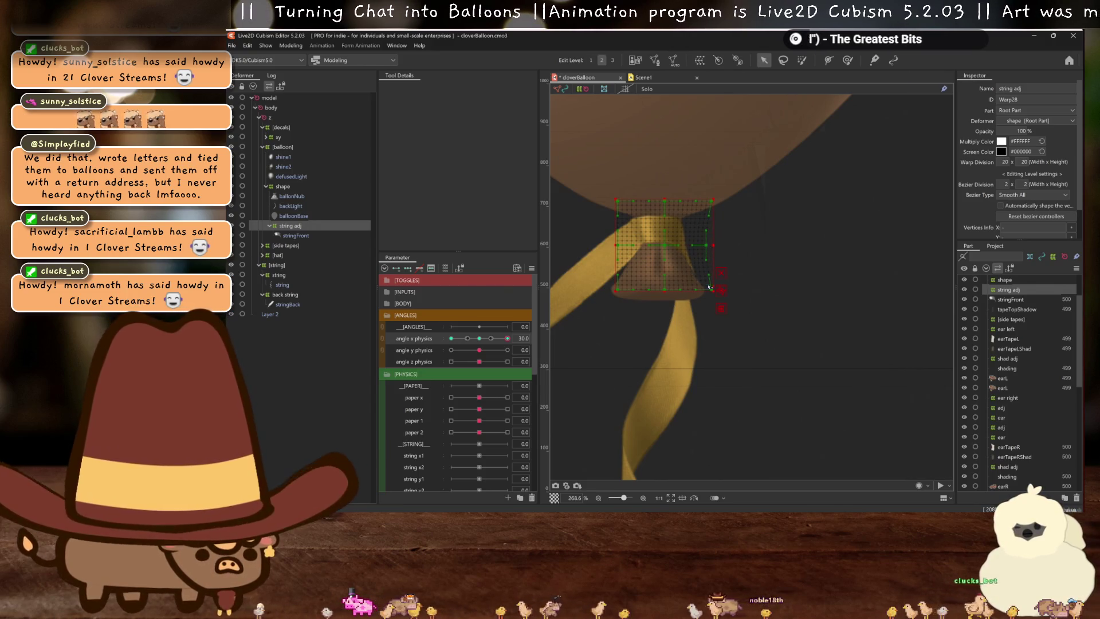
scroll(670, 254, "down", 2)
left_click(677, 253)
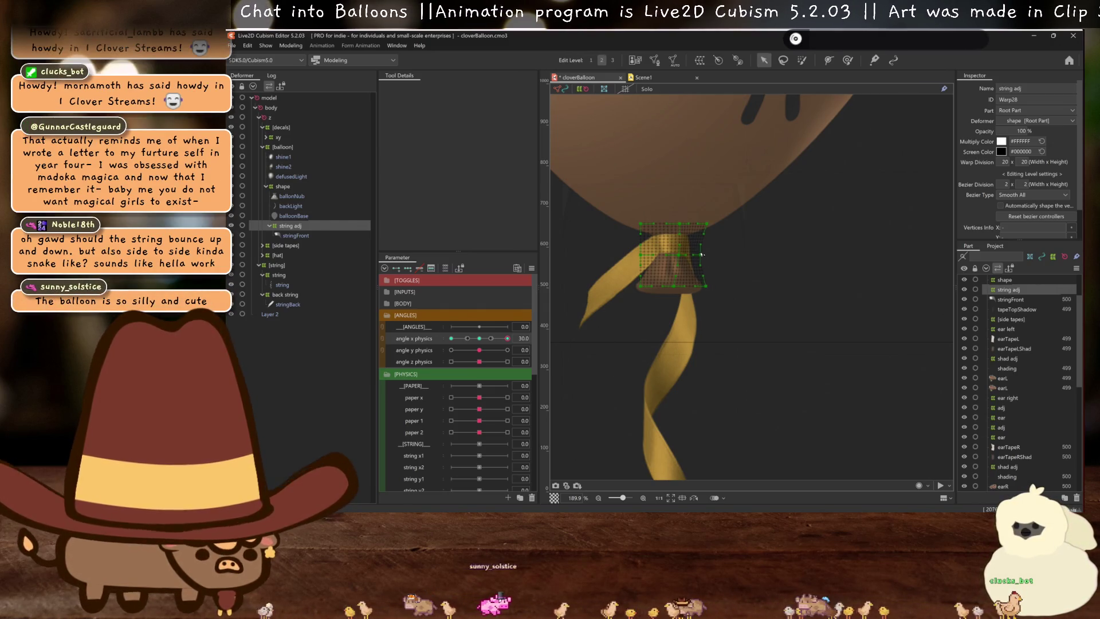
key("ctrl+h")
scroll(702, 257, "down", 5)
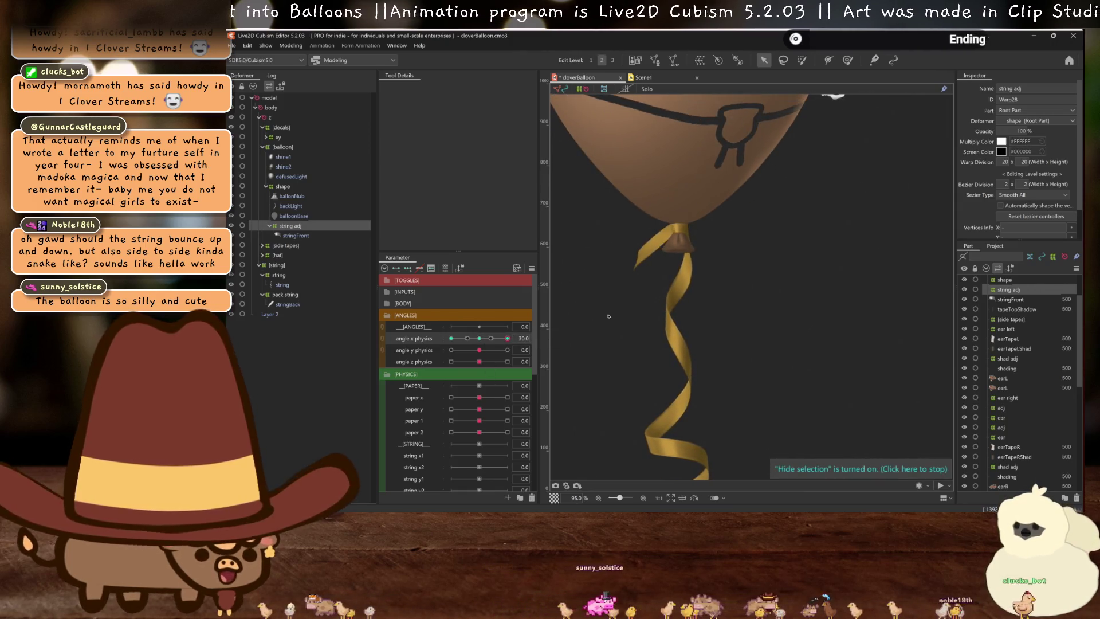
scroll(690, 319, "down", 5)
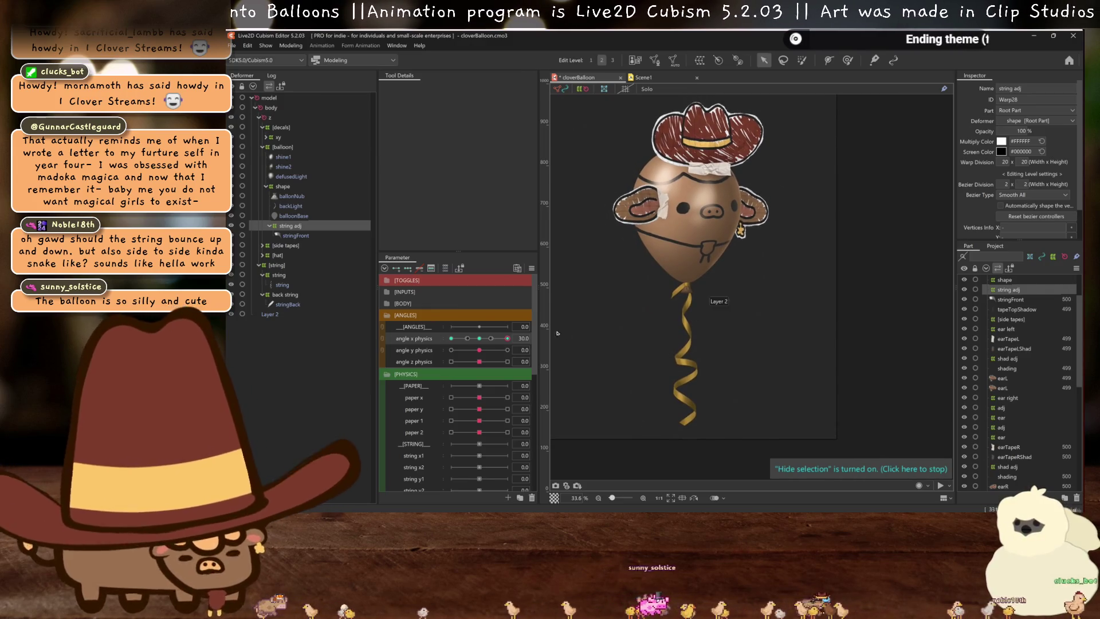
left_click_drag(480, 339, 507, 338)
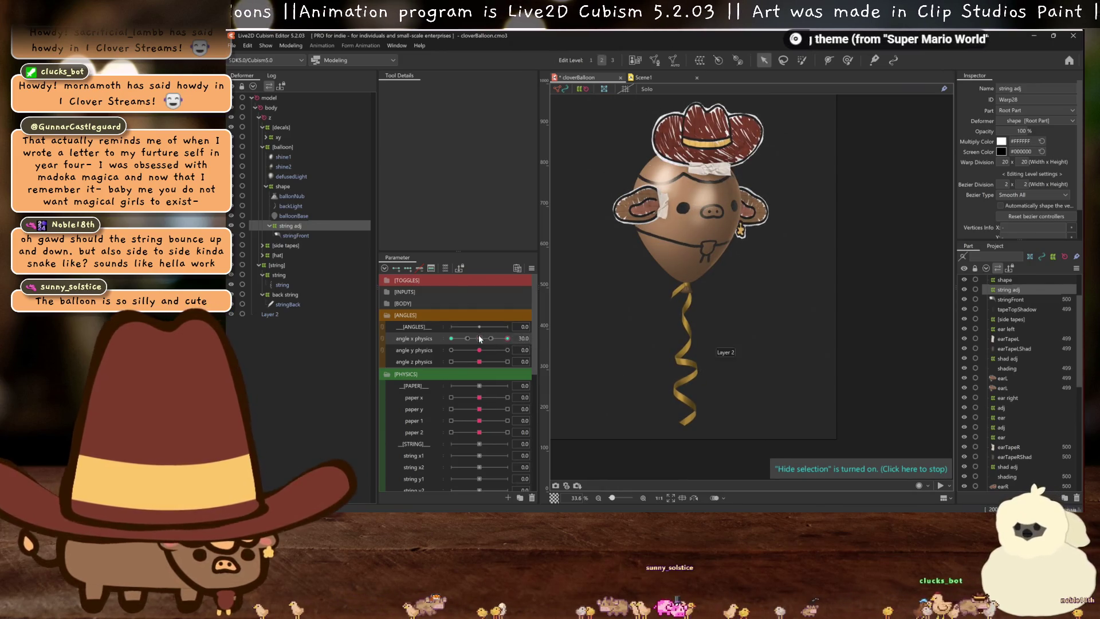
left_click_drag(489, 343, 700, 267)
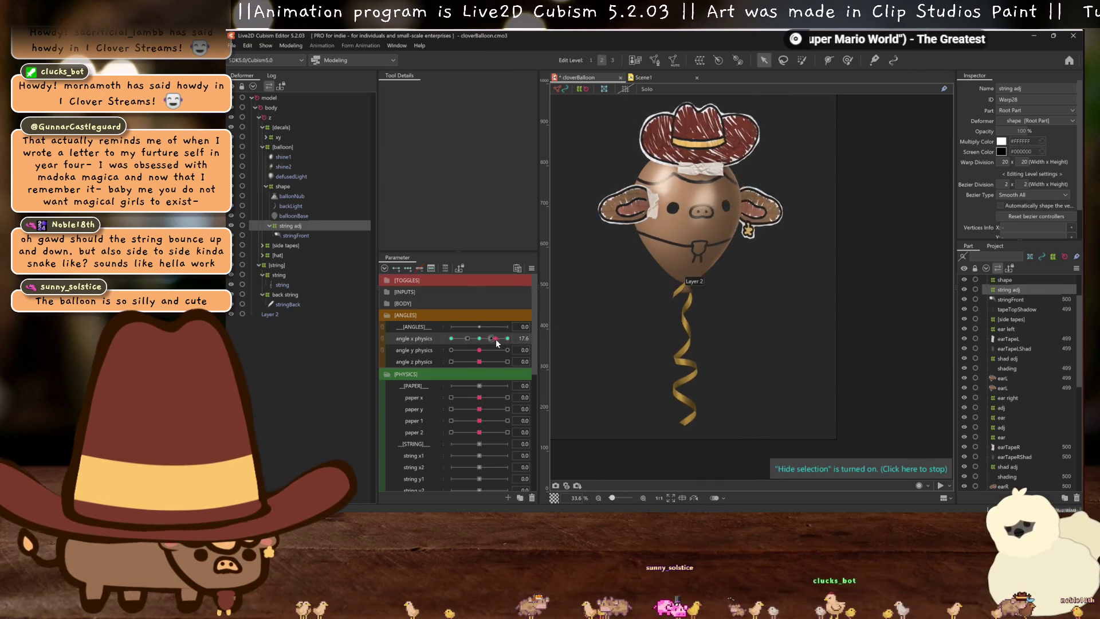
Select the string warp deformer and shift its right-edge grid points outward
scroll(701, 376, "up", 2)
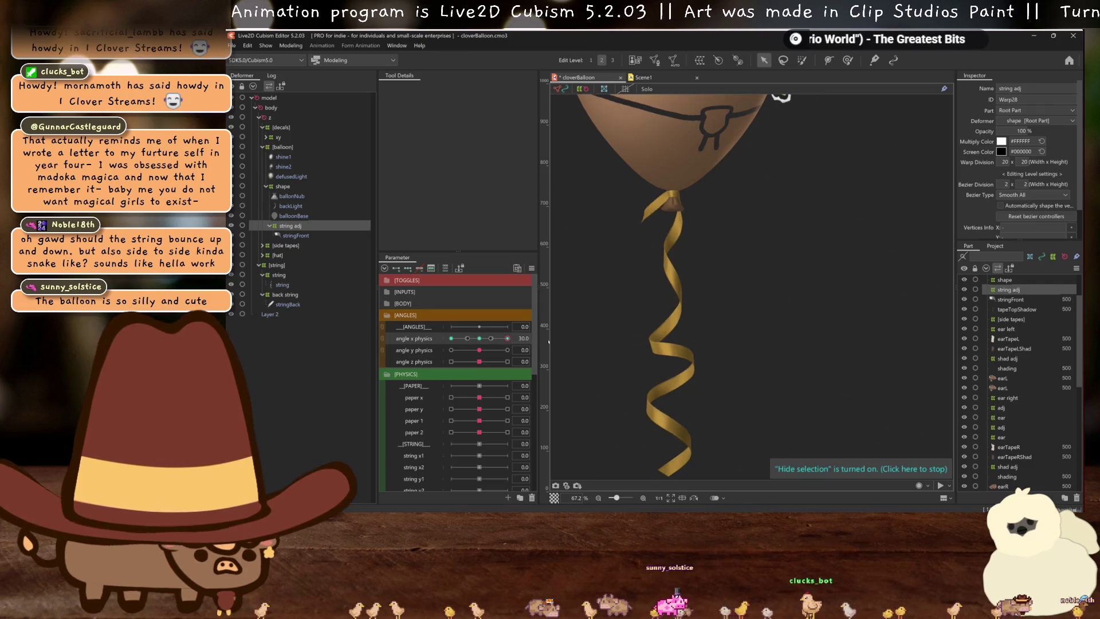
scroll(711, 343, "up", 2)
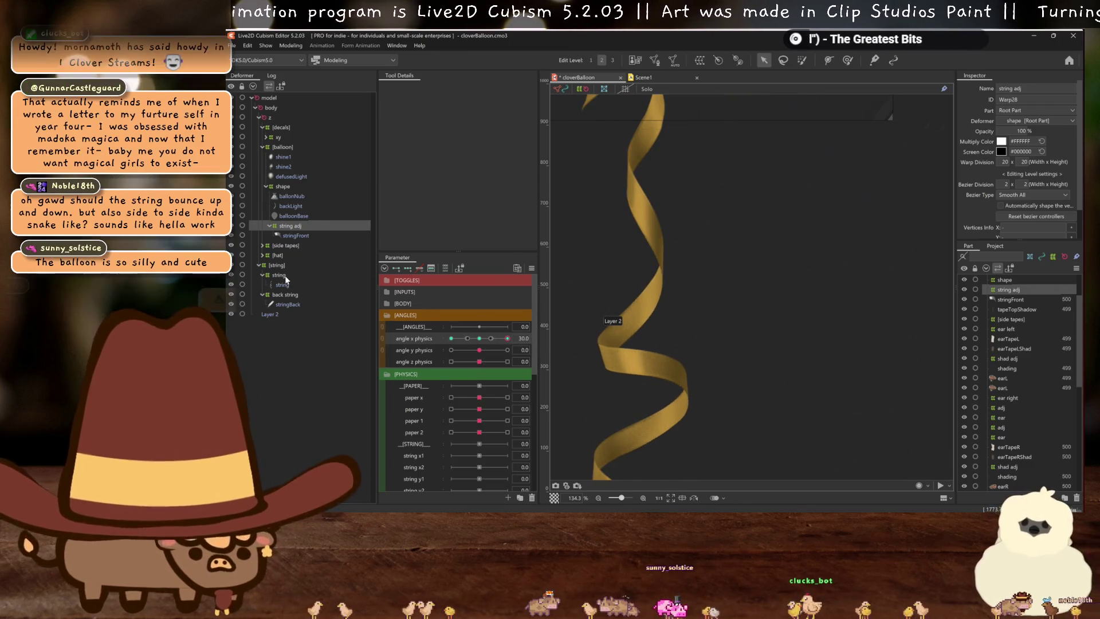
left_click(279, 275)
left_click_drag(700, 341, 686, 342)
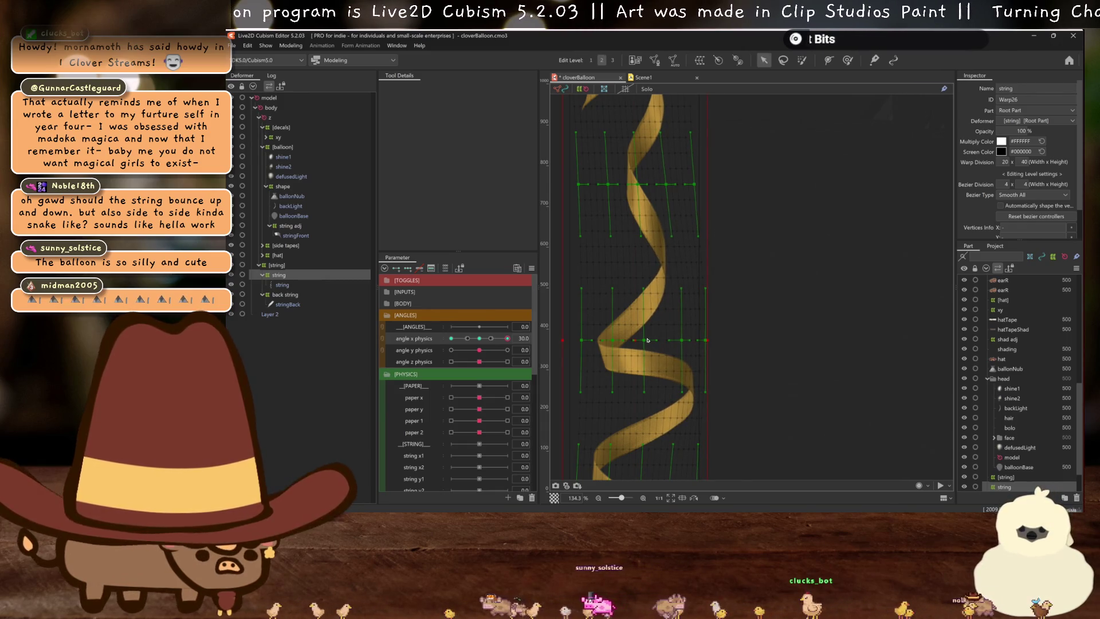
scroll(694, 321, "down", 3)
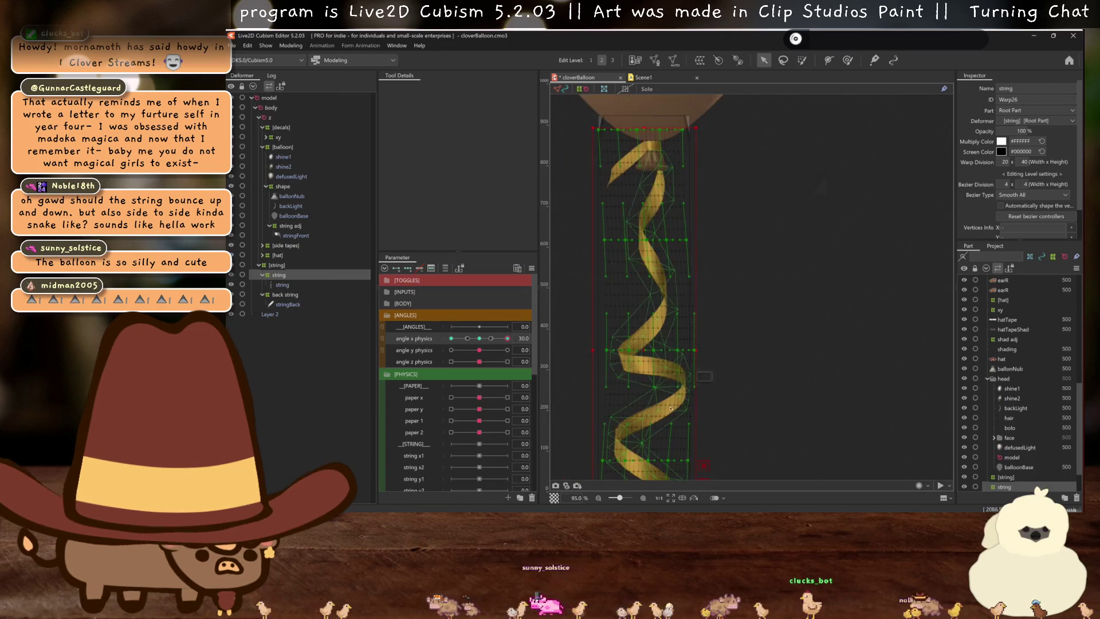
Toggle the string's warp grid and scrub angle x physics to preview the ribbon sway
key("ctrl+h")
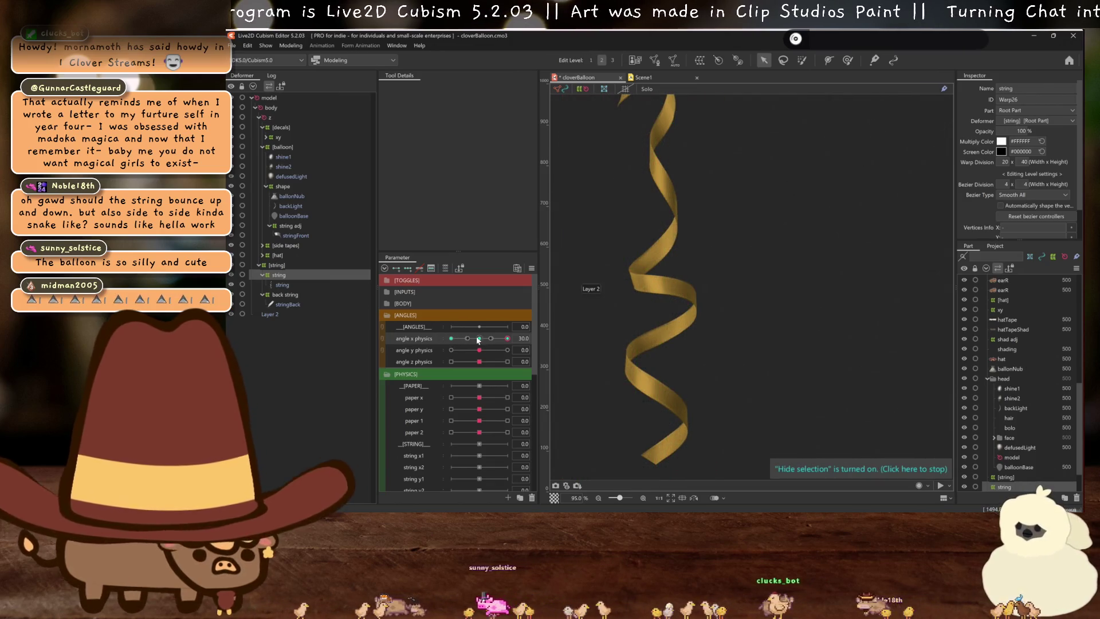
left_click(669, 388)
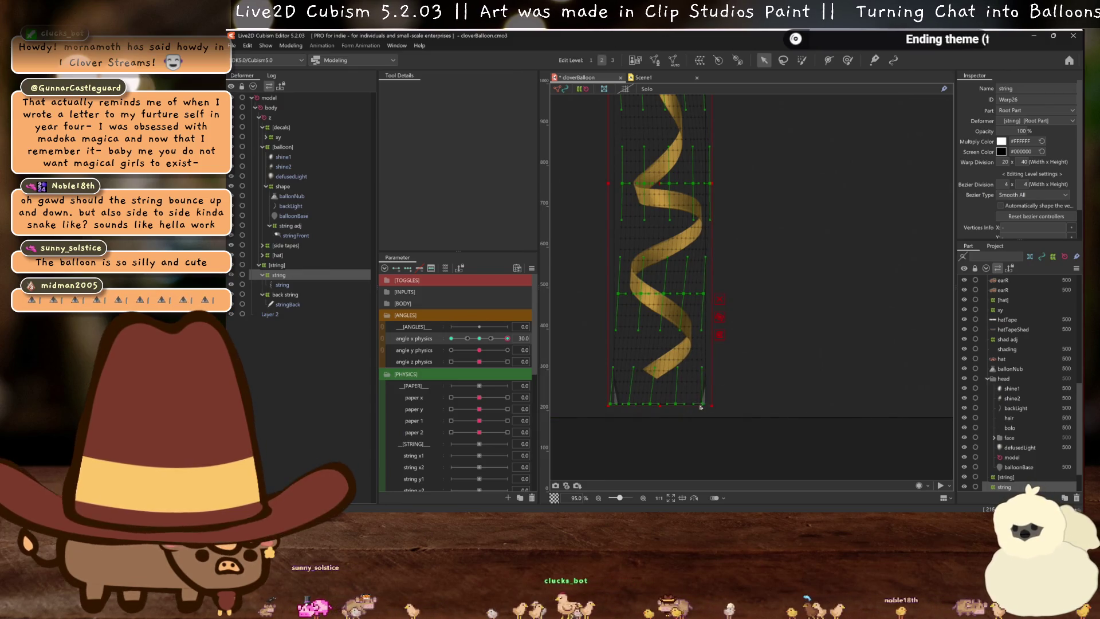
left_click(673, 404)
scroll(667, 397, "down", 5)
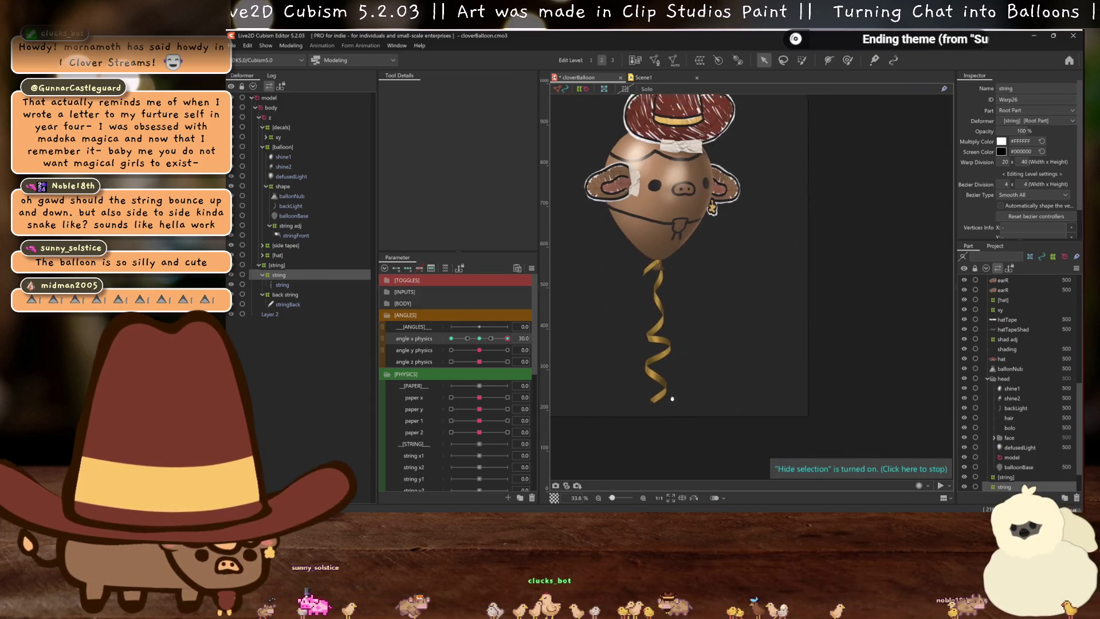
mouse_move(508, 338)
left_mouse_down()
mouse_move(486, 338)
mouse_move(552, 343)
left_mouse_up()
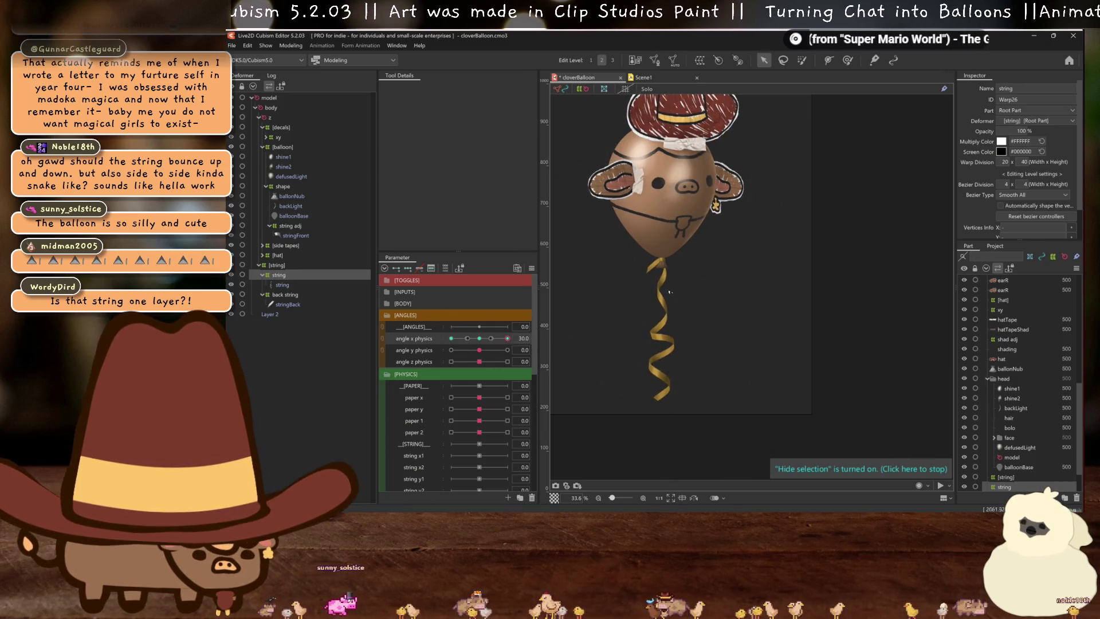
Save the balloon model, then lower angle x physics slightly to preview the tilt
scroll(658, 314, "up", 3)
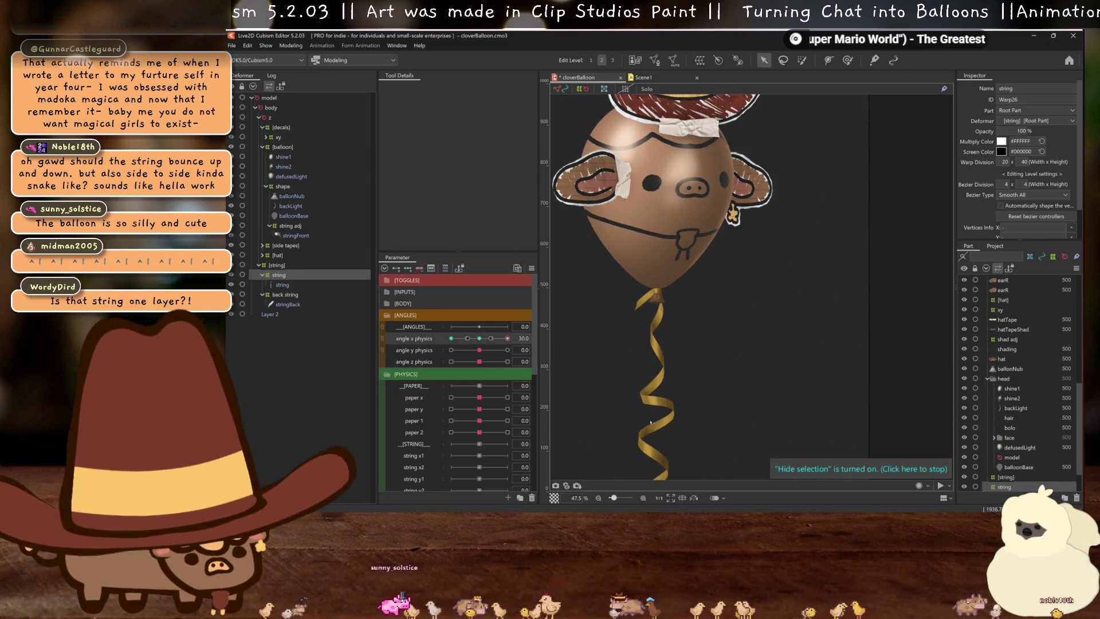
key("ctrl+s")
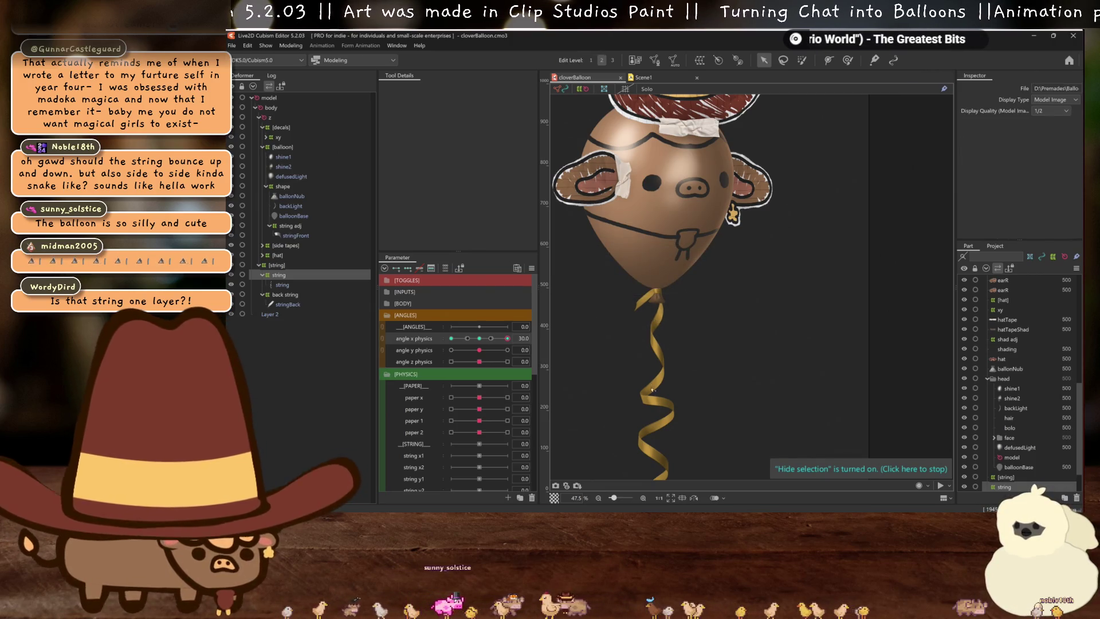
scroll(674, 384, "down", 3)
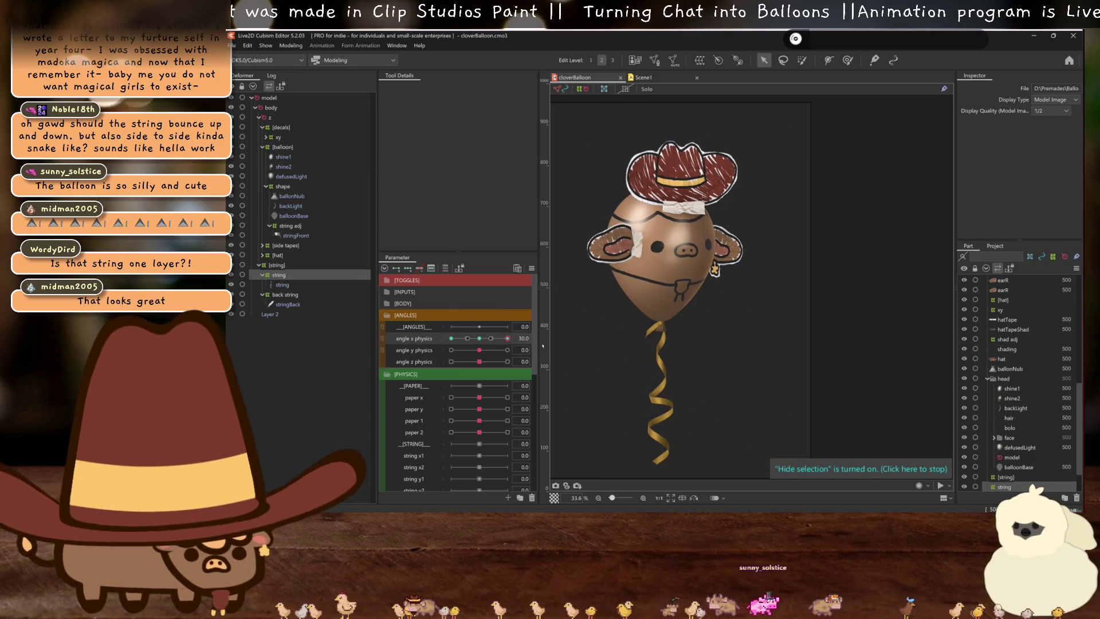
mouse_move(507, 339)
left_mouse_down()
mouse_move(498, 348)
mouse_move(517, 348)
left_mouse_up()
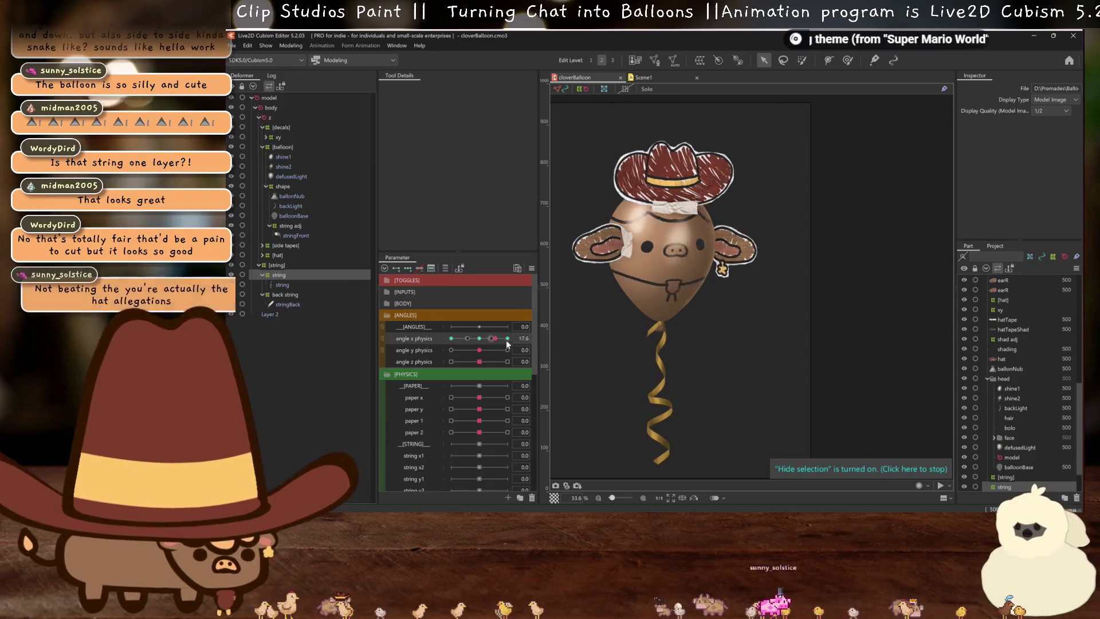
Mirror the string deformer's pose to the opposite side and move angle x physics to -30
scroll(711, 367, "up", 3)
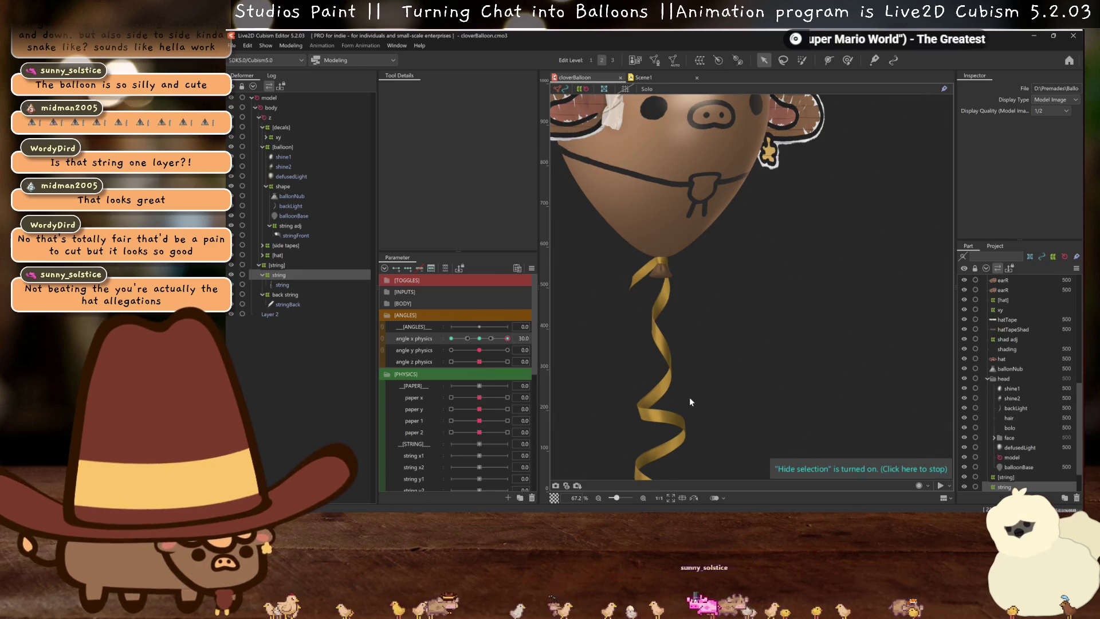
key("ctrl+shift+m")
left_click(636, 364)
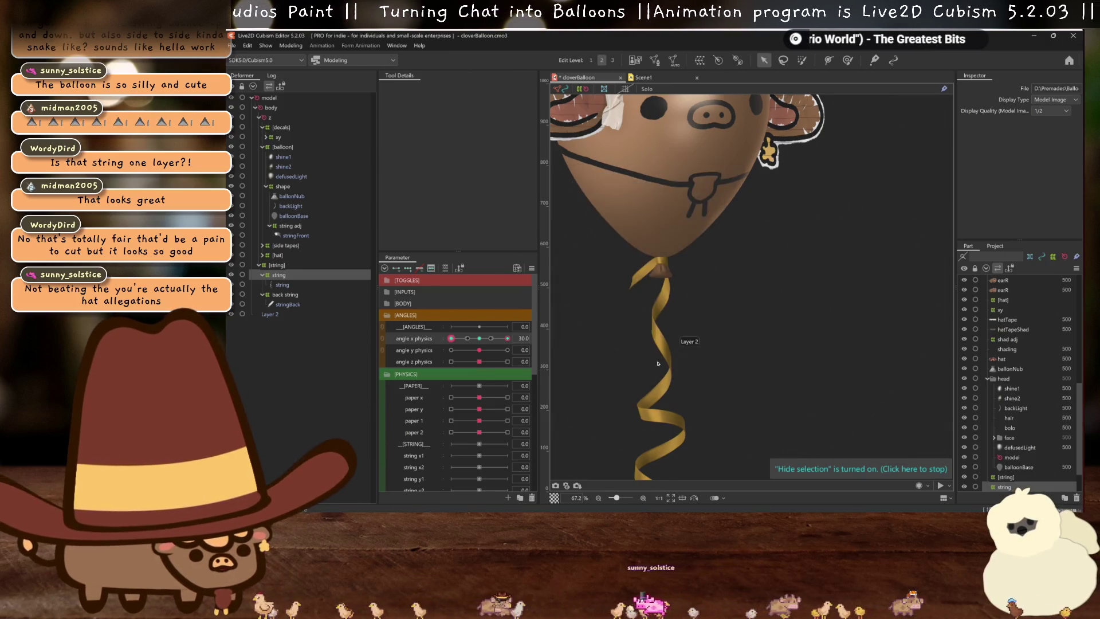
scroll(662, 263, "down", 3)
mouse_move(515, 341)
left_mouse_down()
mouse_move(454, 337)
mouse_move(556, 352)
left_mouse_up()
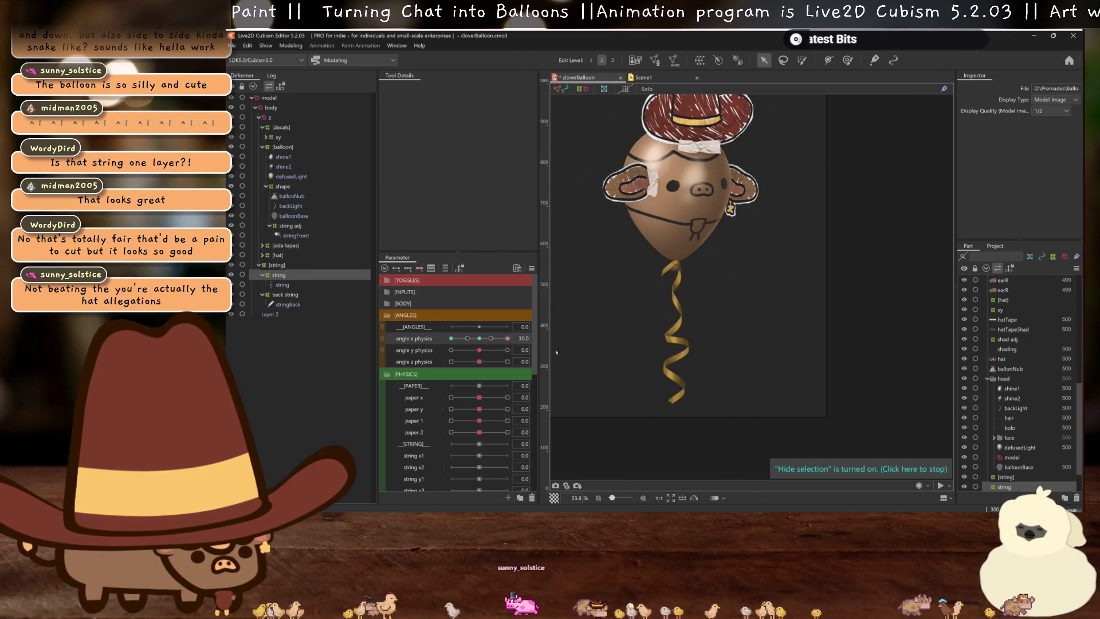
left_click(491, 339)
left_click_drag(491, 339, 451, 339)
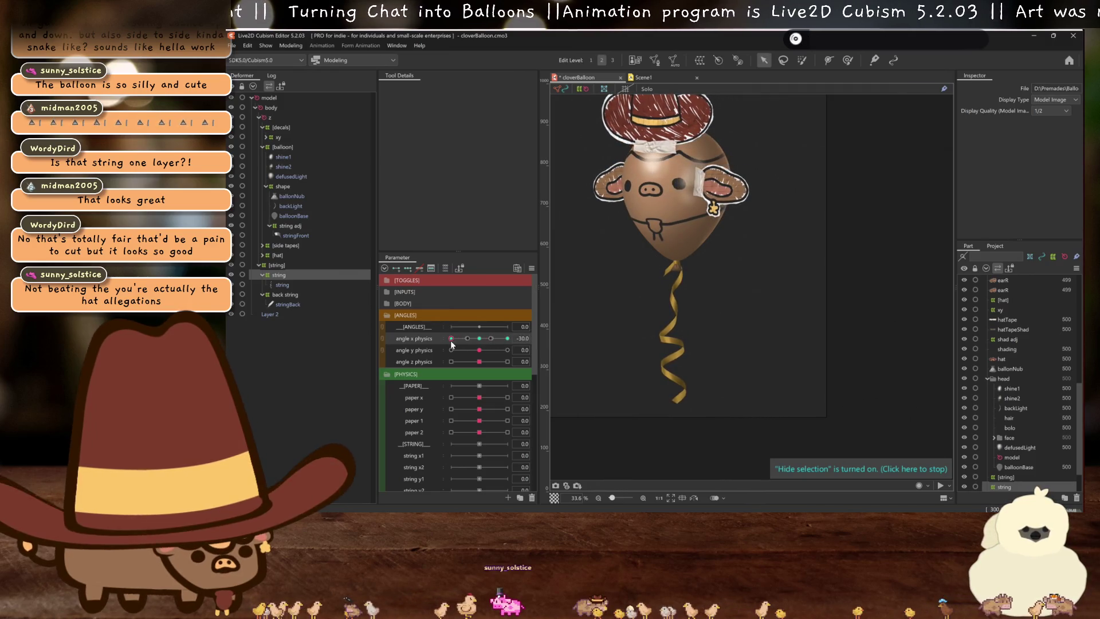
scroll(649, 266, "up", 5)
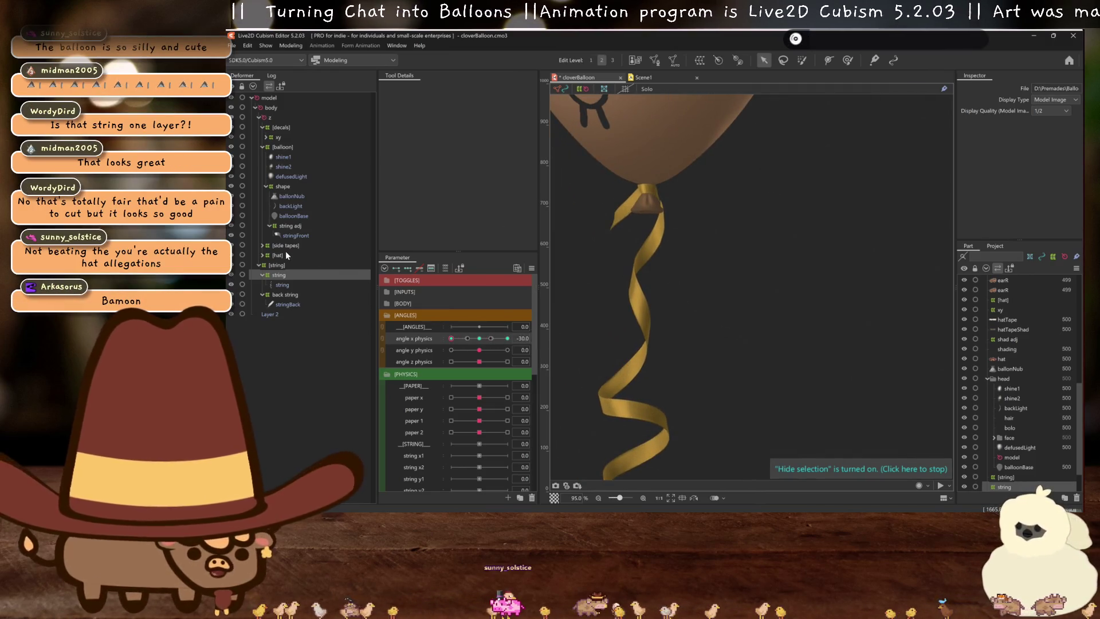
Mirror the back string and string adj deformer poses to the other side
left_click(285, 295)
left_click(507, 338)
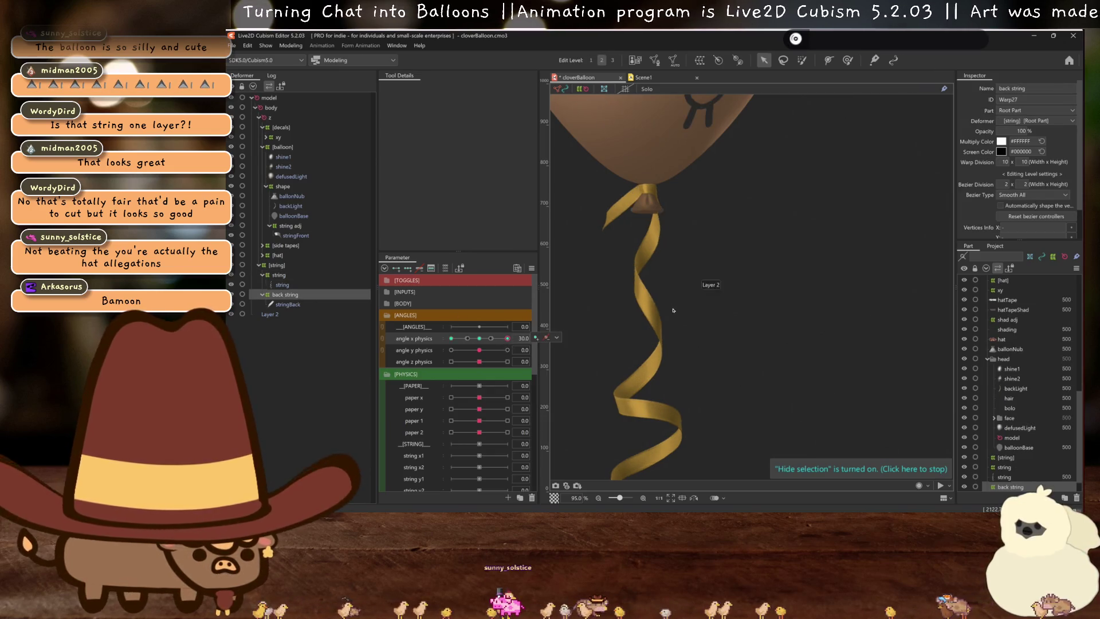
left_click(637, 364)
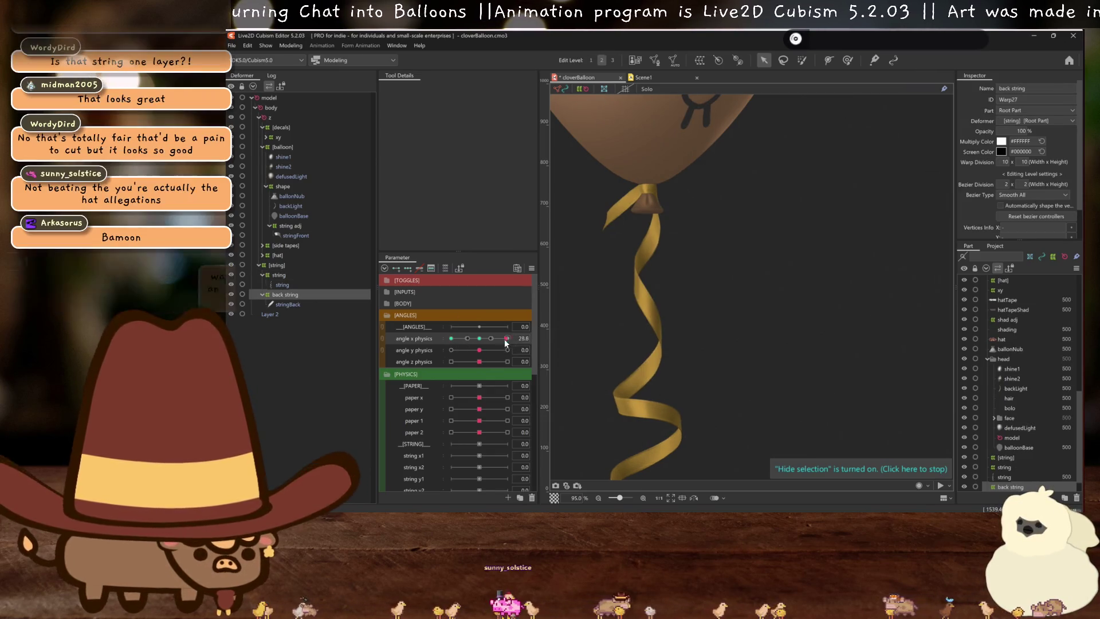
scroll(683, 303, "down", 3)
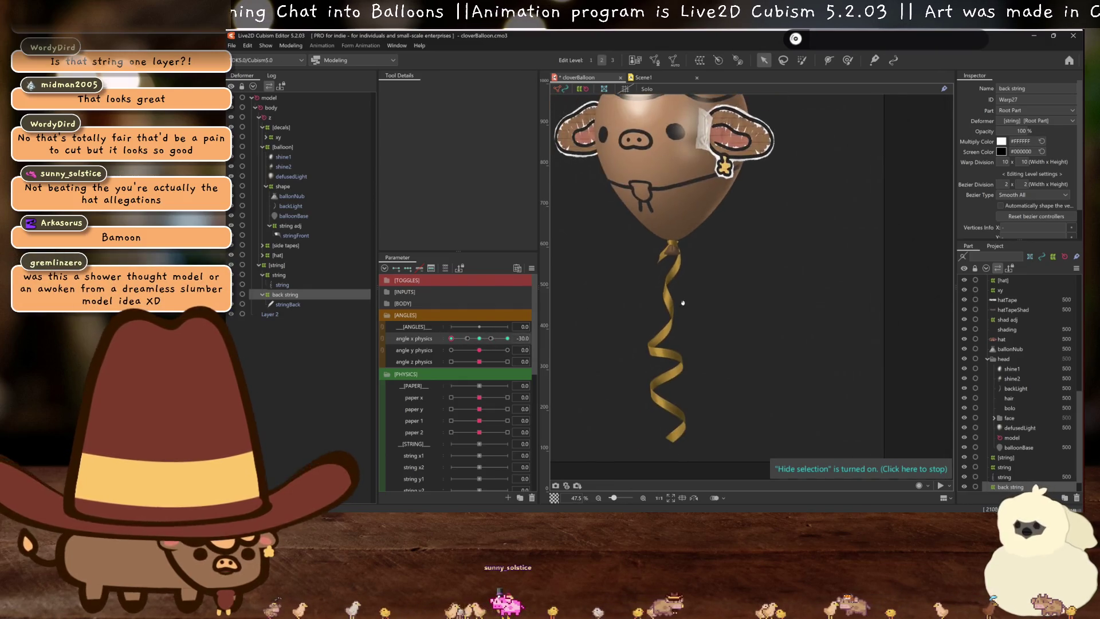
left_click(290, 226)
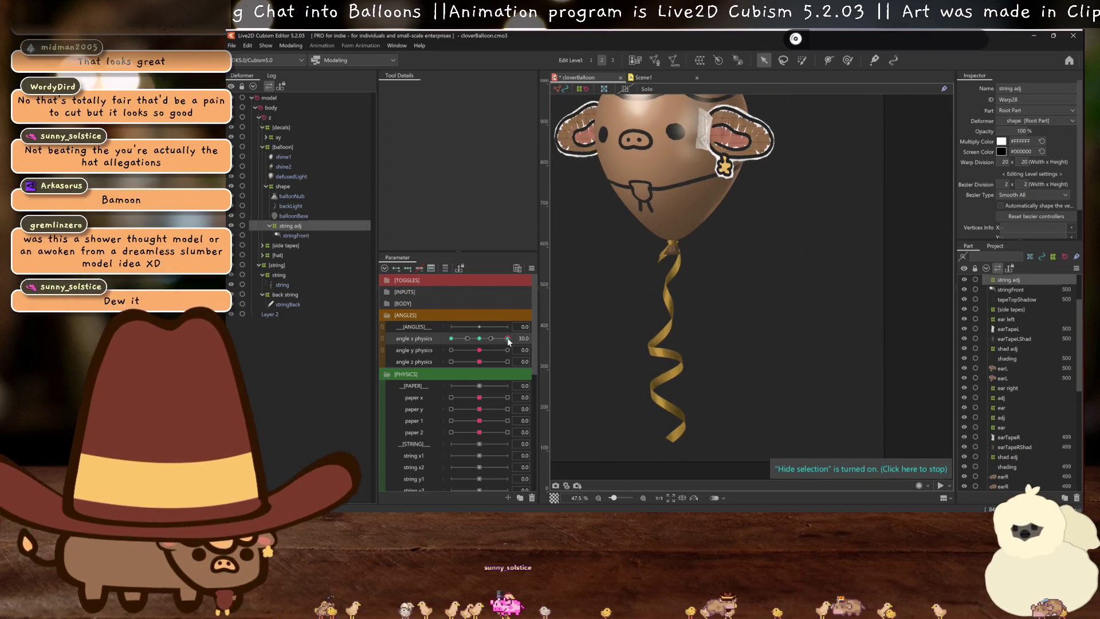
left_click(507, 339)
left_click(636, 363)
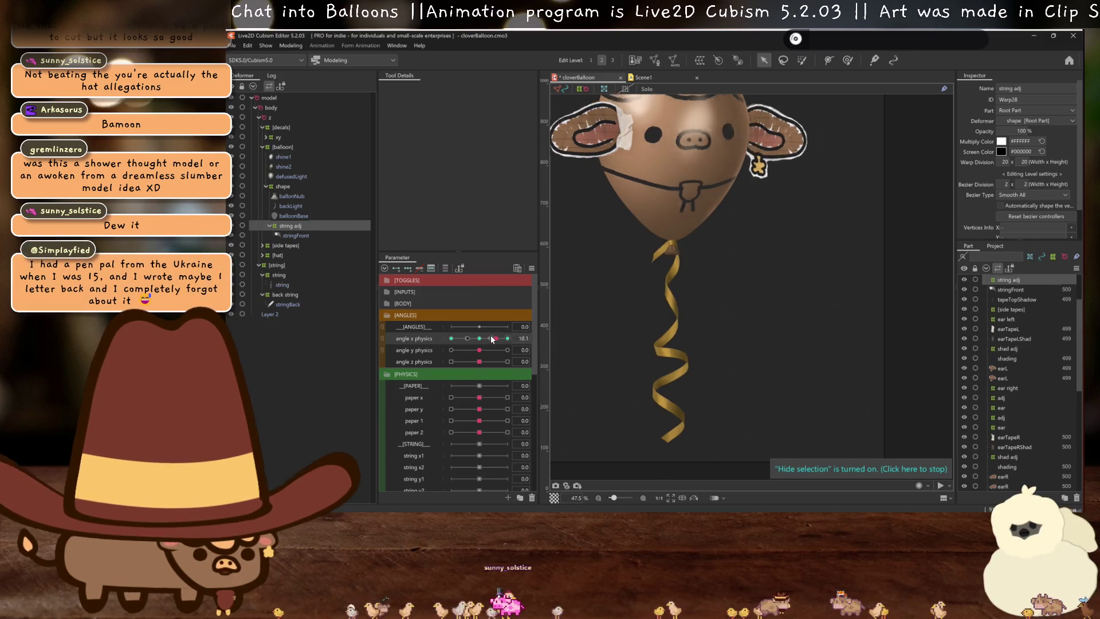
Set angle x physics to -30 and center the balloon knot in view
left_click(451, 339)
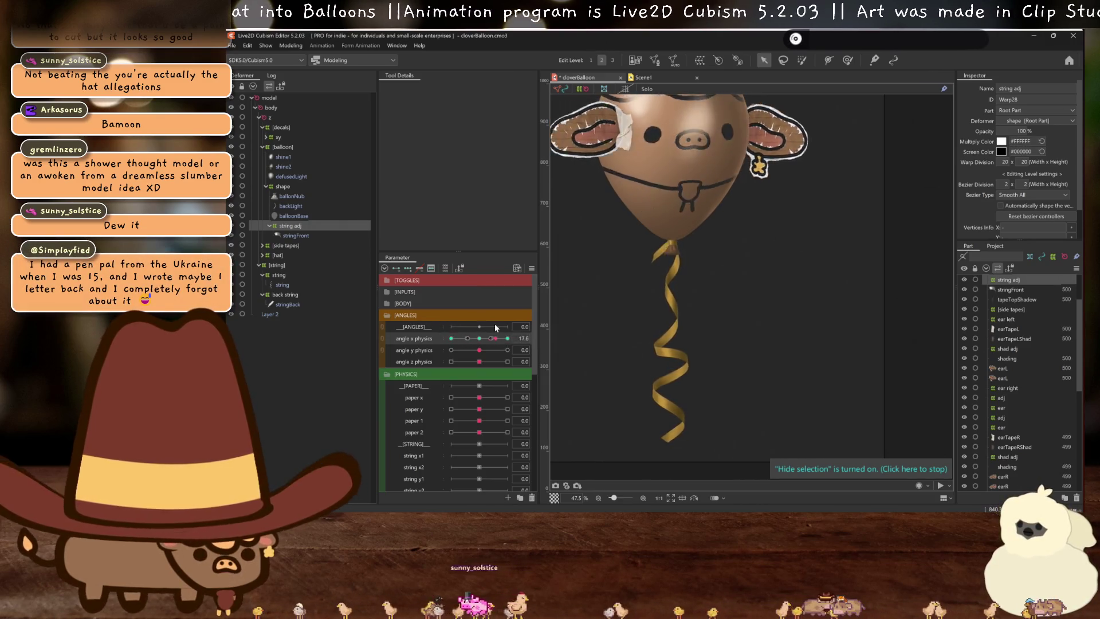
scroll(680, 252, "up", 10)
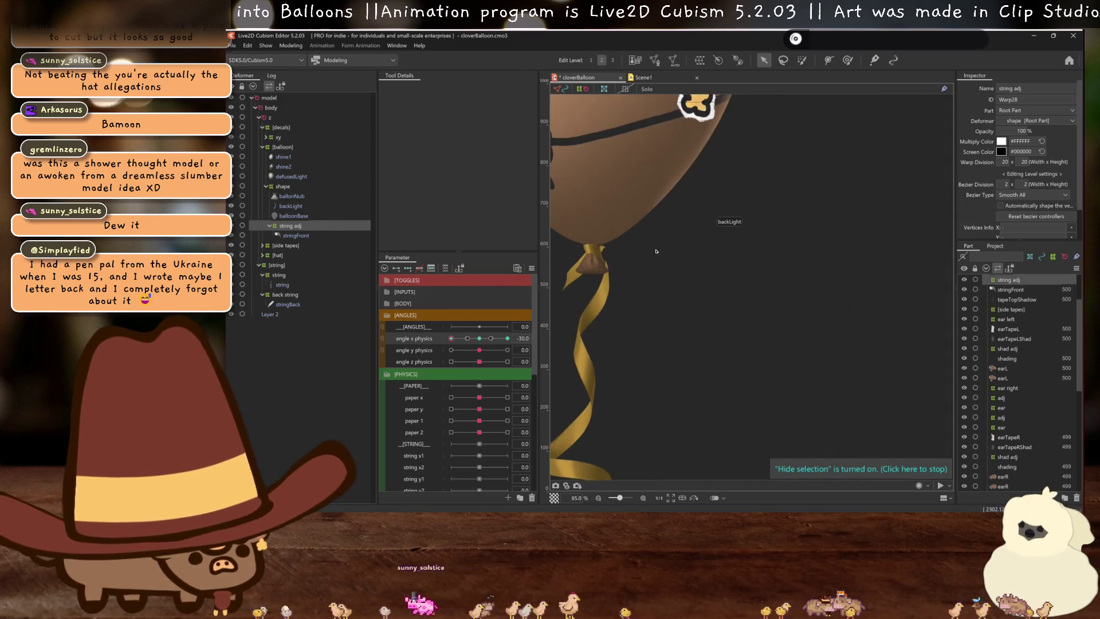
left_click_drag(648, 273, 699, 287)
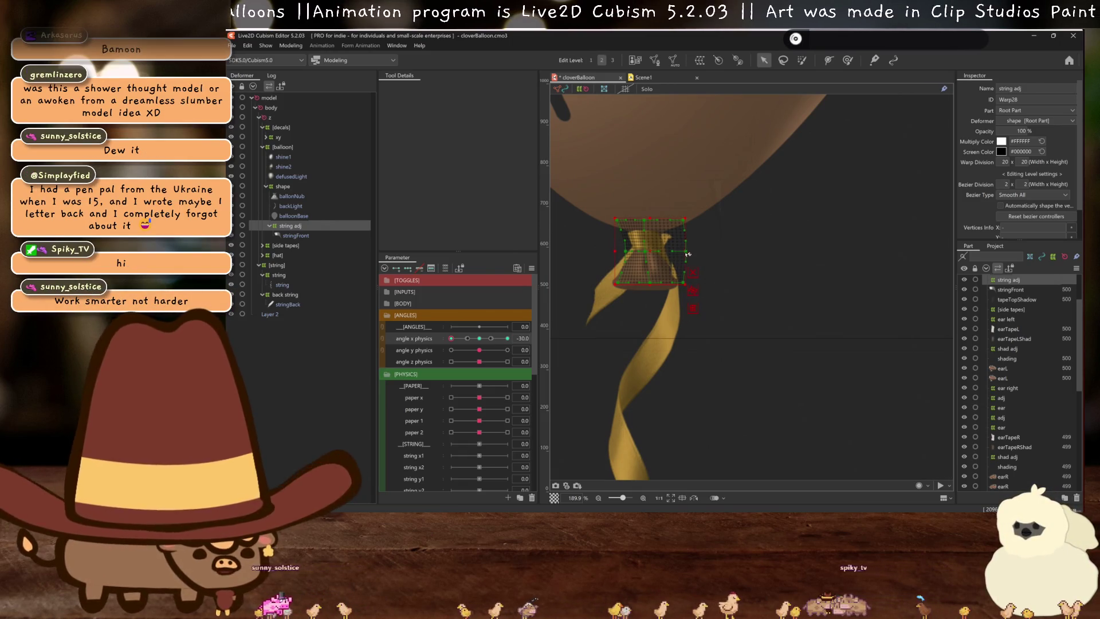
Bend the knot warp's right side outward and compare the strings at angle x 30 and -30
left_click_drag(688, 253, 692, 255)
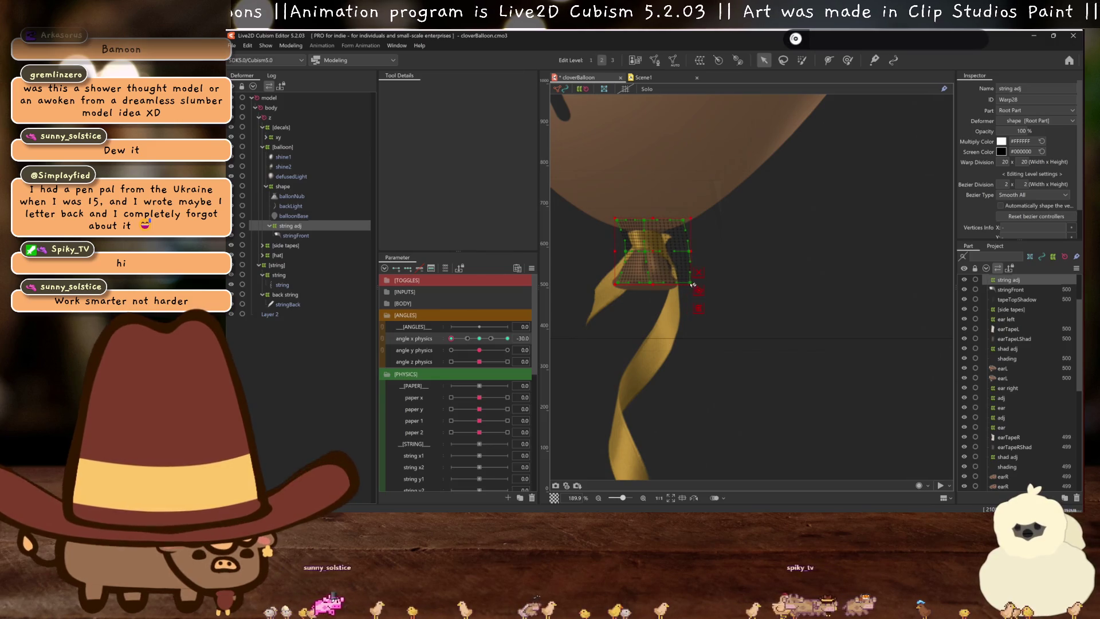
left_click(284, 276)
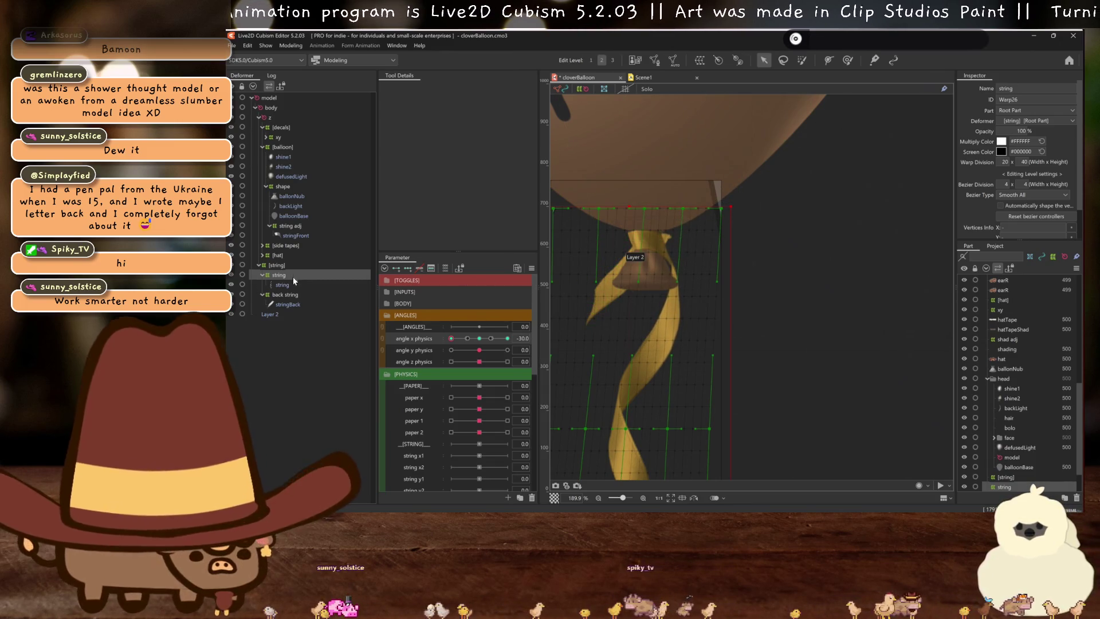
left_click(289, 294)
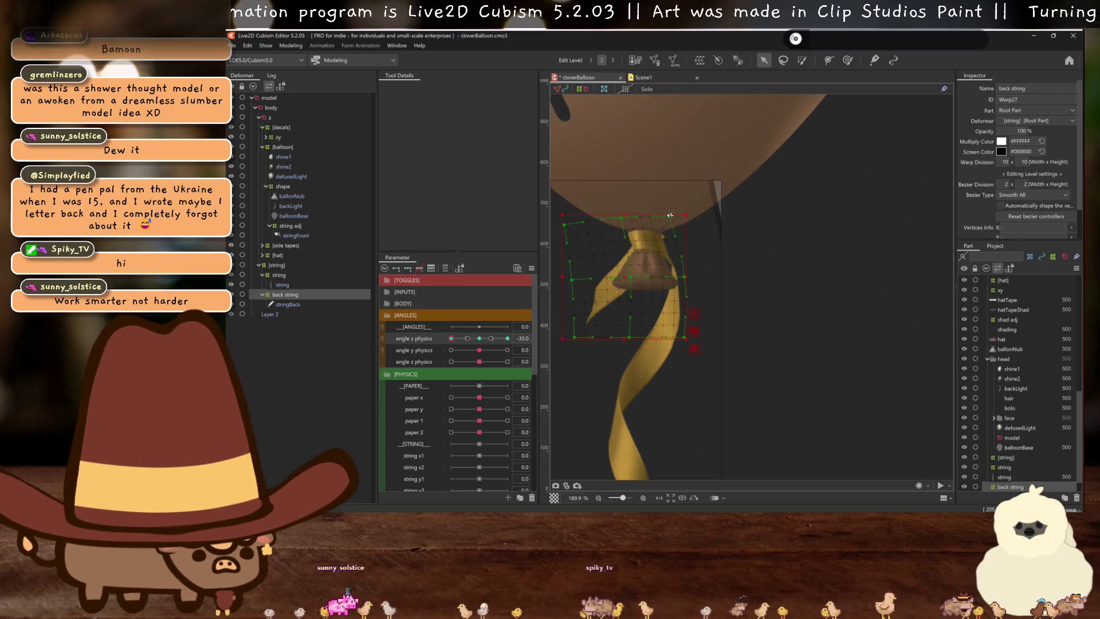
scroll(665, 241, "down", 5)
key("ctrl+h")
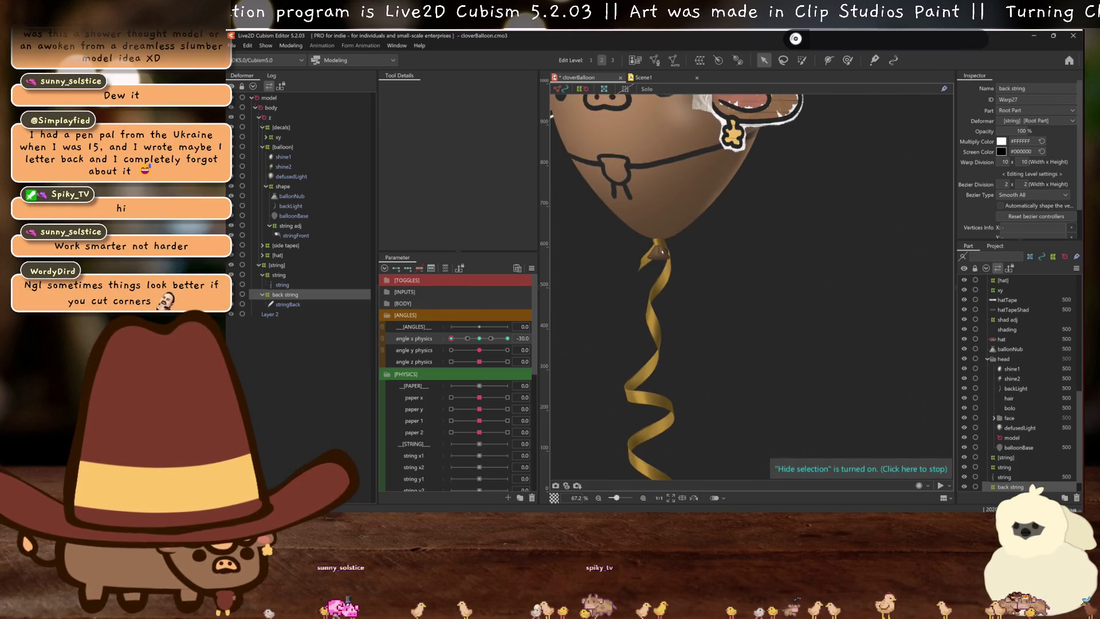
scroll(662, 251, "down", 3)
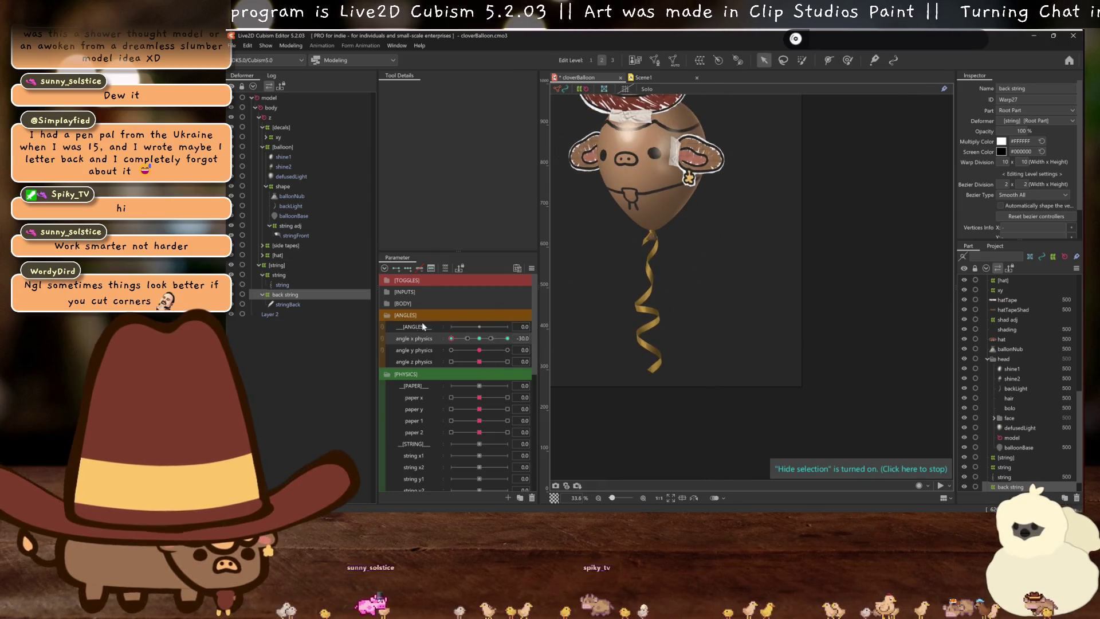
left_click(507, 338)
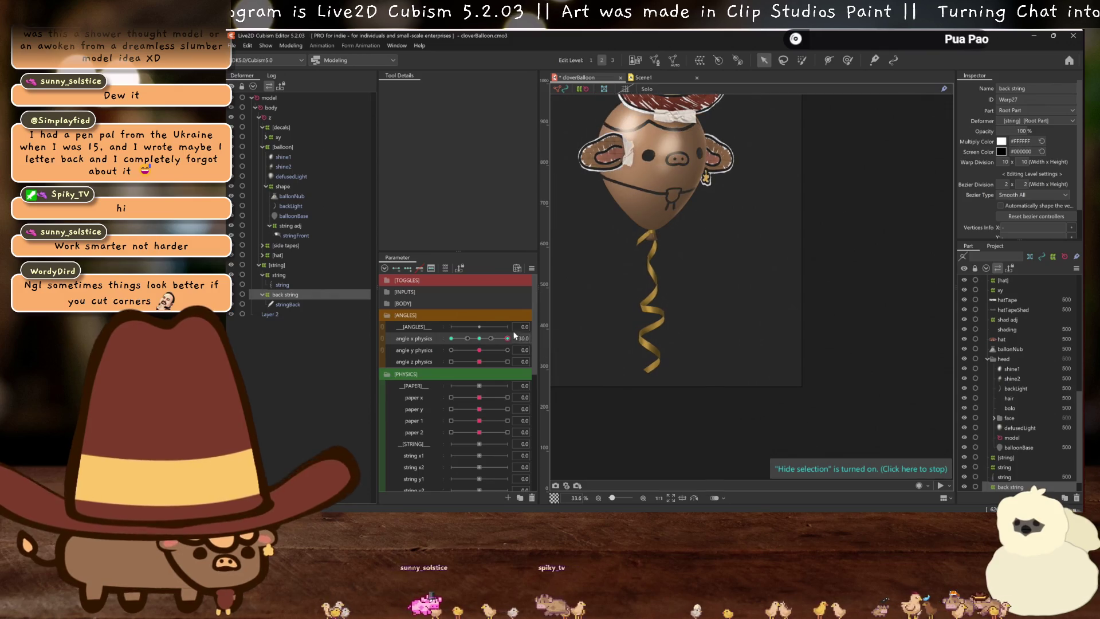
left_click(451, 338)
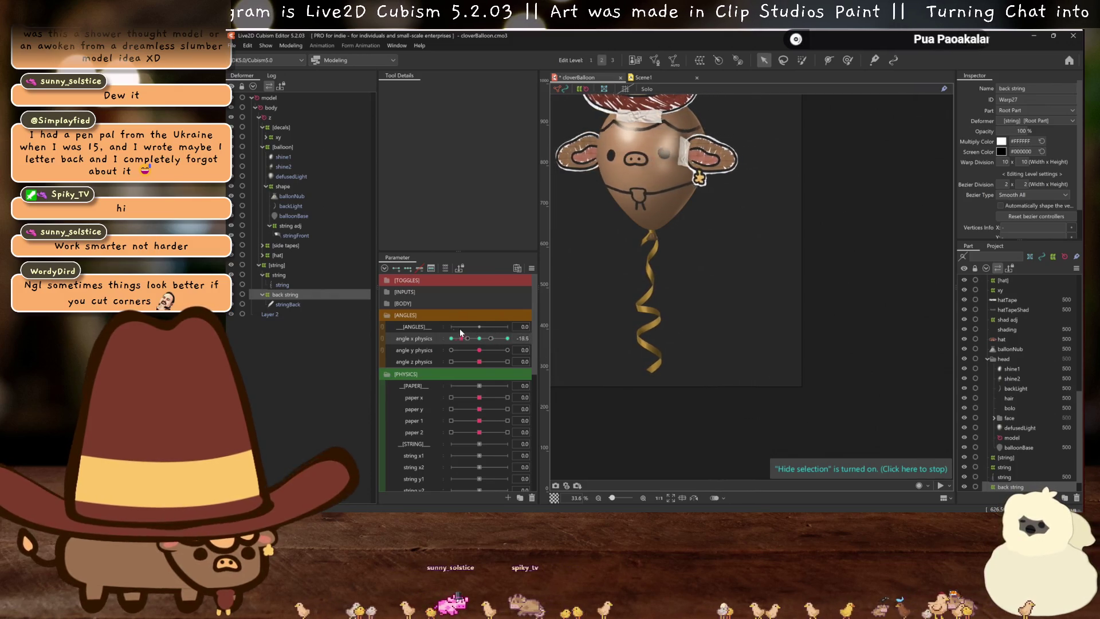
Give the string warp a Bezier division of 2 and pull its top-right corner inward
left_click(279, 275)
scroll(636, 298, "up", 3)
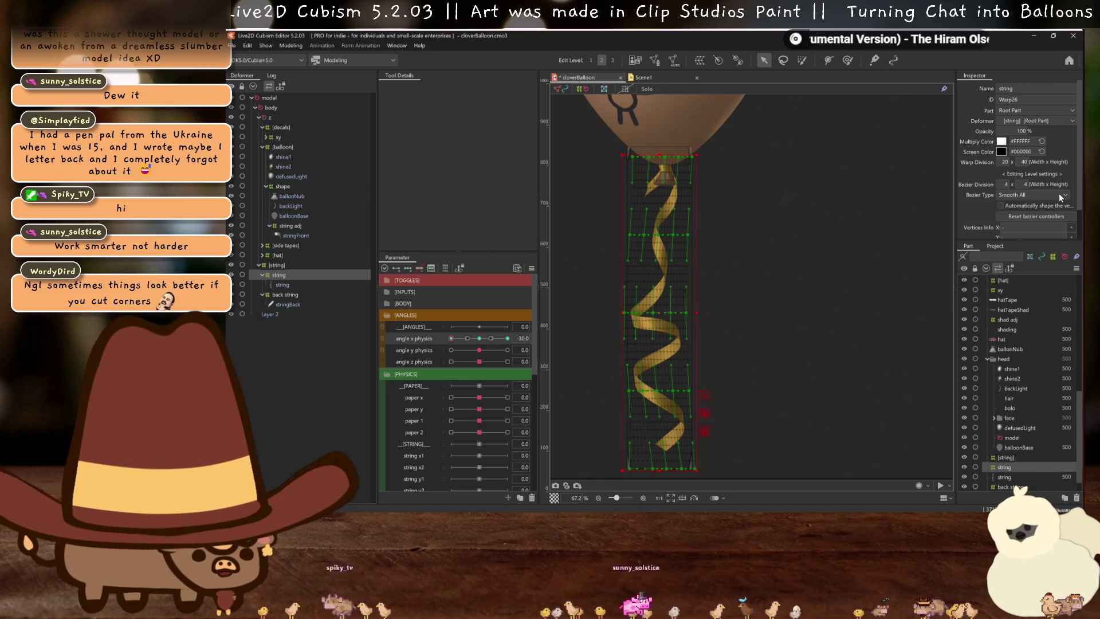
key("Return")
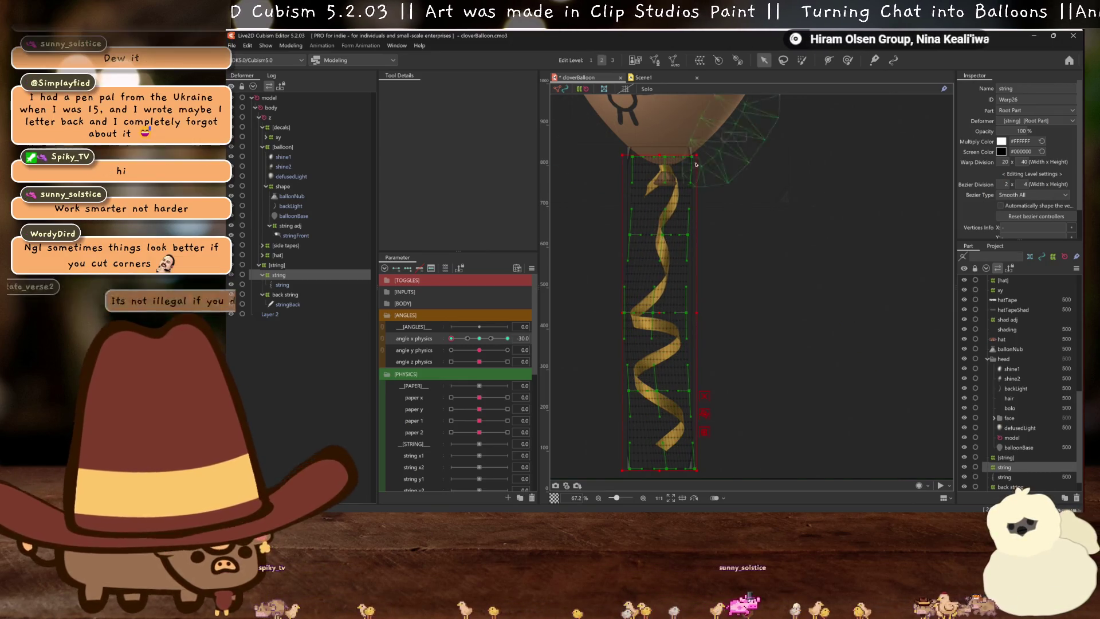
scroll(681, 149, "up", 5)
left_click_drag(683, 144, 678, 145)
Sweep angle x physics to check the string's motion, then save the model
scroll(678, 145, "down", 6)
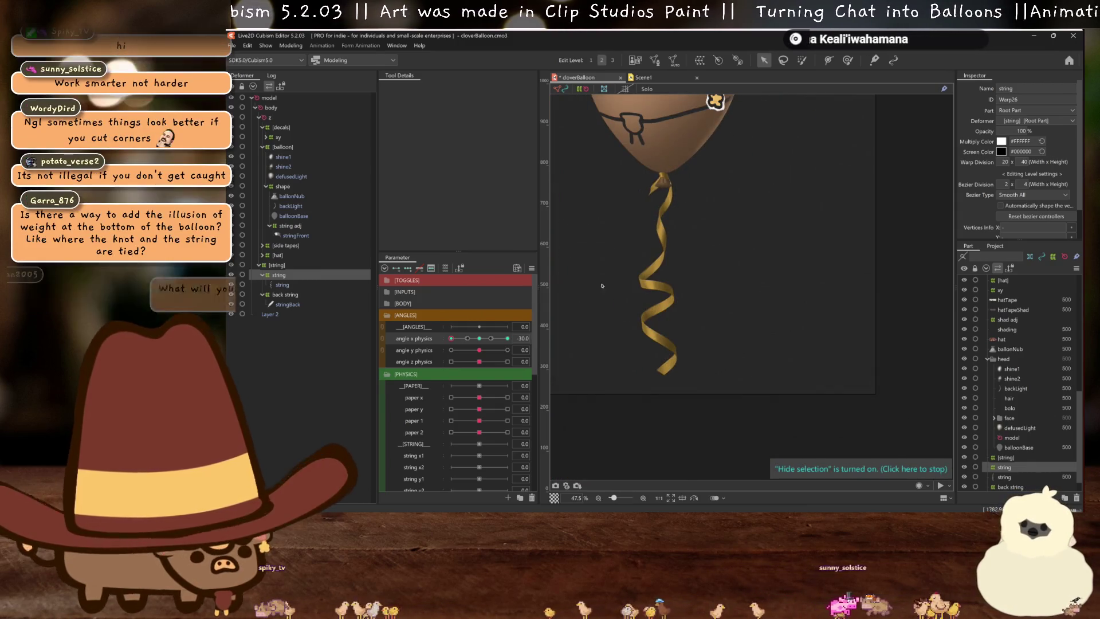
mouse_move(451, 338)
left_mouse_down()
mouse_move(460, 338)
mouse_move(451, 338)
left_mouse_up()
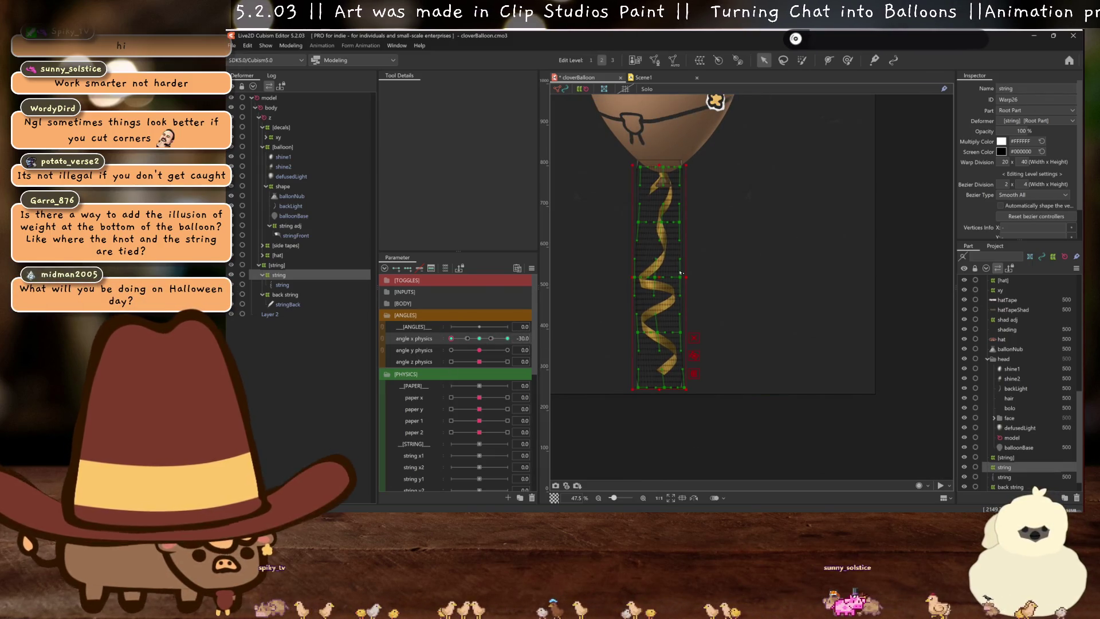
scroll(684, 224, "up", 4)
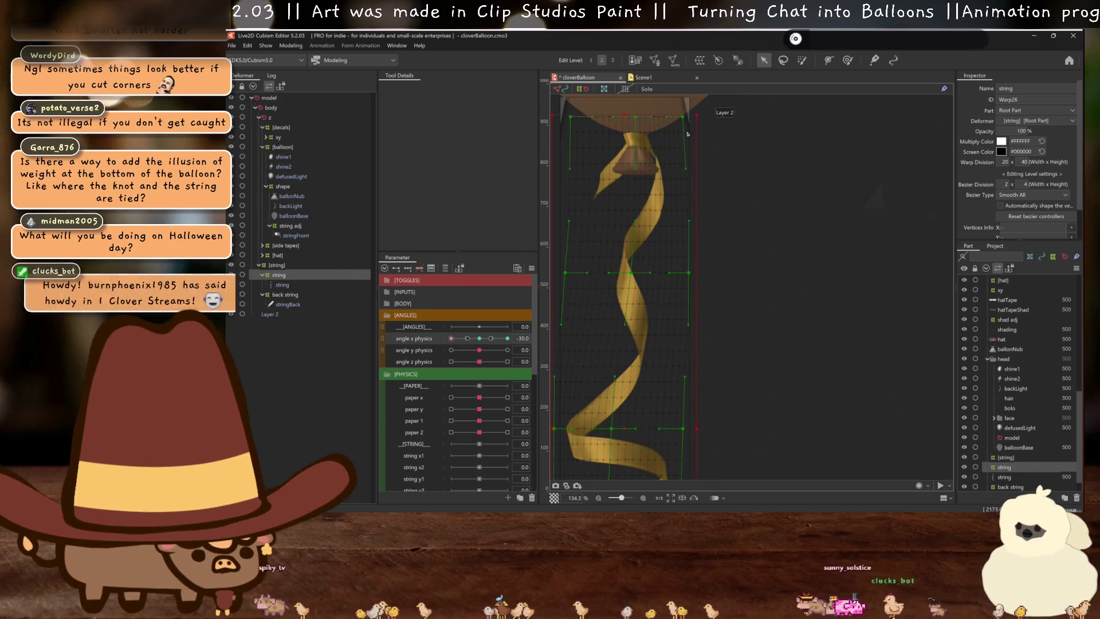
scroll(682, 118, "down", 6)
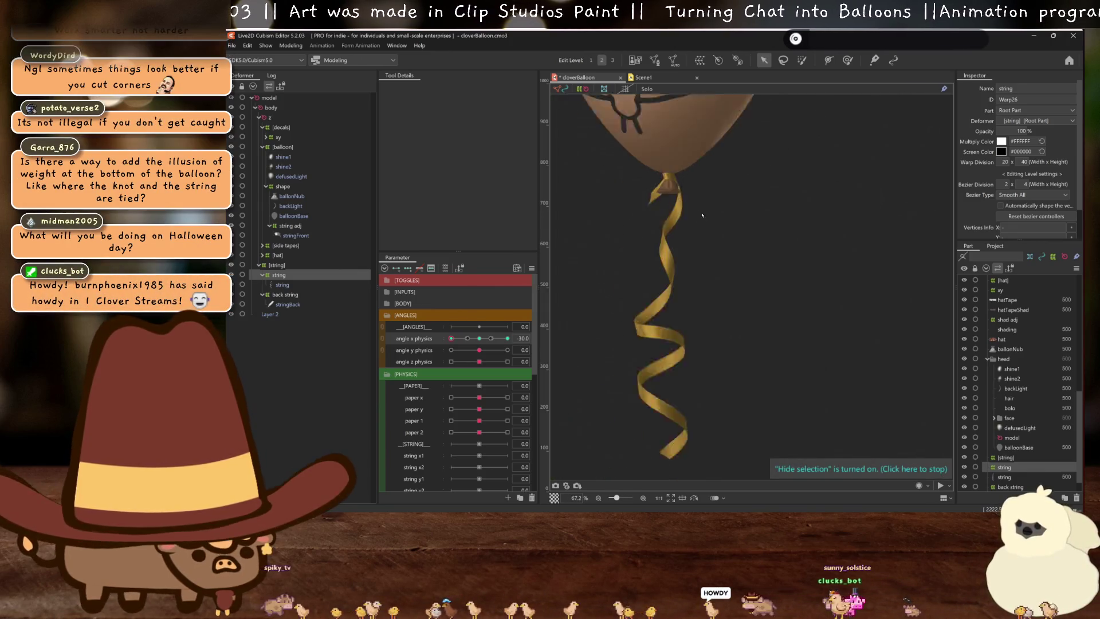
mouse_move(484, 339)
left_mouse_down()
mouse_move(433, 336)
mouse_move(554, 340)
mouse_move(451, 339)
left_mouse_up()
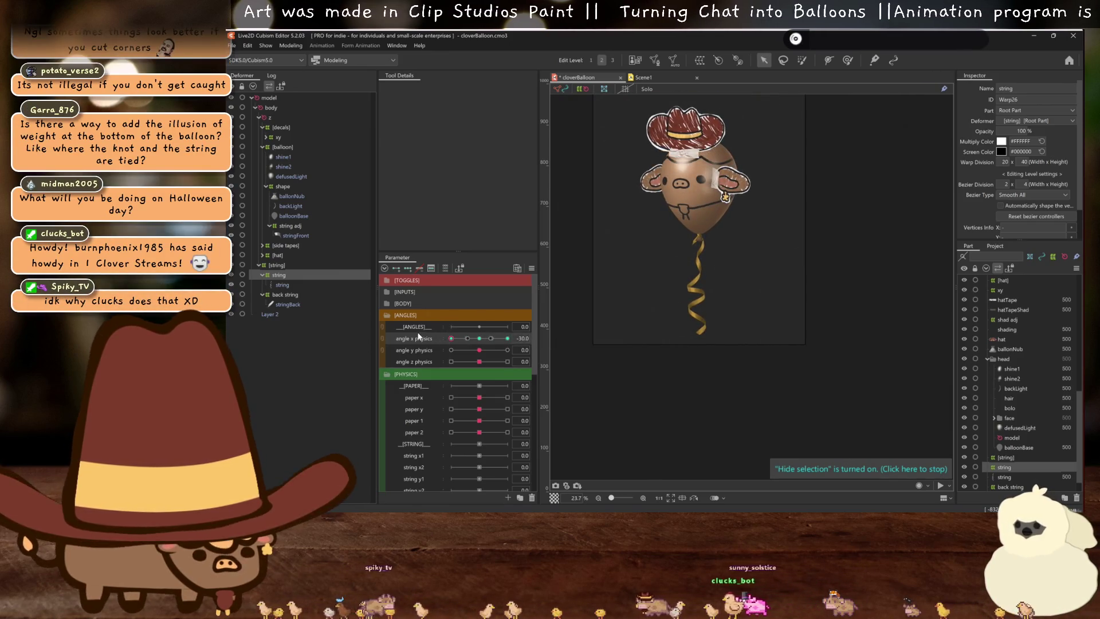
scroll(748, 301, "up", 4)
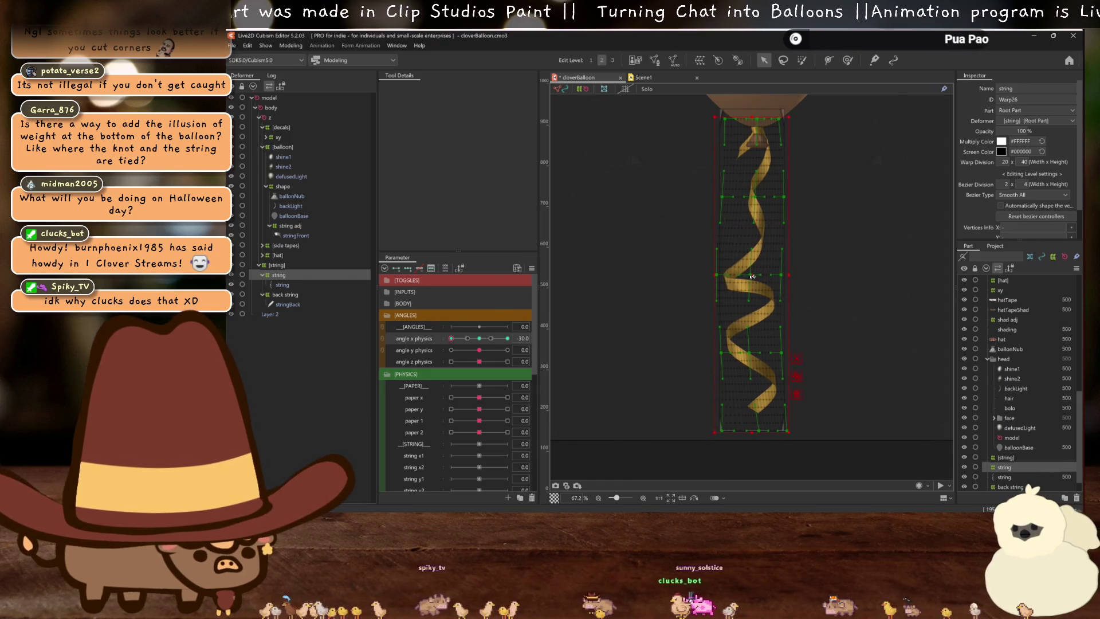
scroll(723, 277, "down", 4)
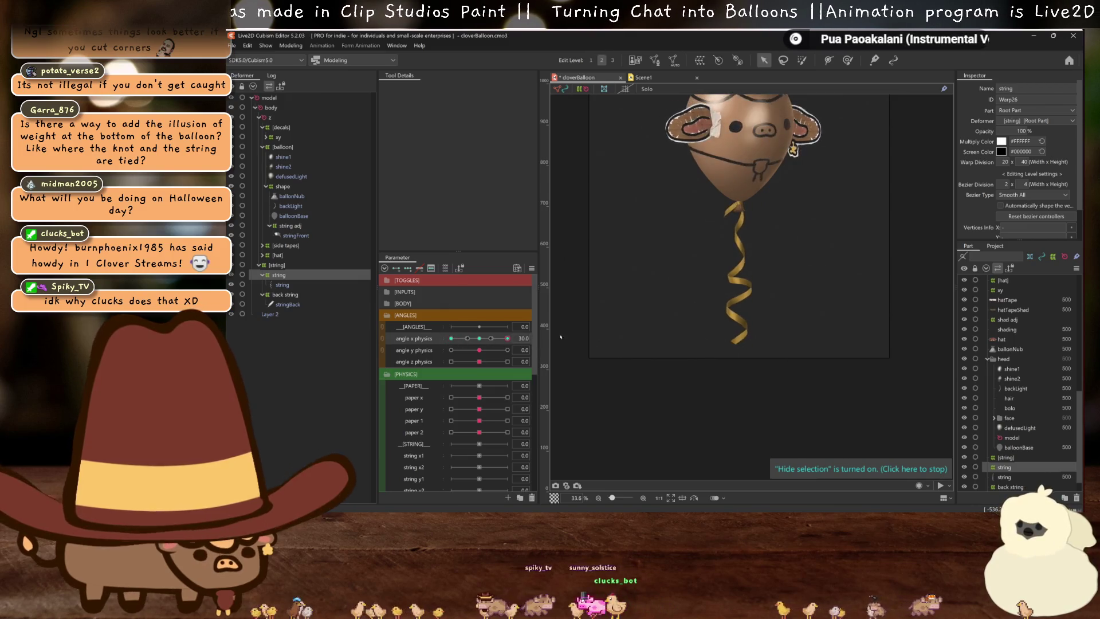
left_click_drag(819, 232, 793, 266)
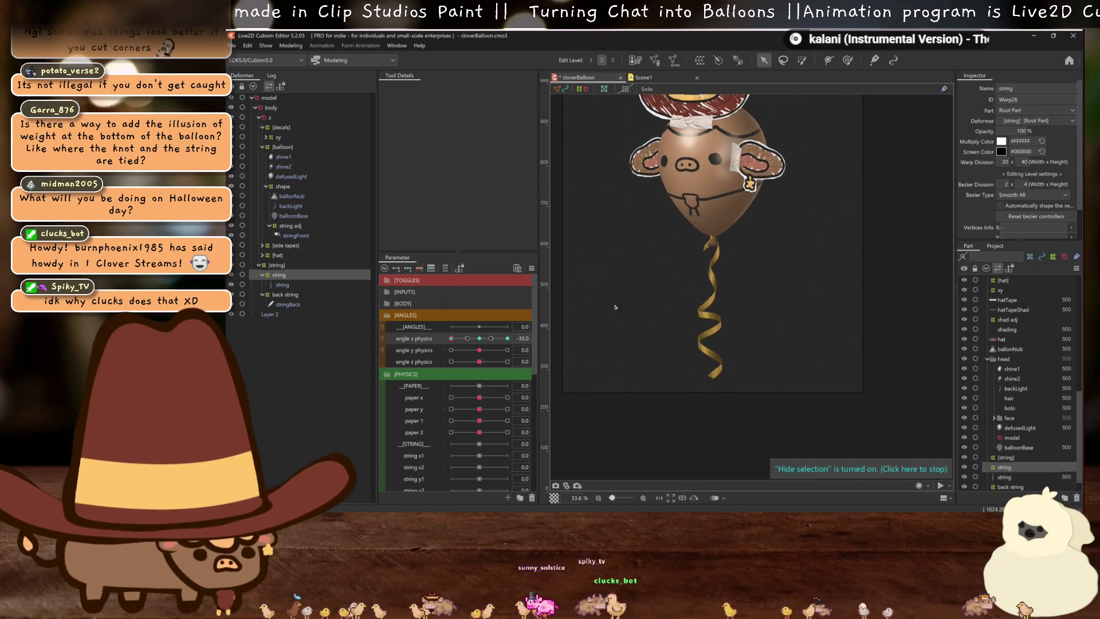
scroll(738, 332, "up", 3)
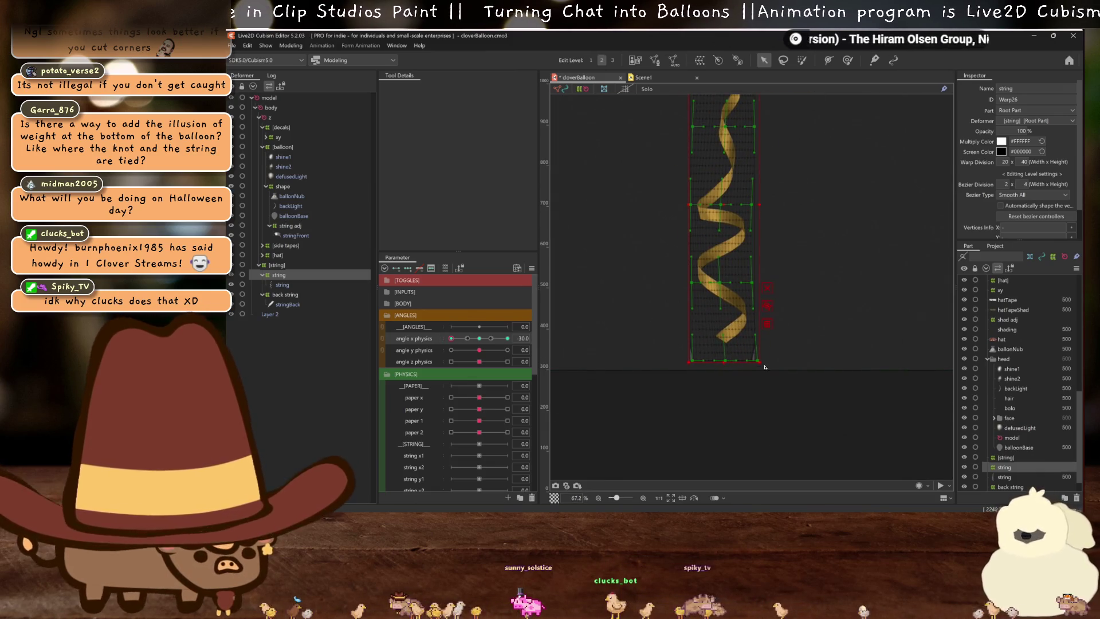
scroll(758, 358, "down", 3)
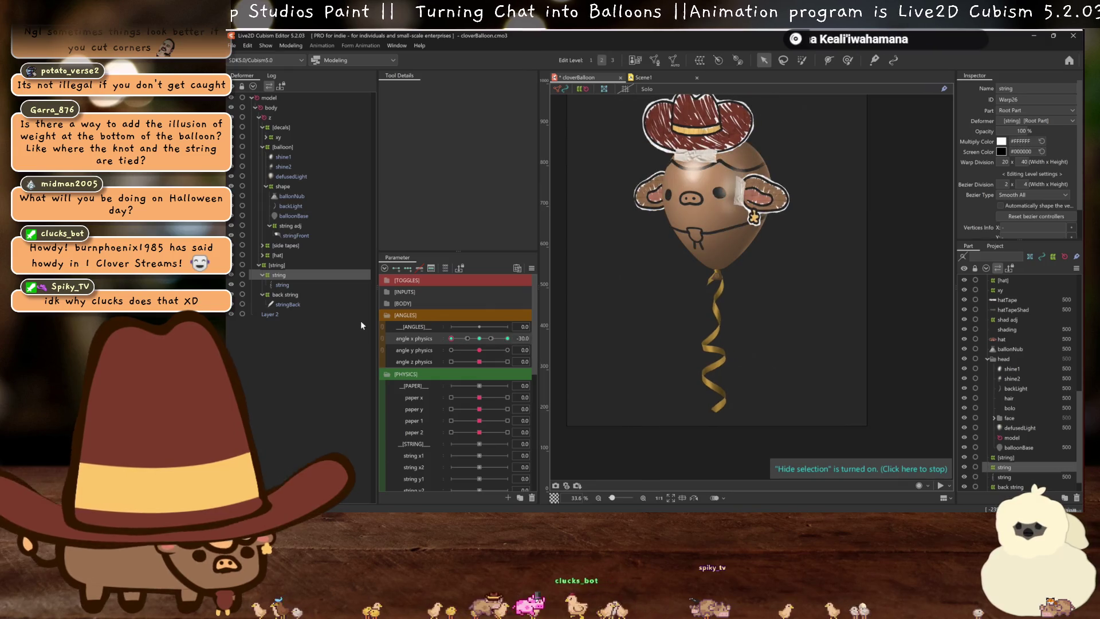
key("ctrl+s")
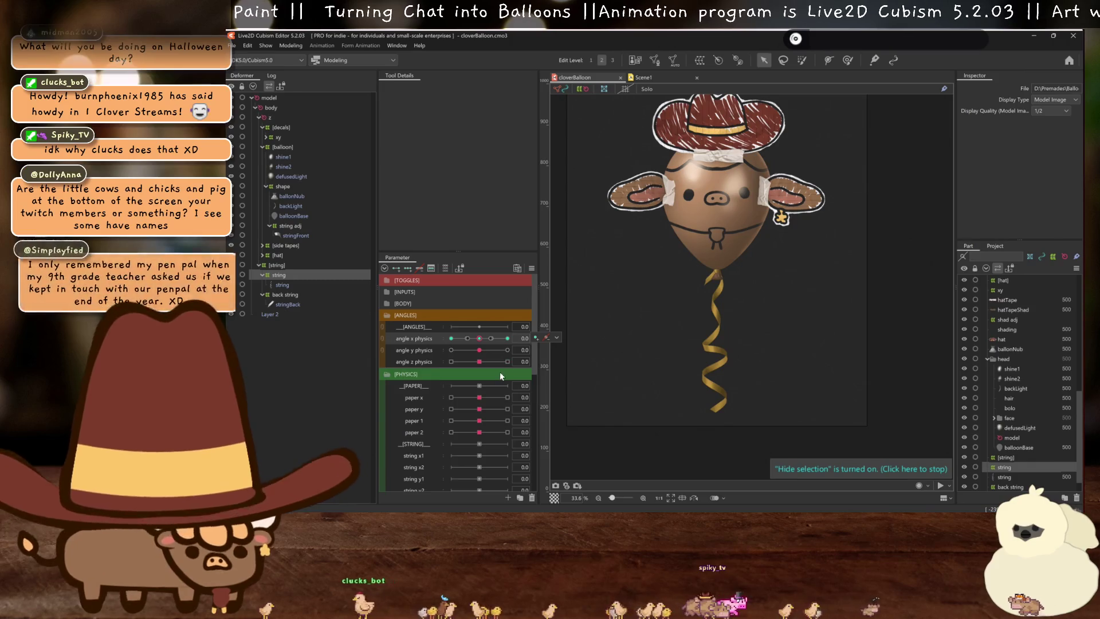
Add the back string to the selection and set angle y physics to 30
left_click(286, 294, "ctrl")
left_click(282, 225, "ctrl")
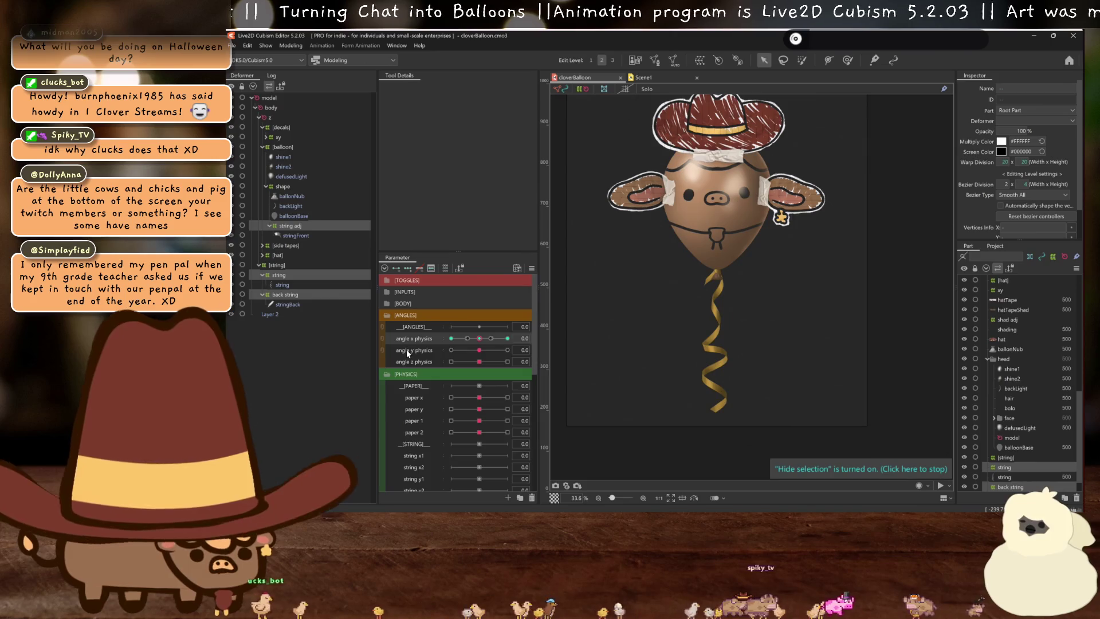
left_click_drag(472, 350, 507, 350)
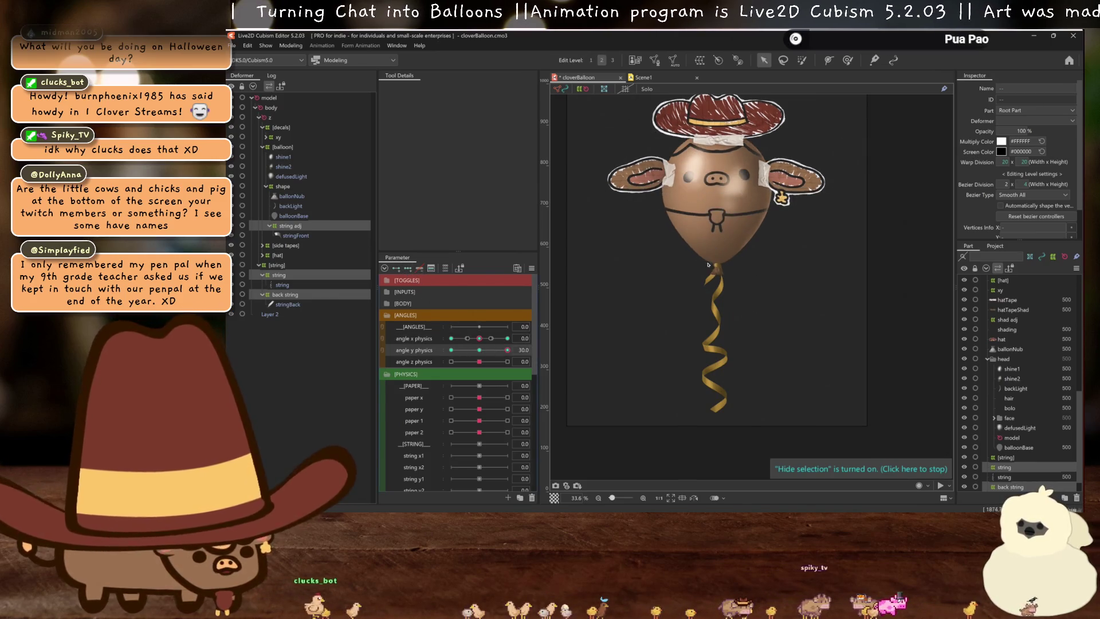
scroll(708, 278, "up", 3)
left_click(282, 225, "ctrl")
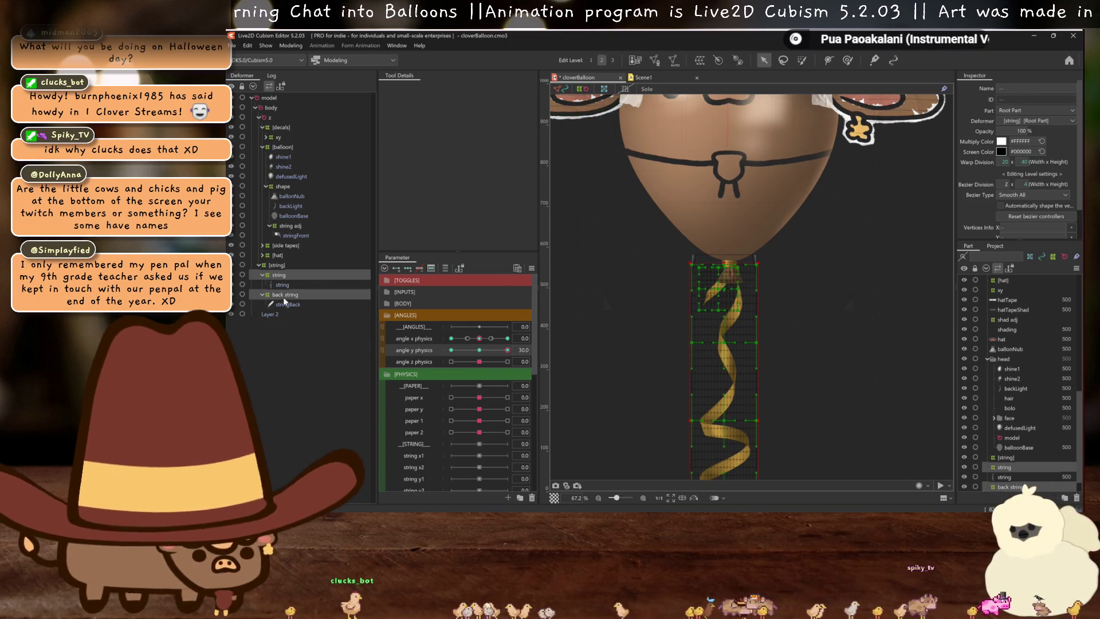
Select only the back string warp and nudge its top row of points
left_click(694, 294)
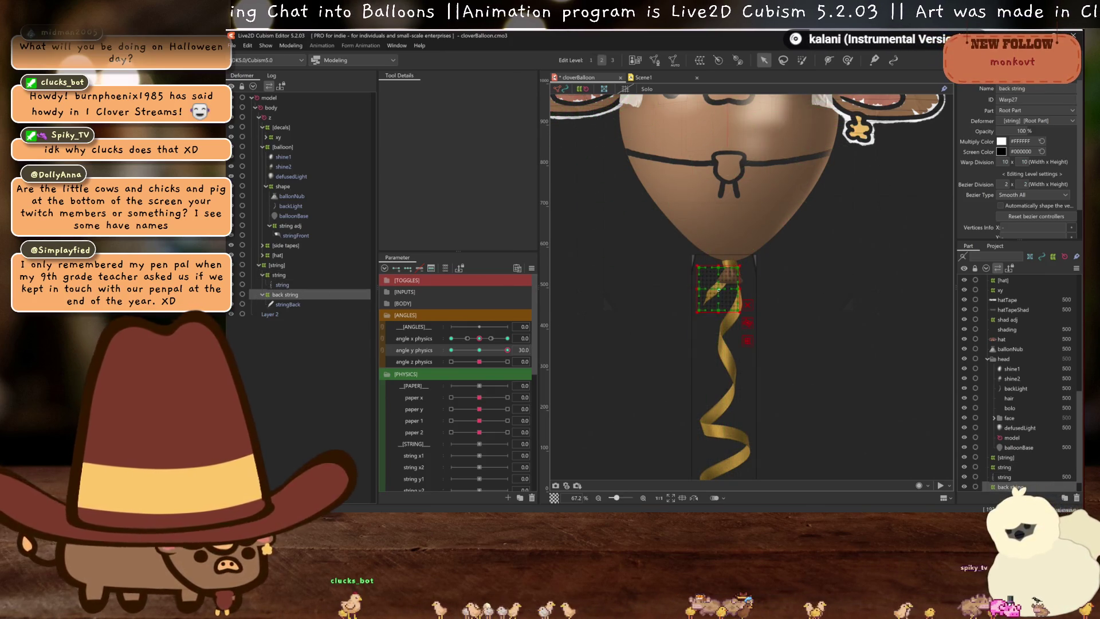
key("ctrl+h")
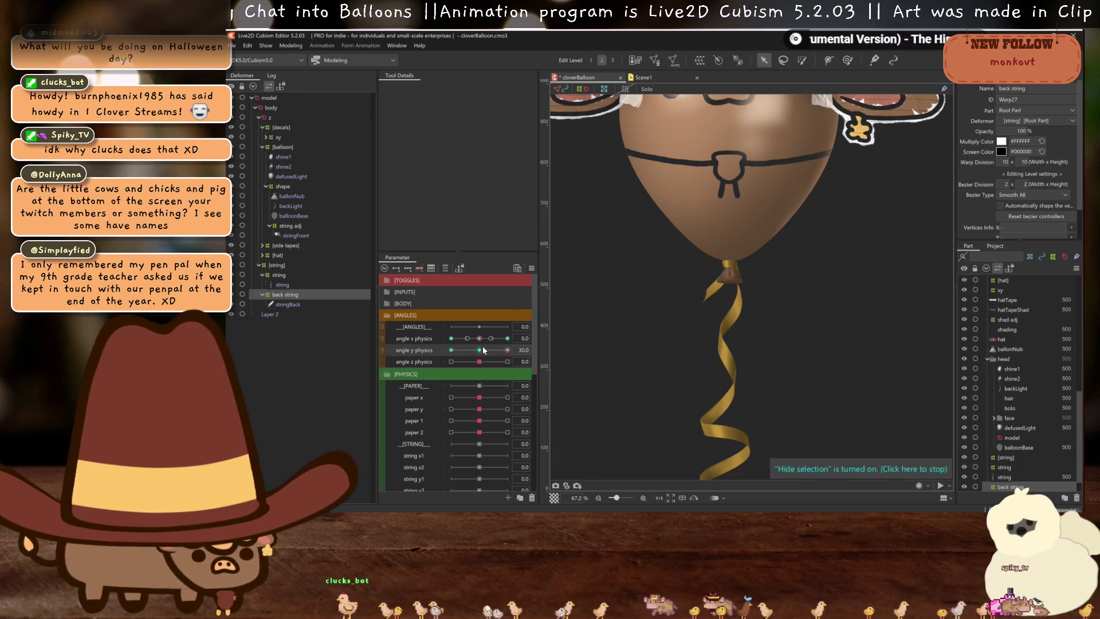
scroll(699, 277, "up", 3)
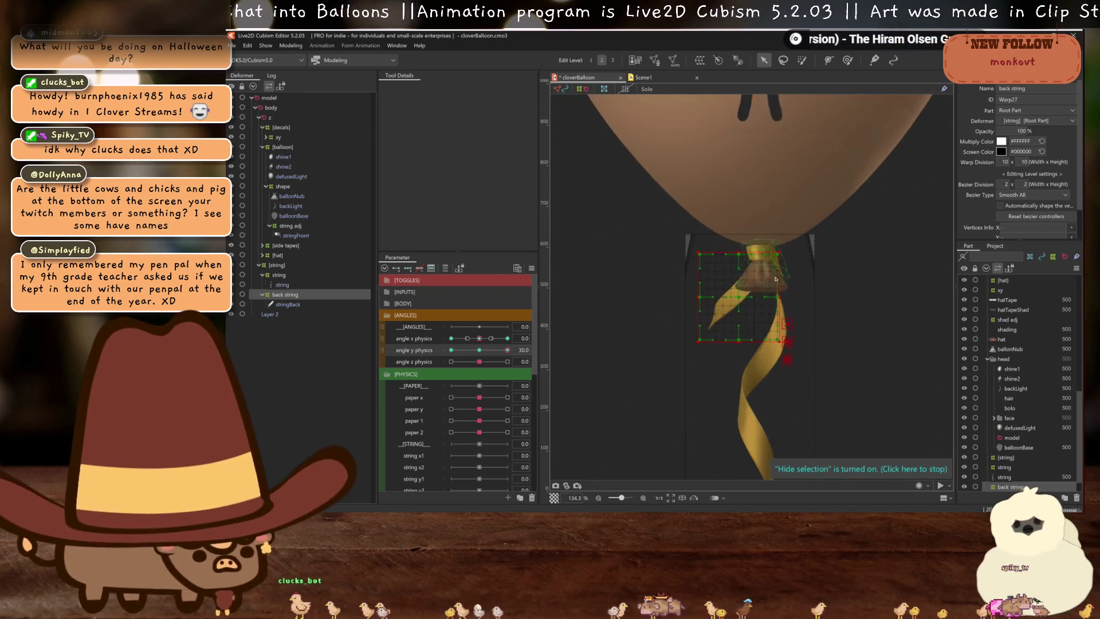
left_click(740, 249)
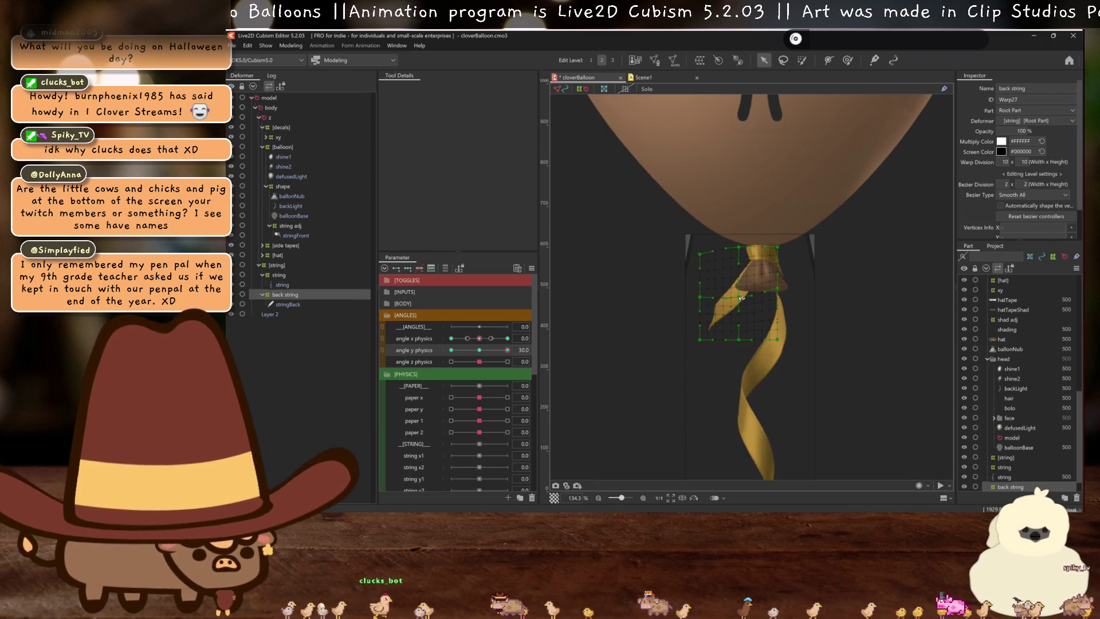
scroll(741, 295, "down", 3)
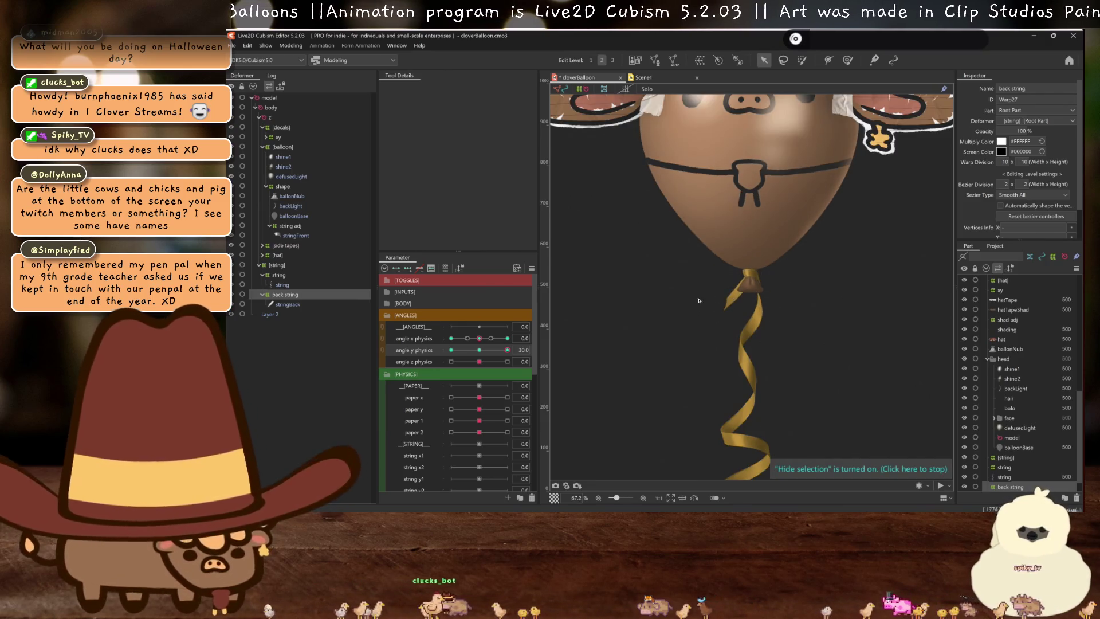
Stretch the string warp's top edge up so the ribbon meets the balloon's bottom
left_click(279, 276)
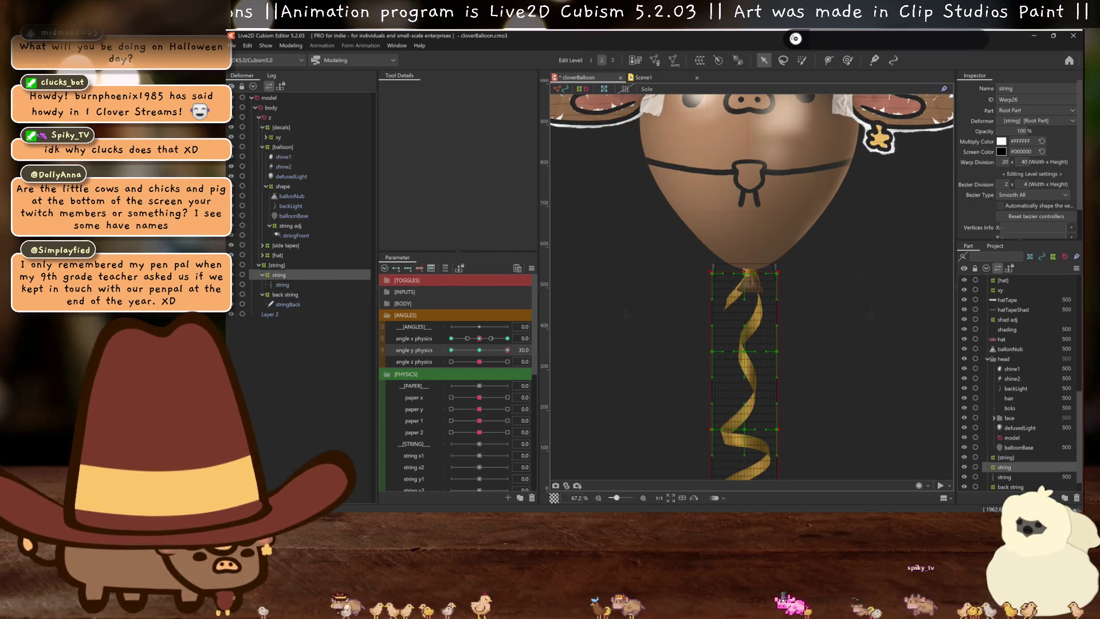
left_click_drag(744, 270, 746, 255)
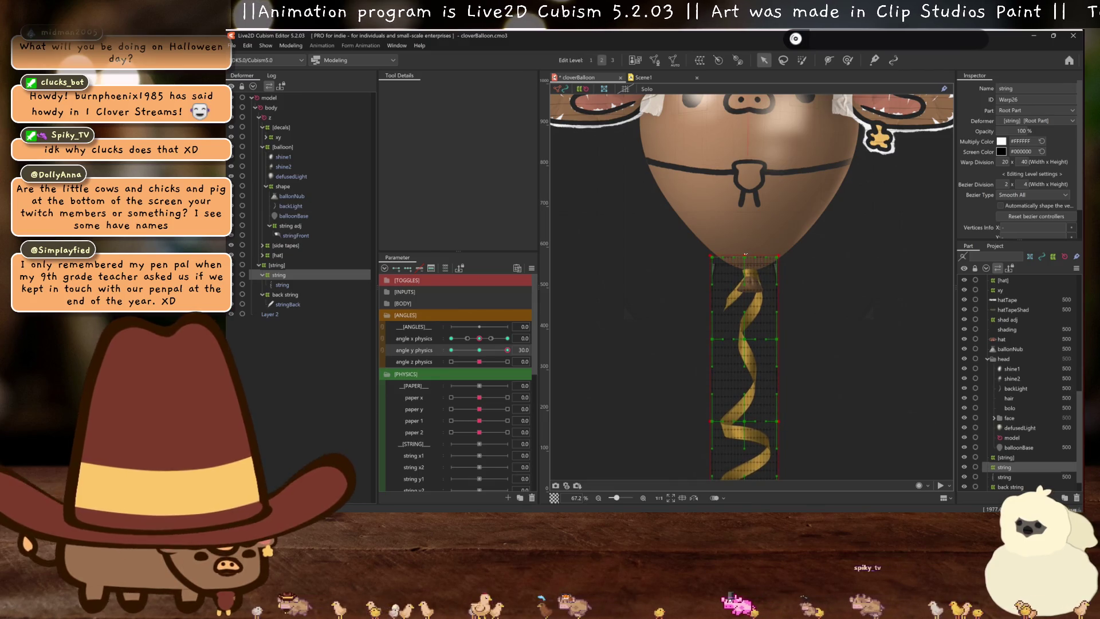
key("ctrl+h")
scroll(773, 201, "down", 3)
left_click(480, 348)
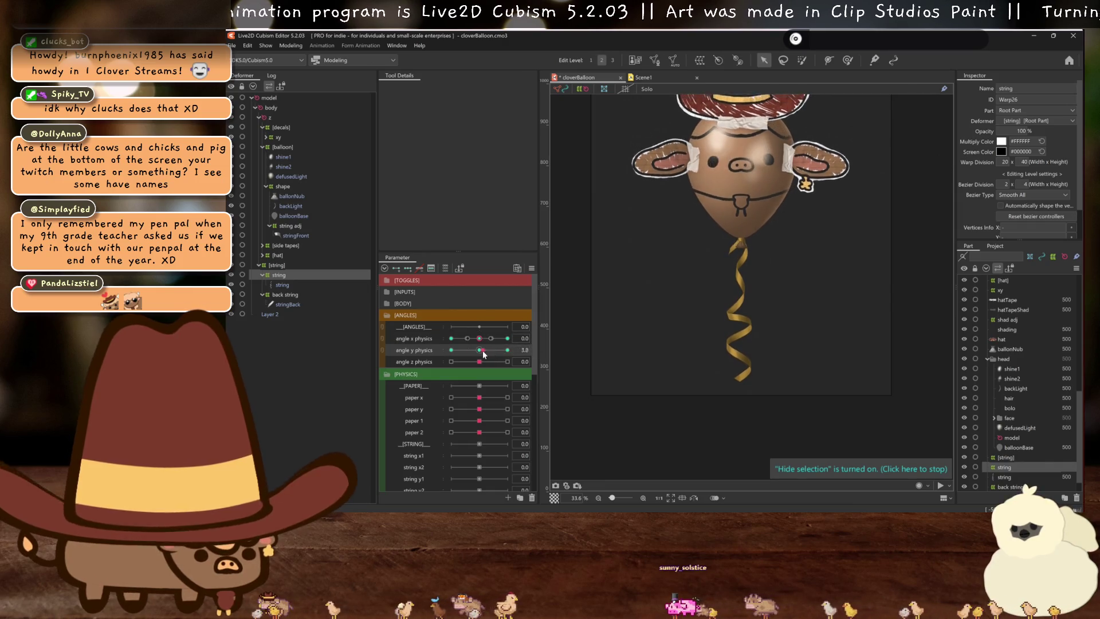
left_click(281, 296)
scroll(770, 247, "up", 4)
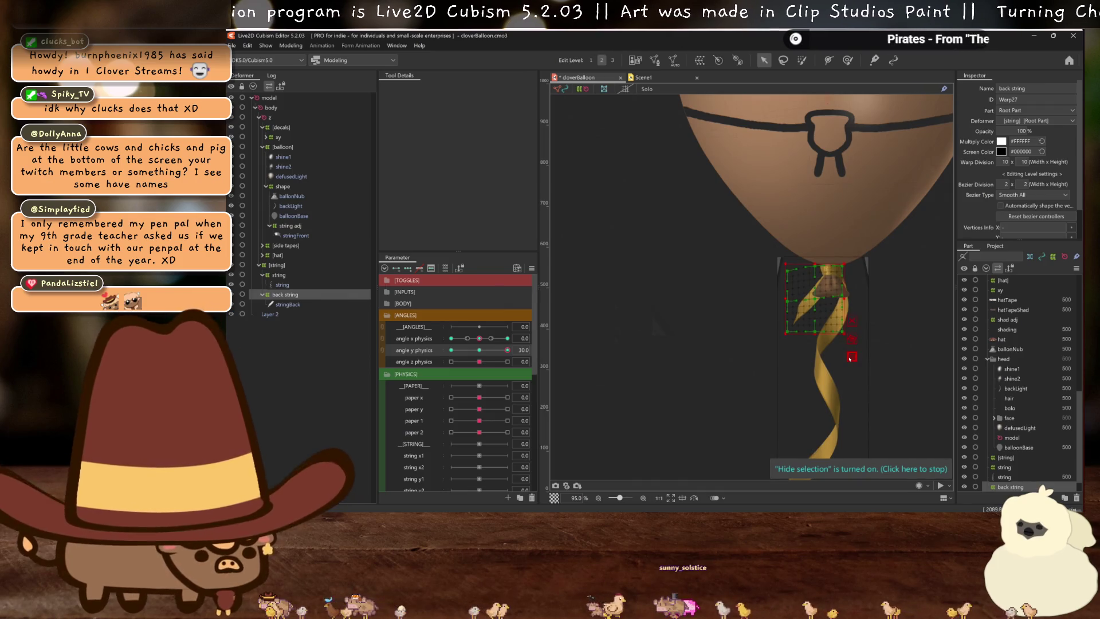
Apply a Perspective temporary deform to the back string while tilting angle y physics, then commit it
key("ctrl+t")
left_click(478, 88)
left_click(475, 131)
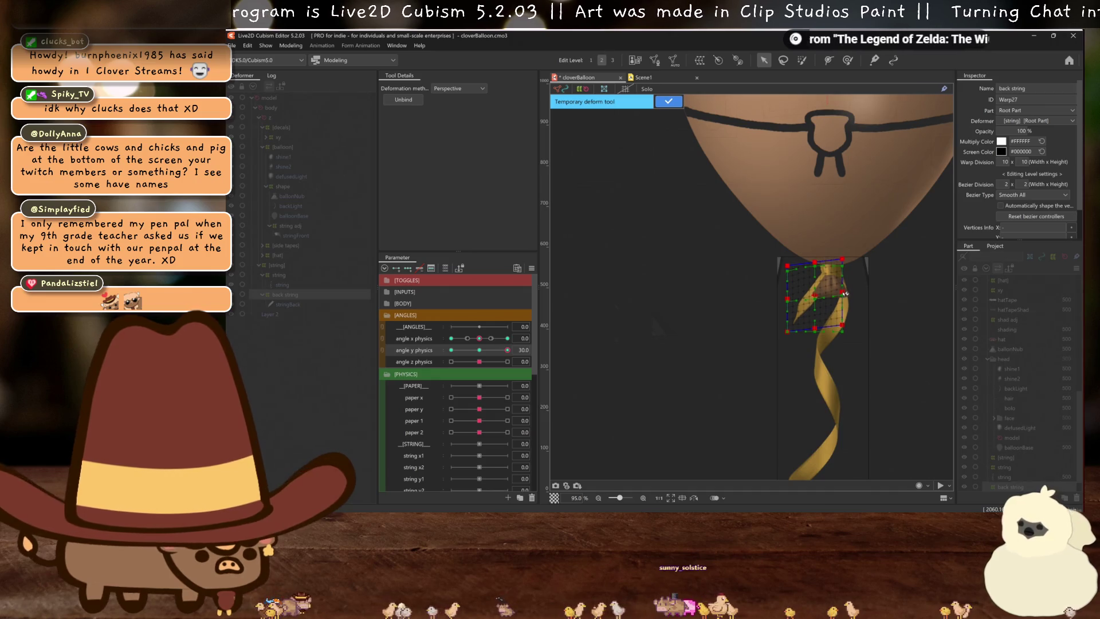
scroll(846, 293, "down", 4)
left_click(480, 350)
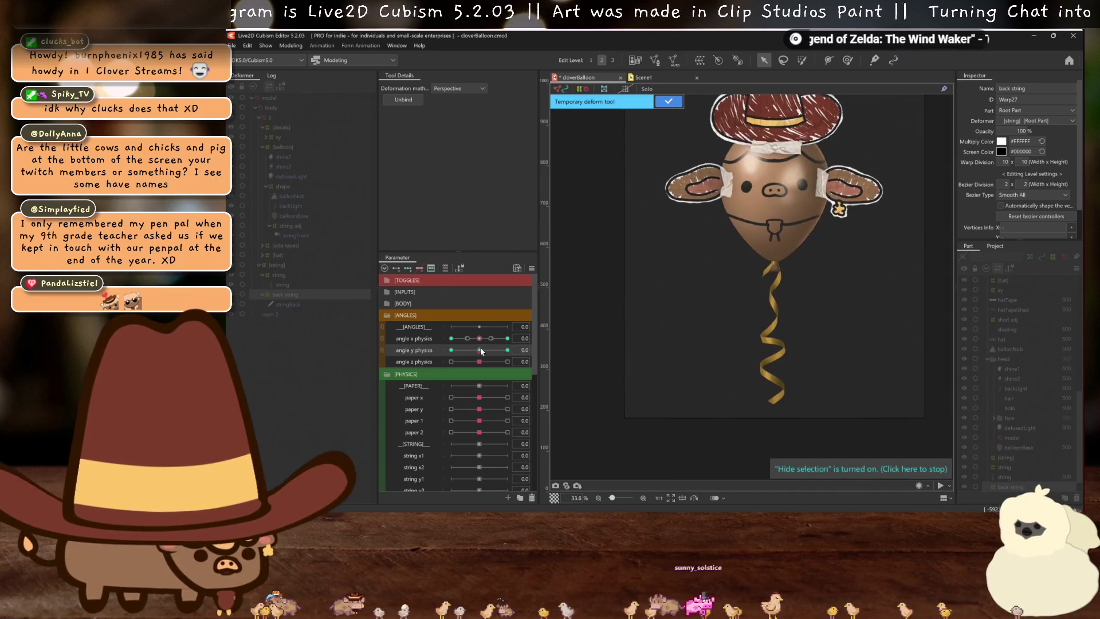
left_click_drag(480, 349, 507, 351)
left_click(667, 103)
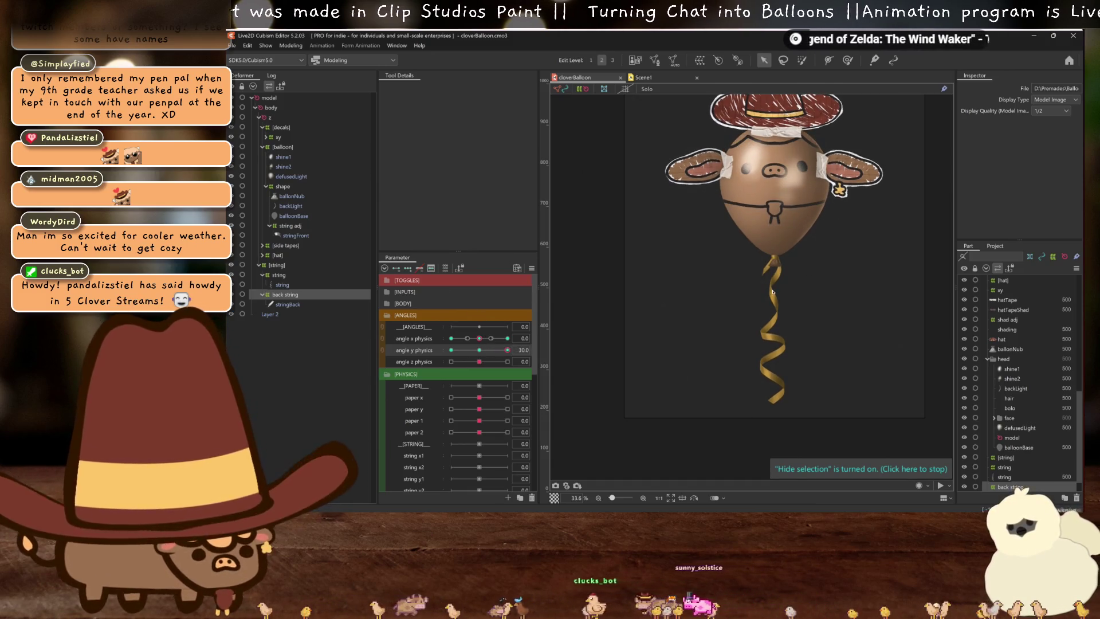
At angle y physics -30, perspective-skew the back string's top by lowering its right edge
scroll(773, 292, "up", 2)
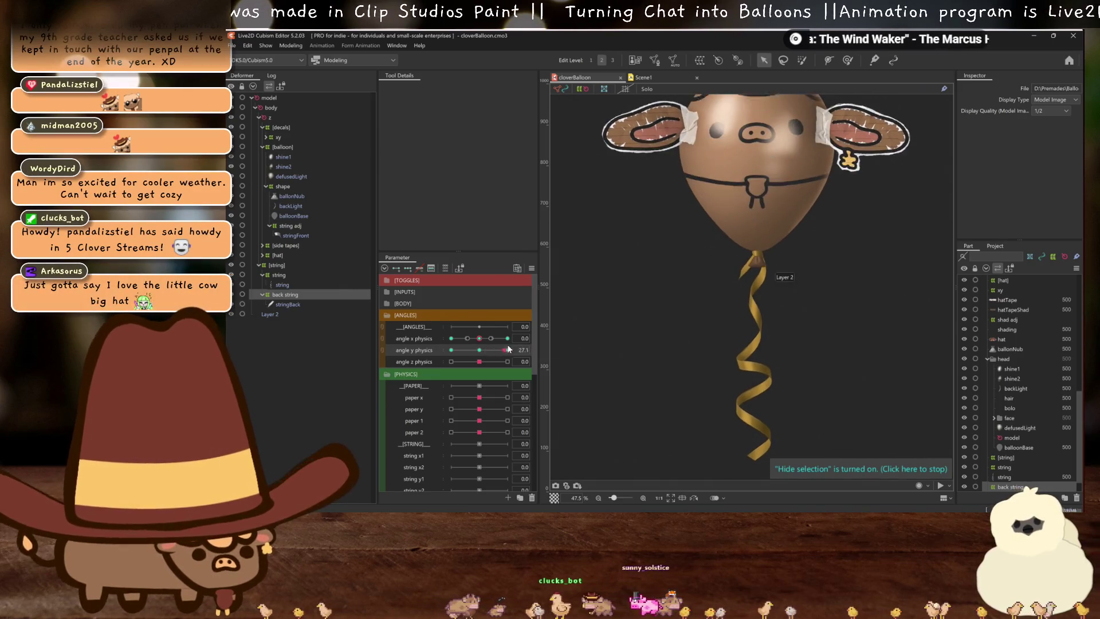
left_click(451, 350)
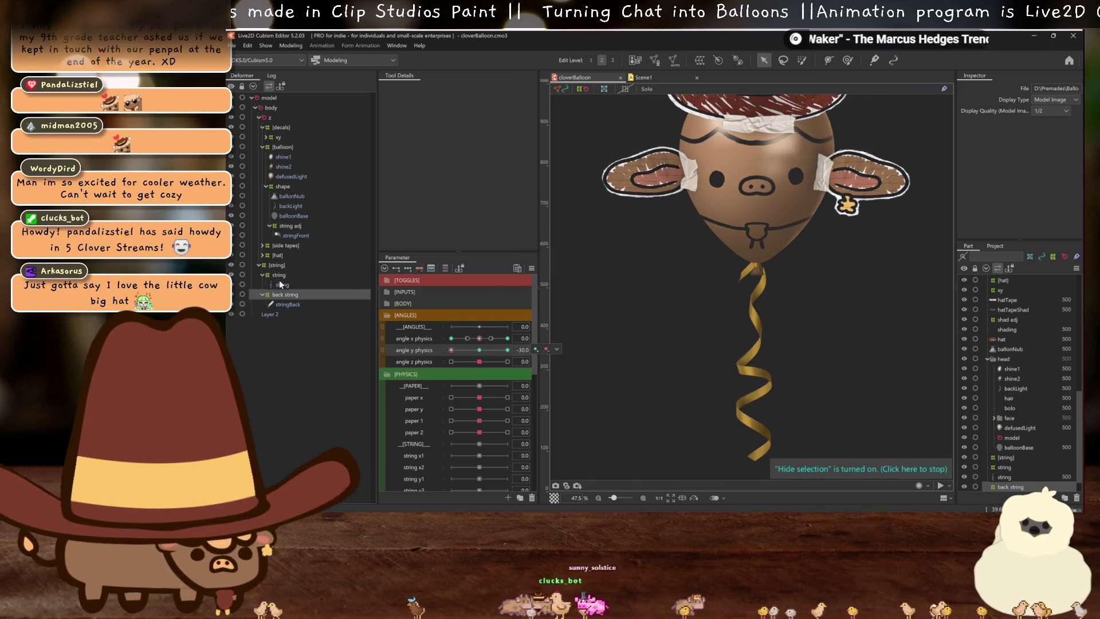
left_click(740, 270)
scroll(736, 274, "up", 2)
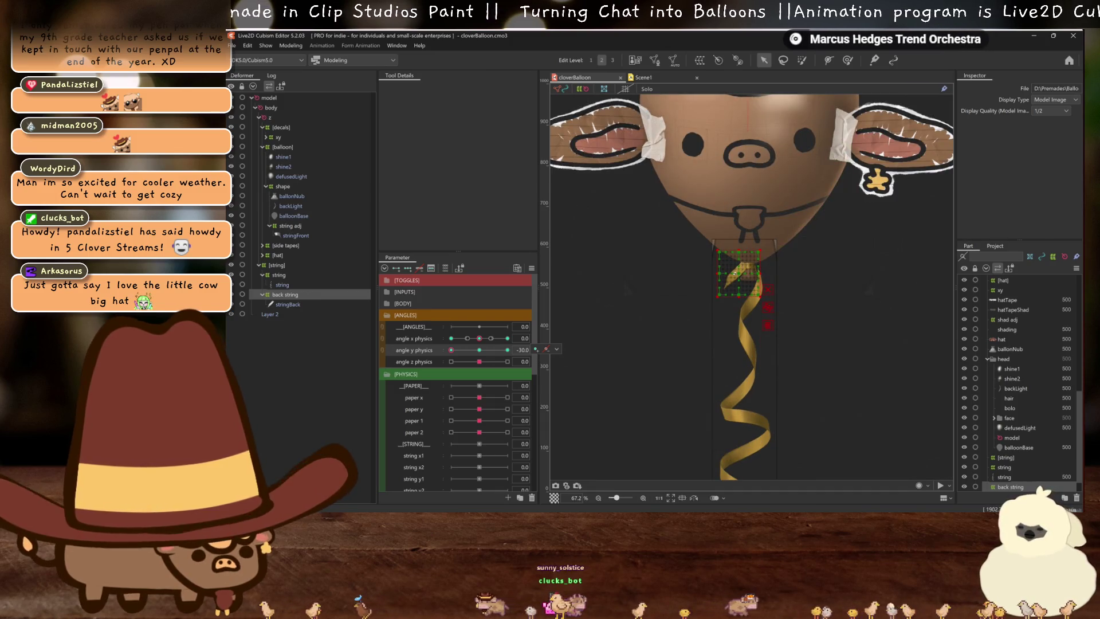
key("ctrl+t")
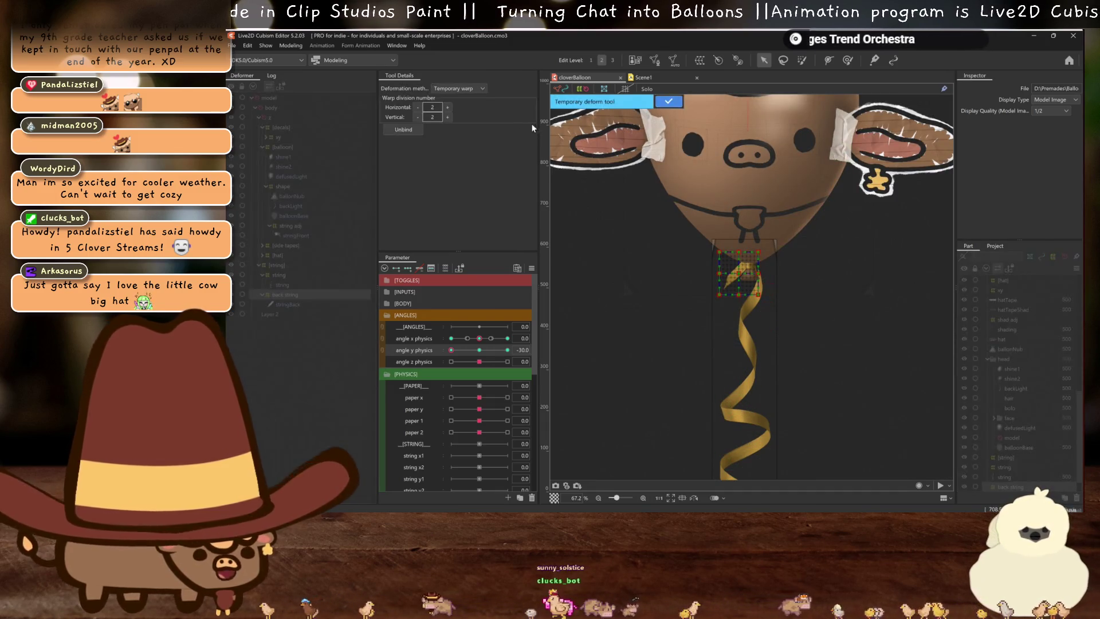
left_click(464, 90)
left_click(470, 125)
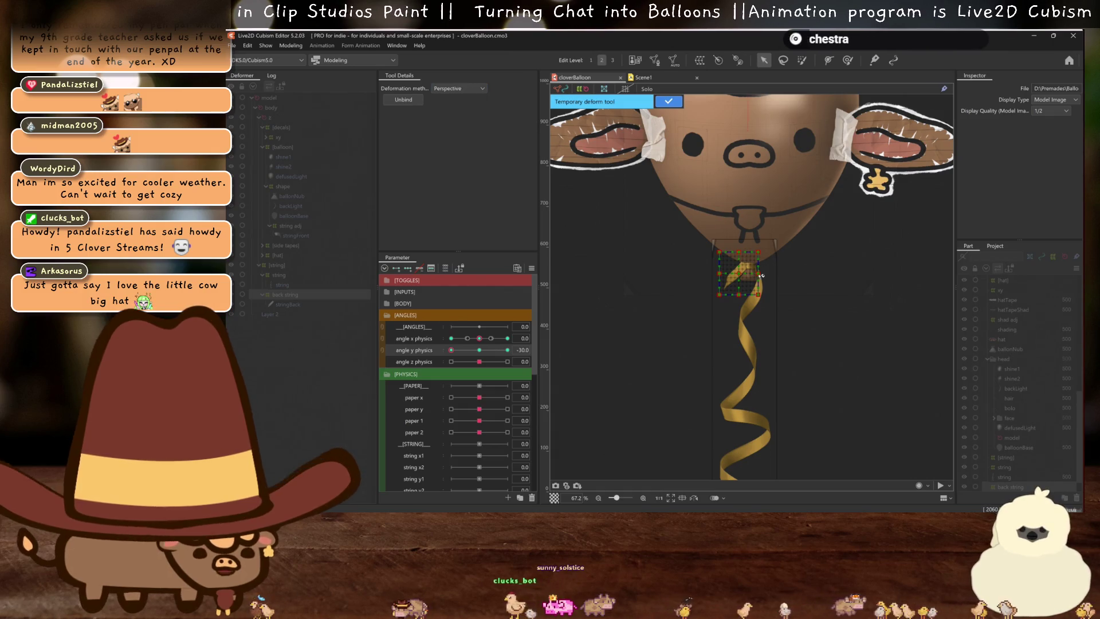
left_click_drag(761, 277, 760, 283)
Reshape the string knot so its right side tilts with the balloon
key("ctrl+h")
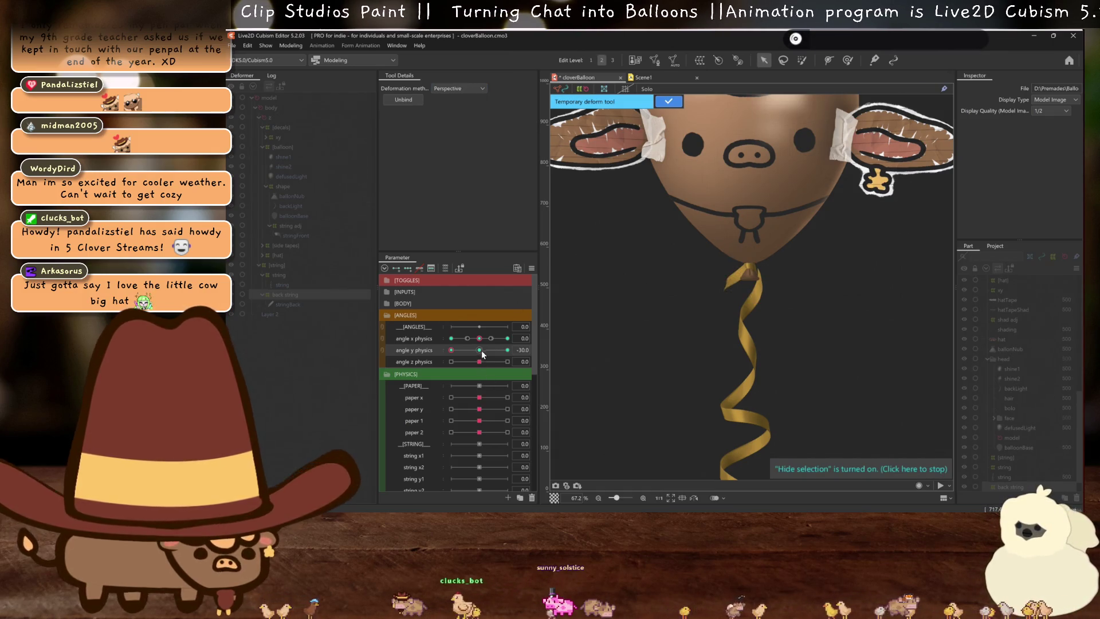
scroll(769, 235, "up", 3)
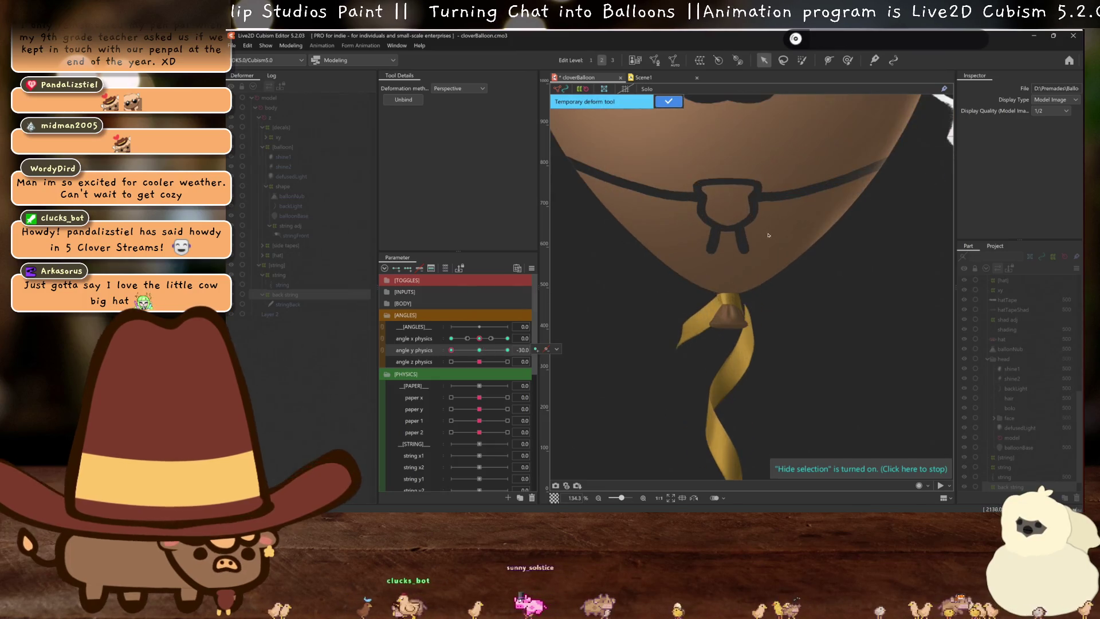
left_click(751, 271)
left_click_drag(749, 290, 745, 334)
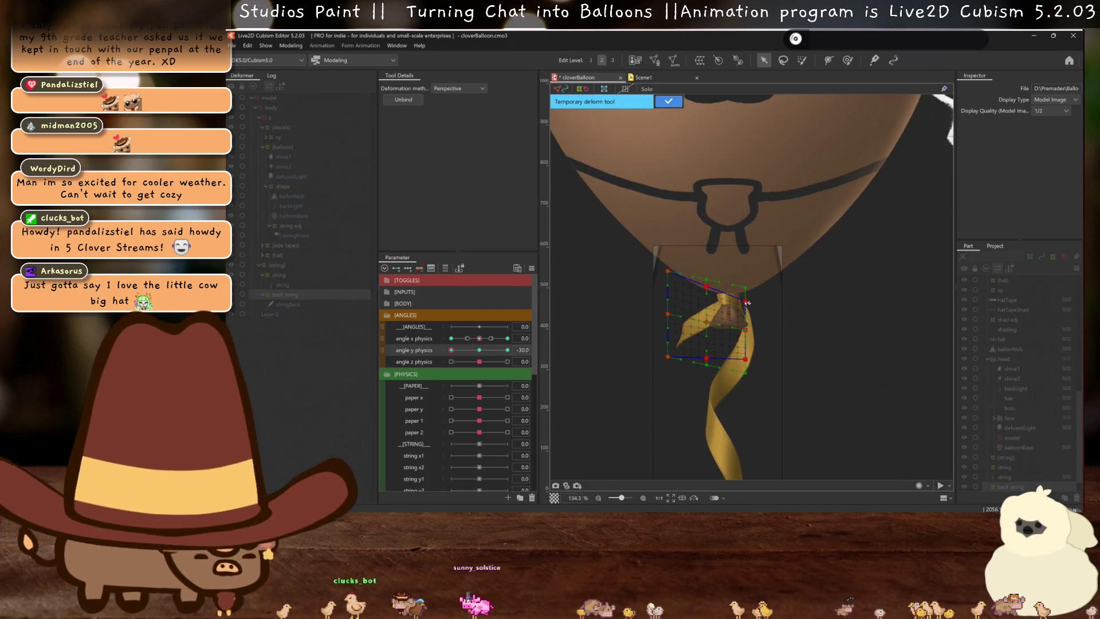
left_click(403, 350)
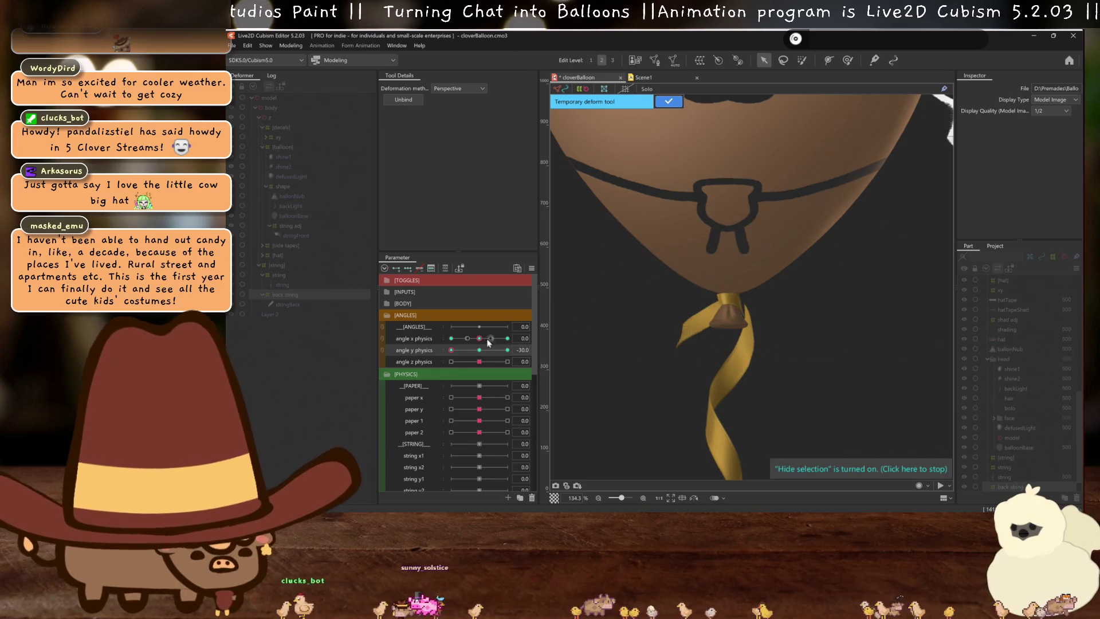
Zoom out, return angle y physics to neutral, and finish the temporary deform
key("ctrl+minus")
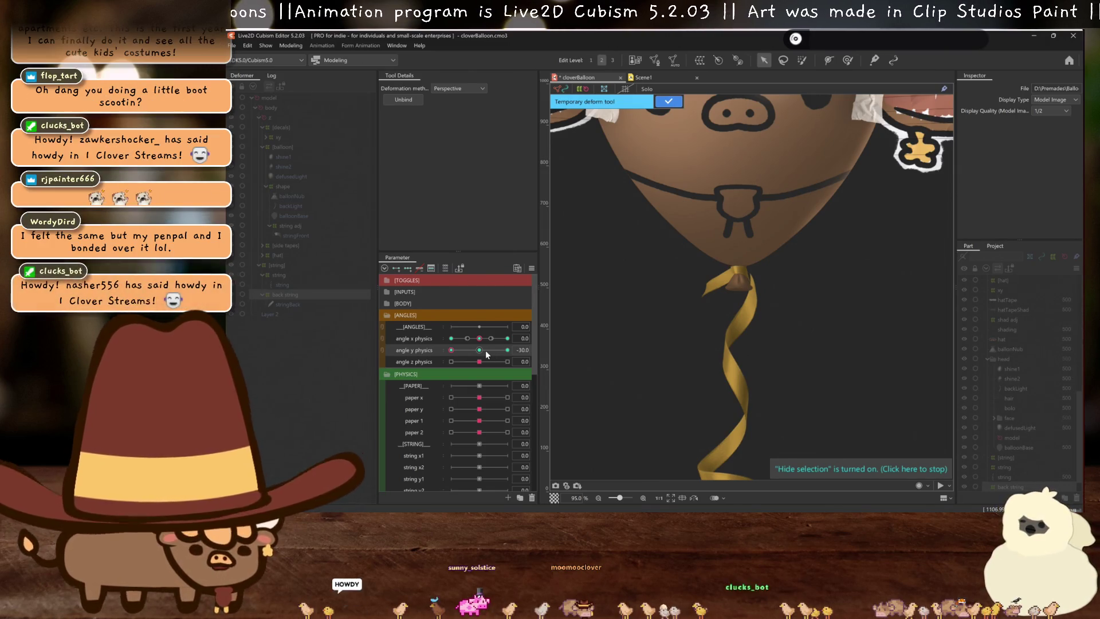
scroll(567, 349, "down", 3)
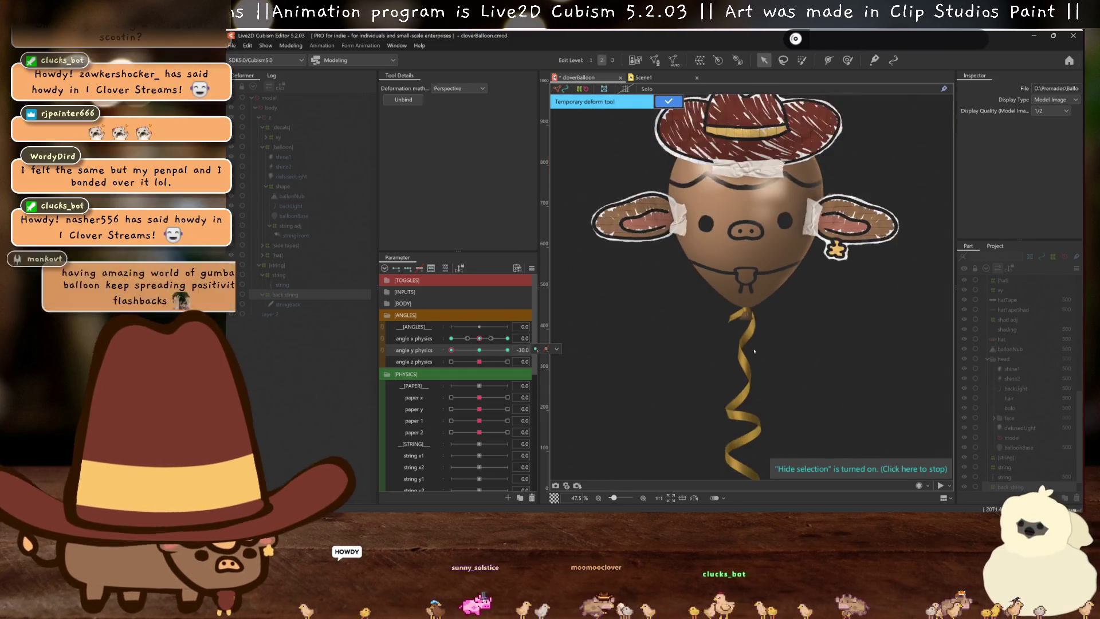
left_click(483, 349)
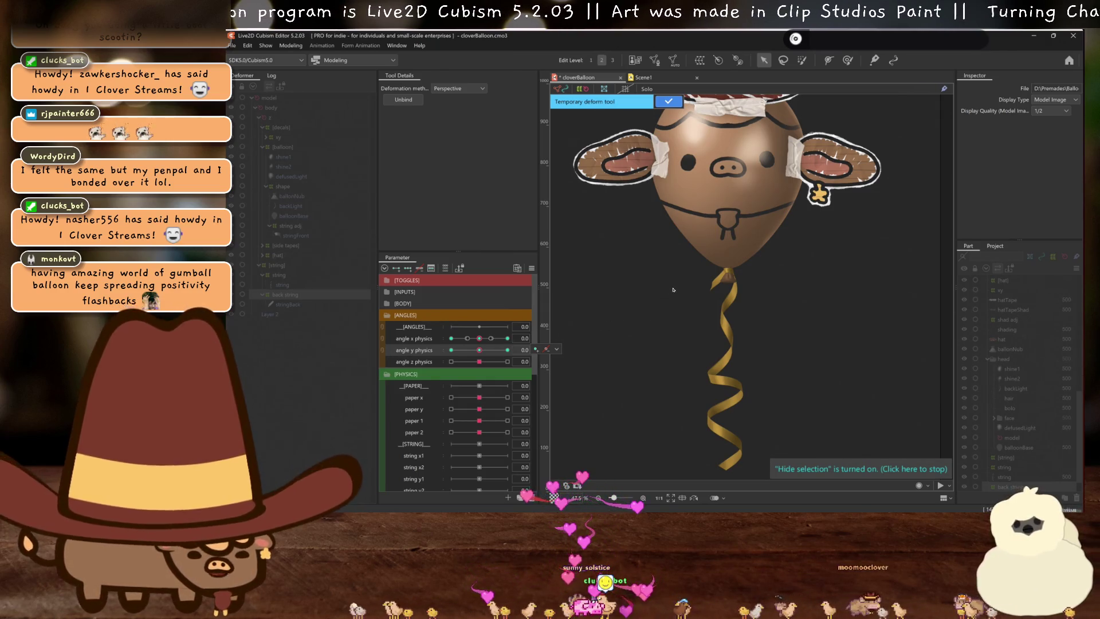
left_click_drag(706, 250, 704, 267)
scroll(704, 267, "up", 2)
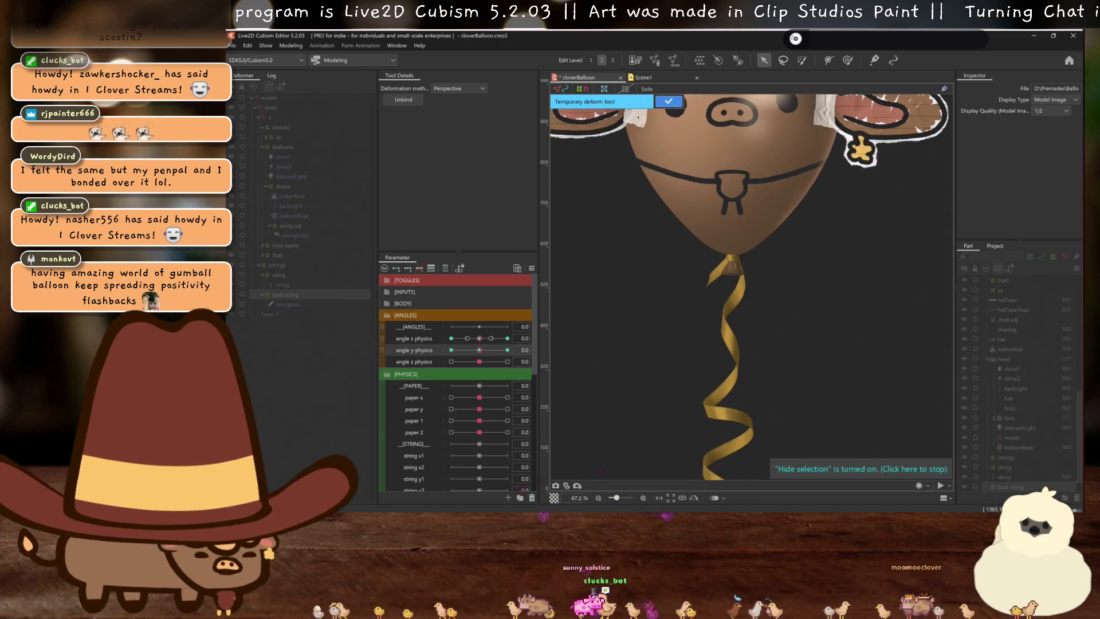
key("Escape")
left_click(279, 275)
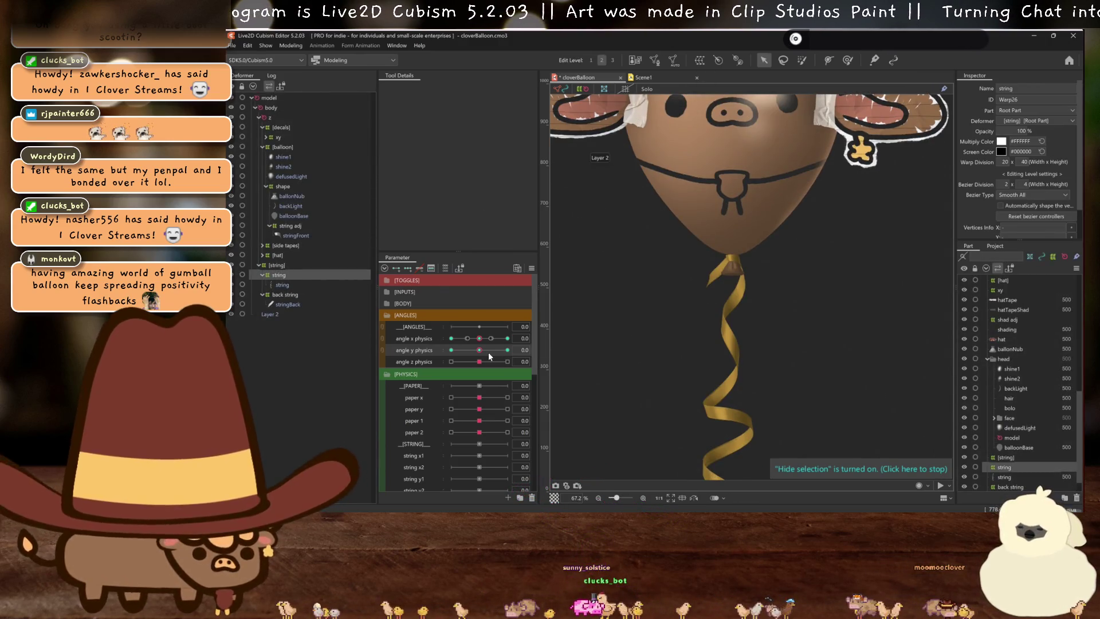
Set angle y physics to -30 and preview the string swinging
left_click(451, 350)
scroll(723, 300, "up", 4)
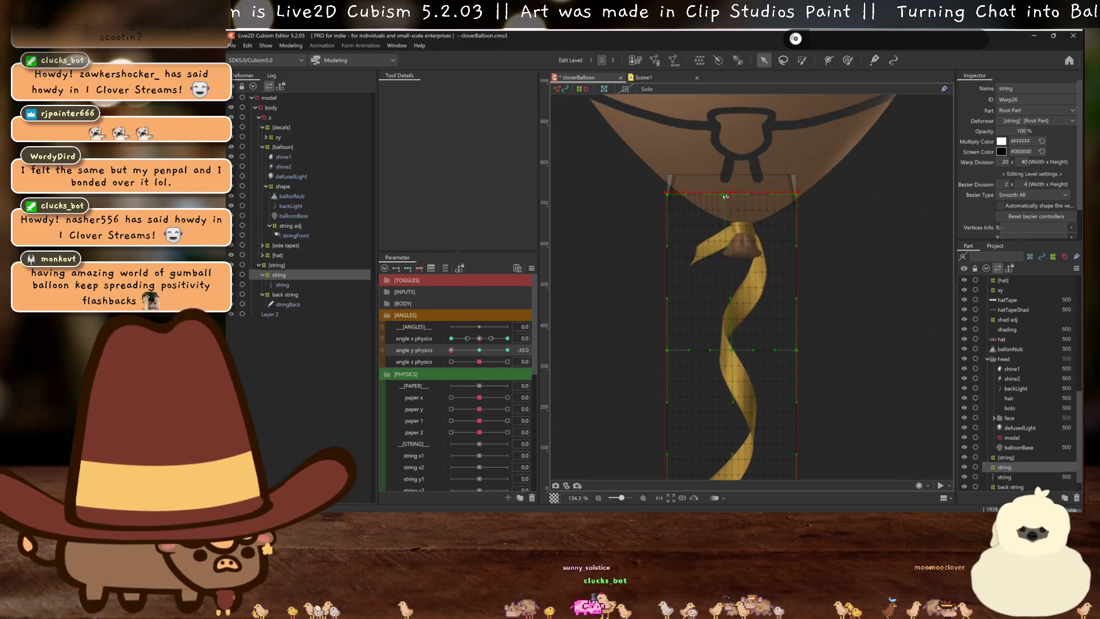
left_click(478, 351)
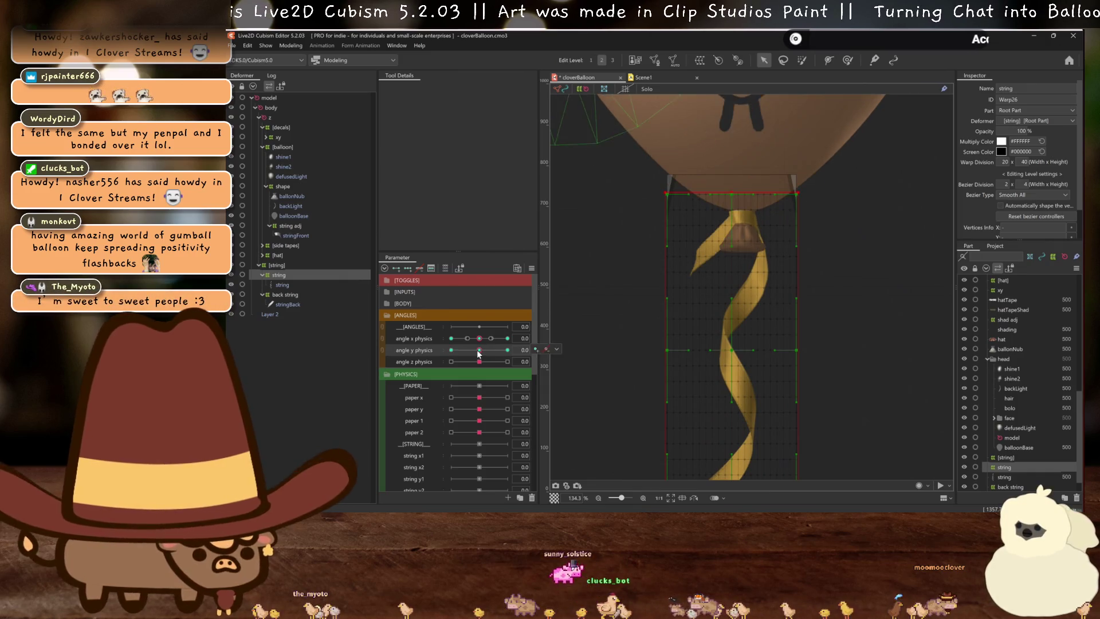
left_click(451, 350)
scroll(734, 192, "down", 4)
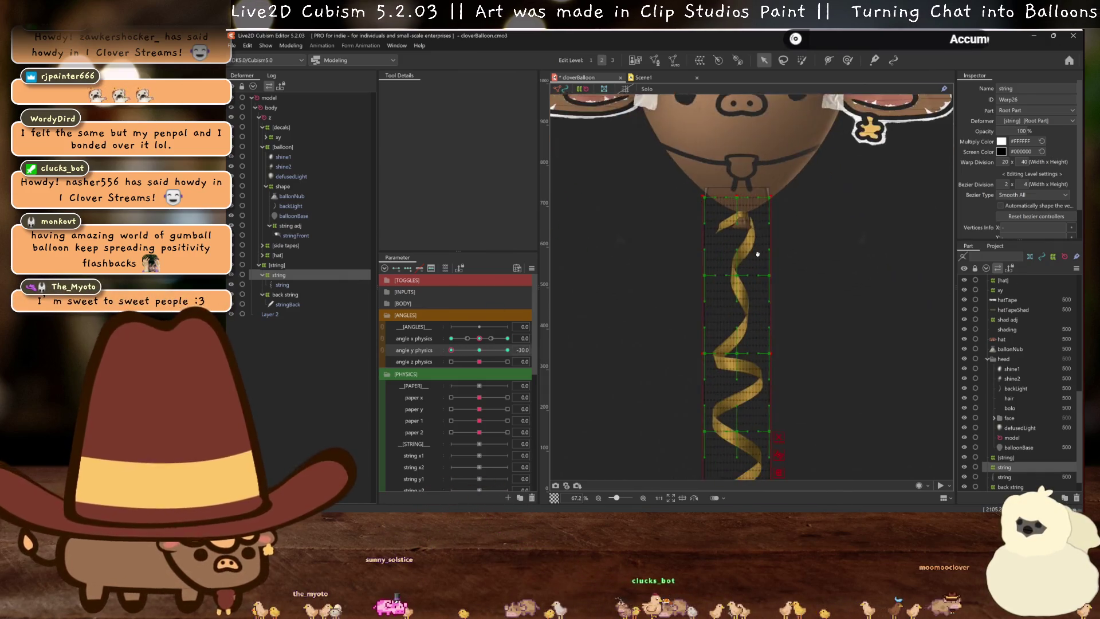
Taper the string's top corners inward with a Perspective deform and commit it
left_click(456, 90)
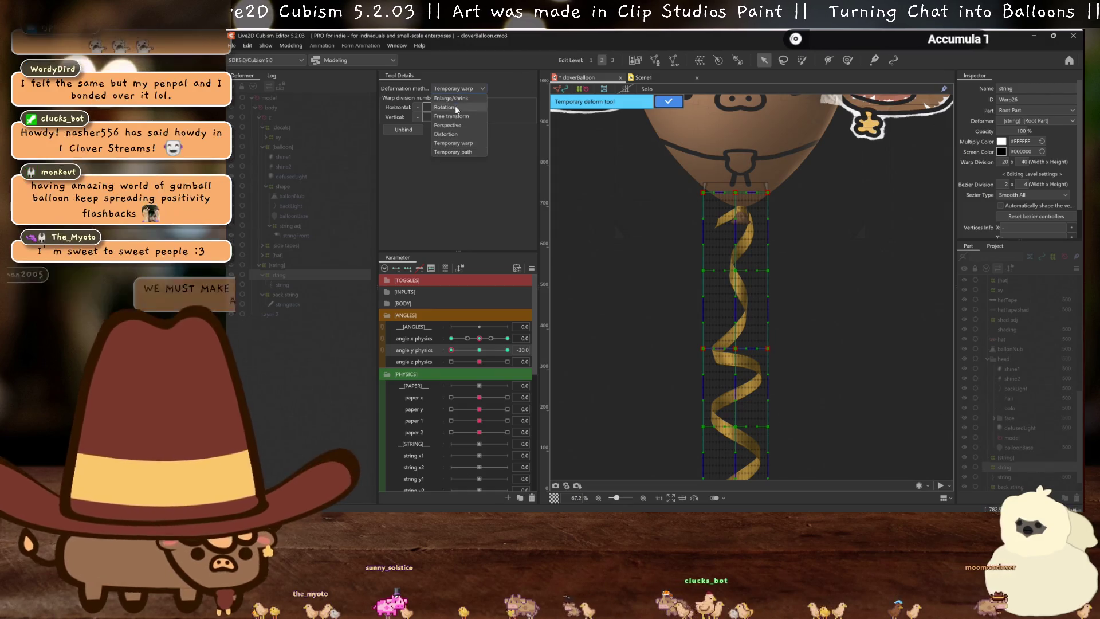
left_click(460, 125)
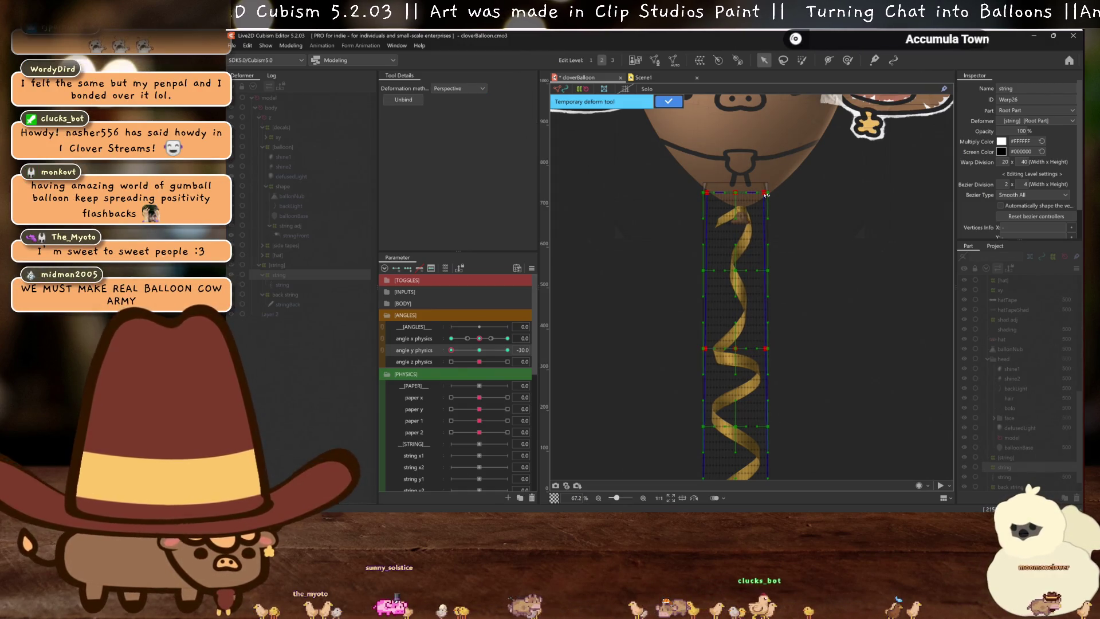
left_click_drag(768, 192, 766, 194)
scroll(766, 195, "up", 6)
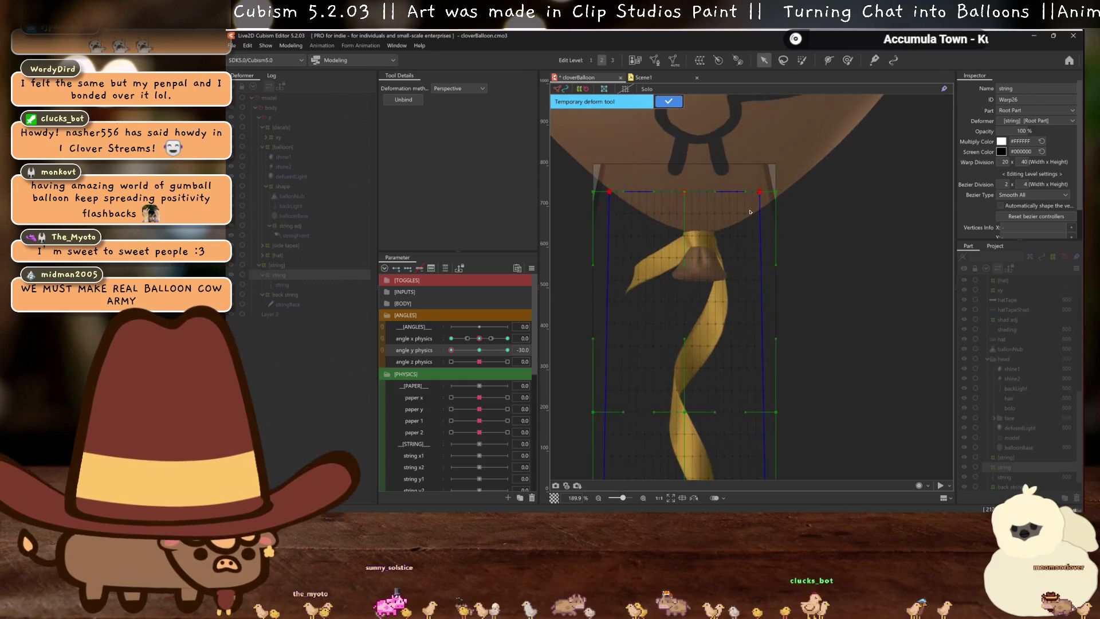
left_click_drag(759, 192, 760, 193)
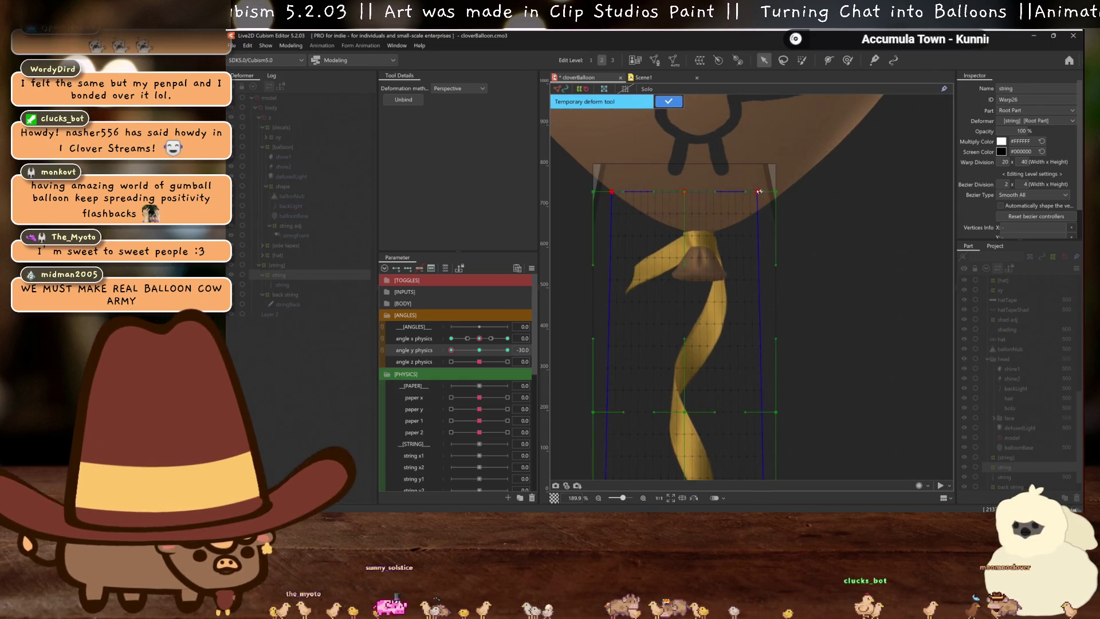
scroll(761, 193, "down", 6)
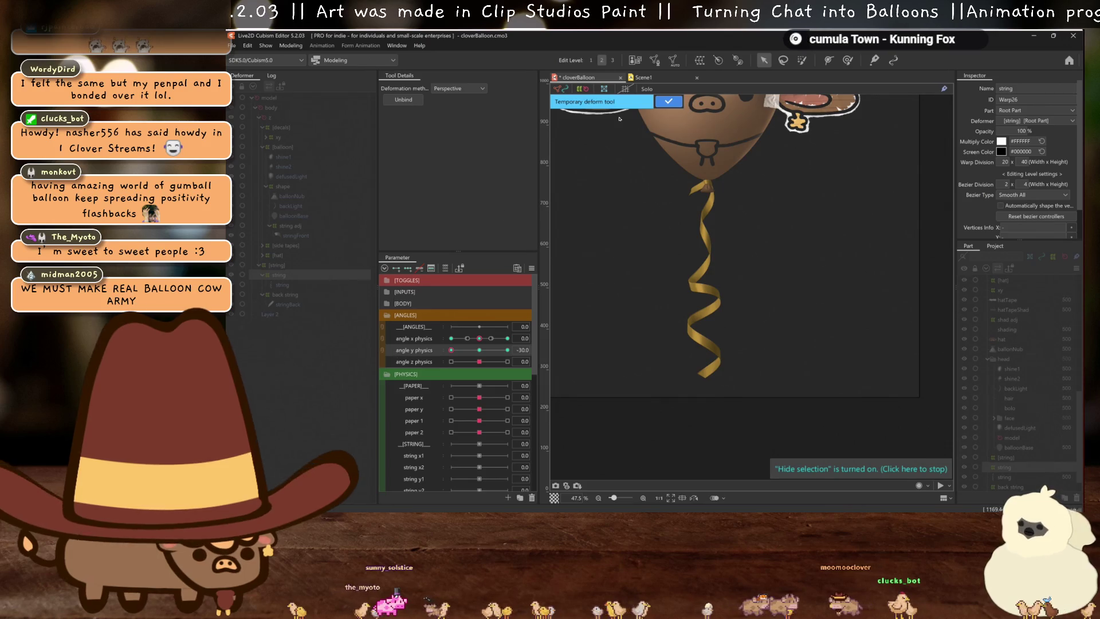
key("Return")
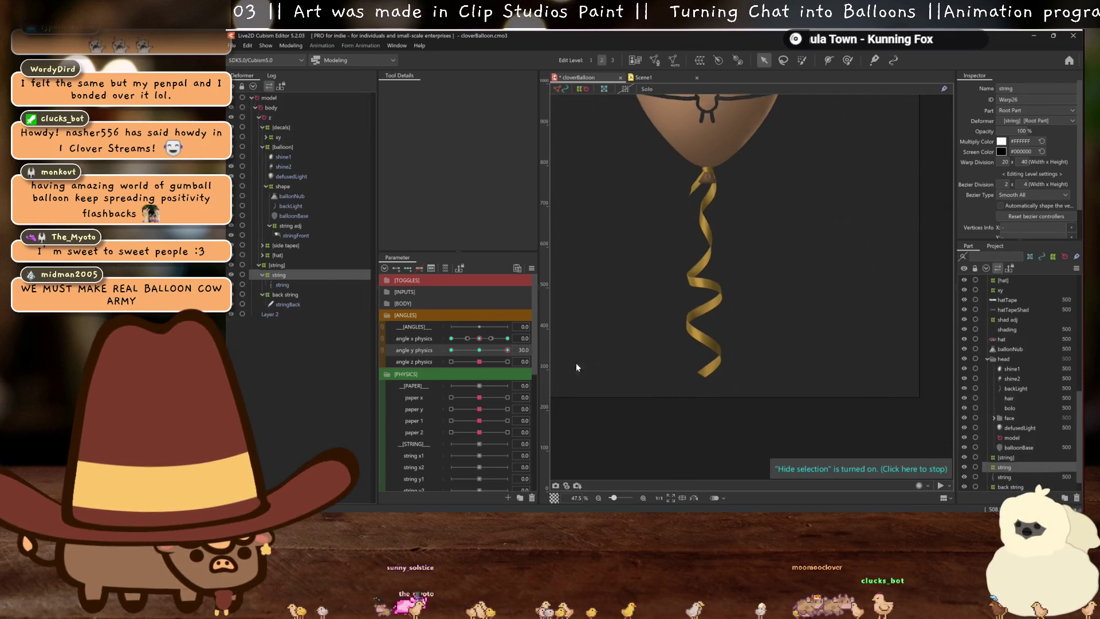
Reset angle y physics to 0 and drag the [string] deformer higher in the tree
left_click(733, 296)
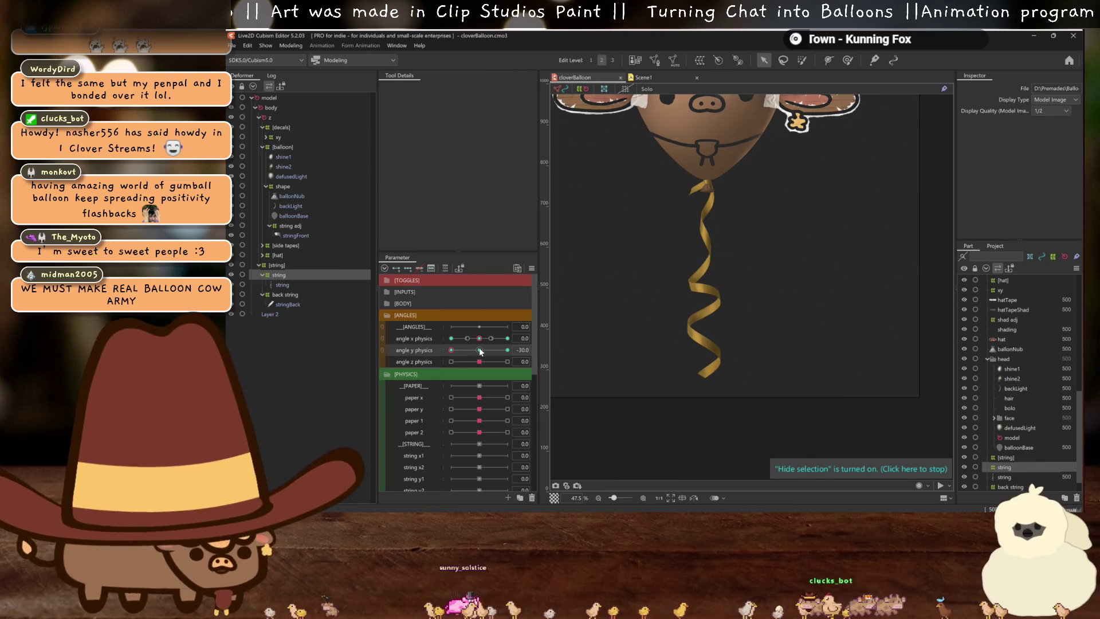
scroll(733, 296, "down", 3)
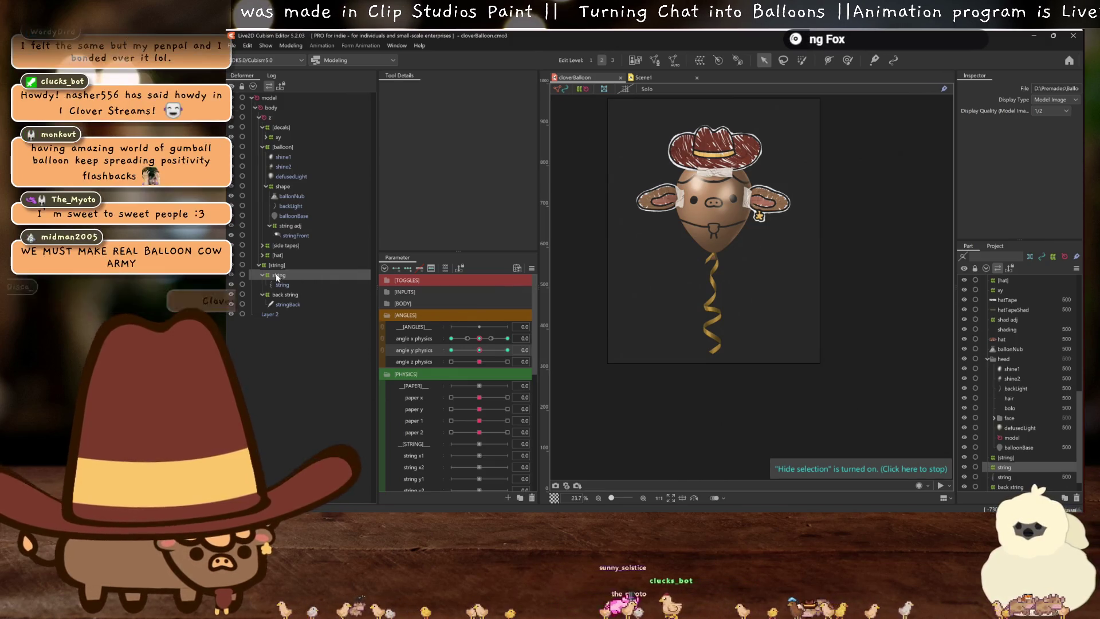
mouse_move(276, 265)
left_mouse_down()
mouse_move(289, 200)
mouse_move(269, 104)
left_mouse_up()
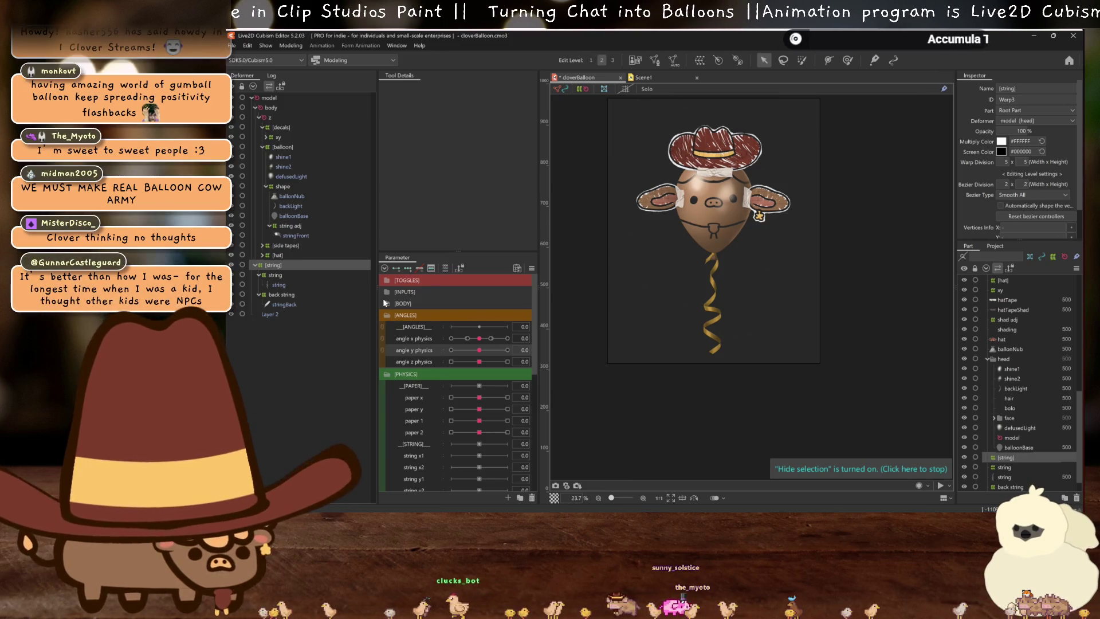
Expand the BODY parameter group and test how body x physics moves the balloon
left_click(387, 302)
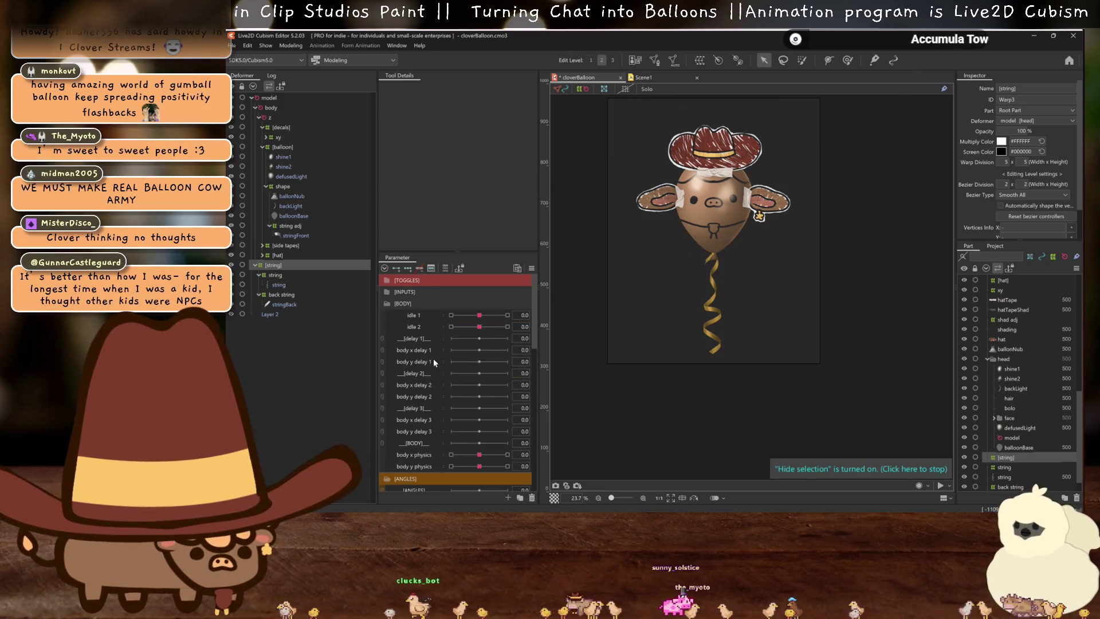
left_click(417, 455)
left_click_drag(479, 454, 480, 455)
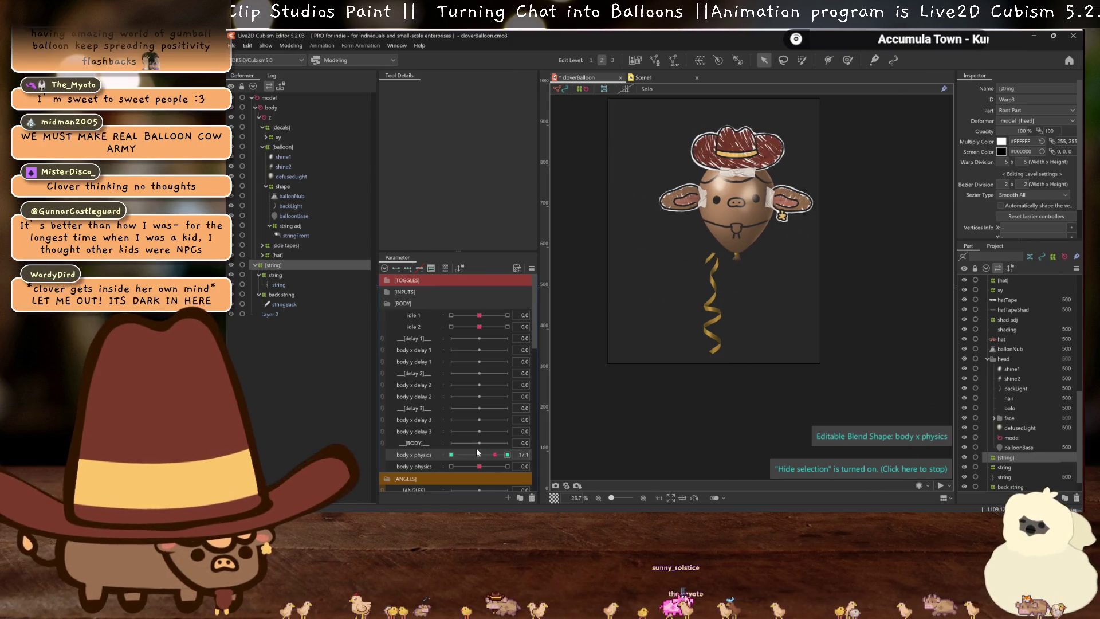
Select the string warp deformer and recentre the canvas on the balloon
left_click(276, 275)
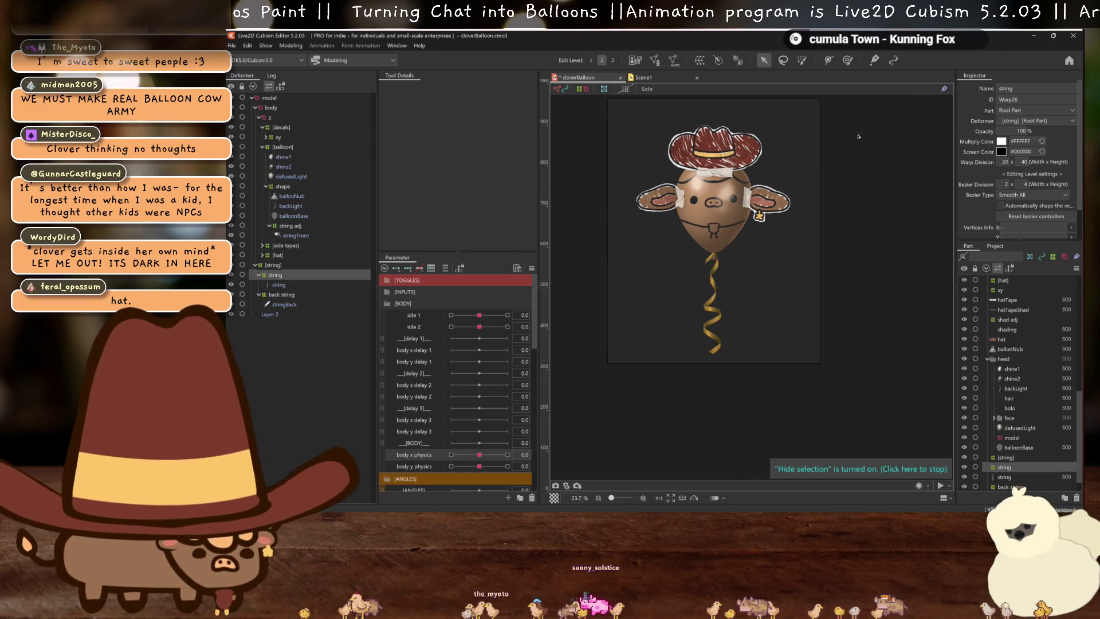
double_click(1002, 88)
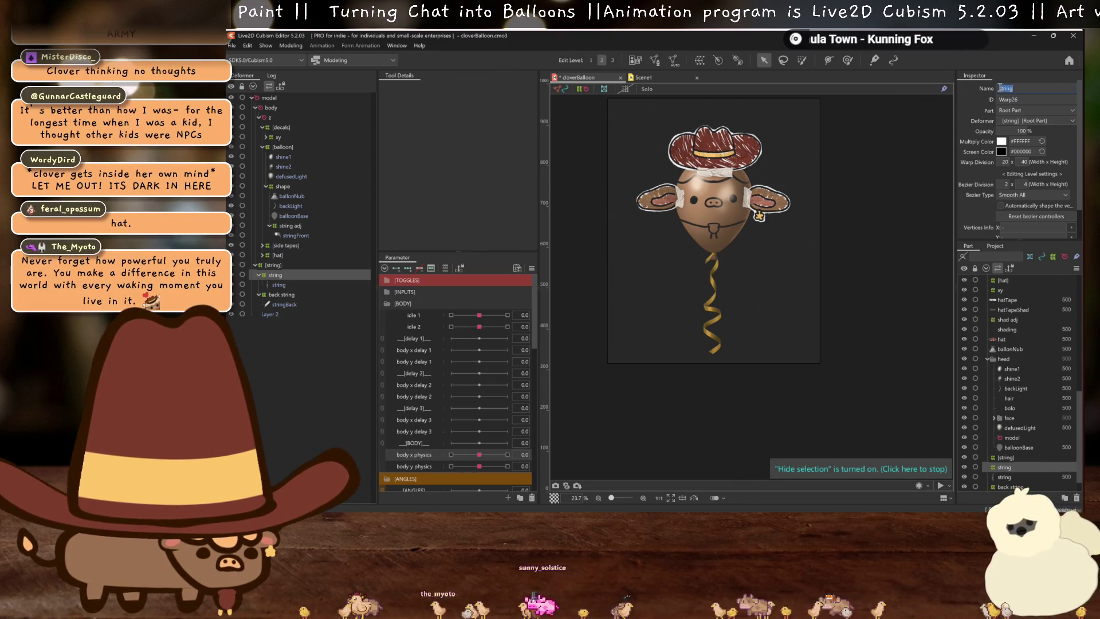
scroll(755, 255, "up", 2)
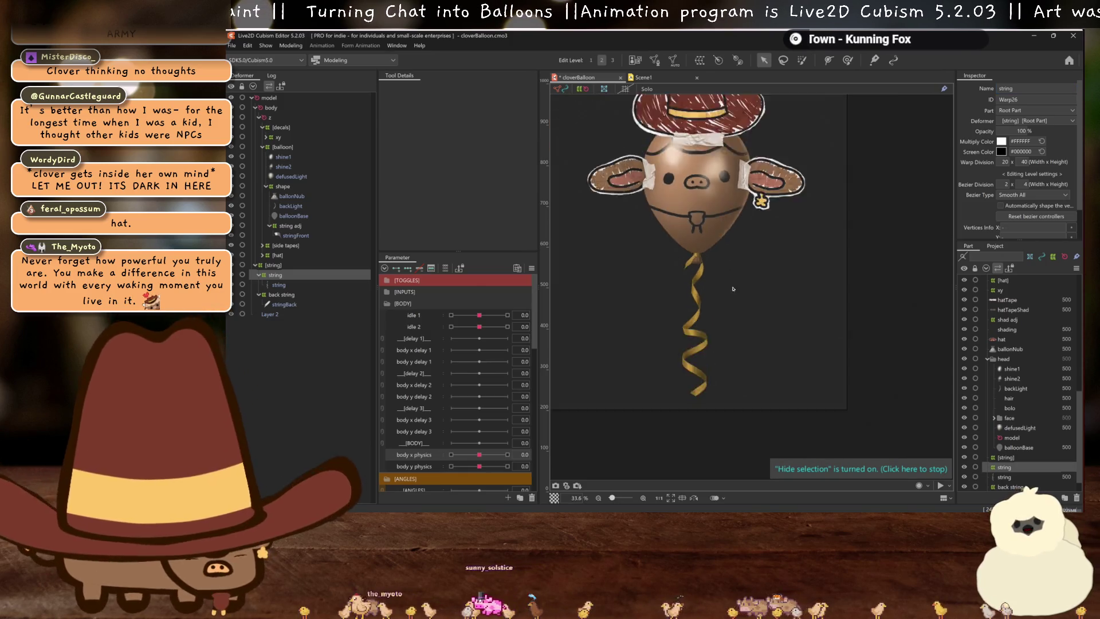
scroll(733, 289, "up", 2)
scroll(733, 289, "down", 2)
left_click_drag(731, 288, 741, 287)
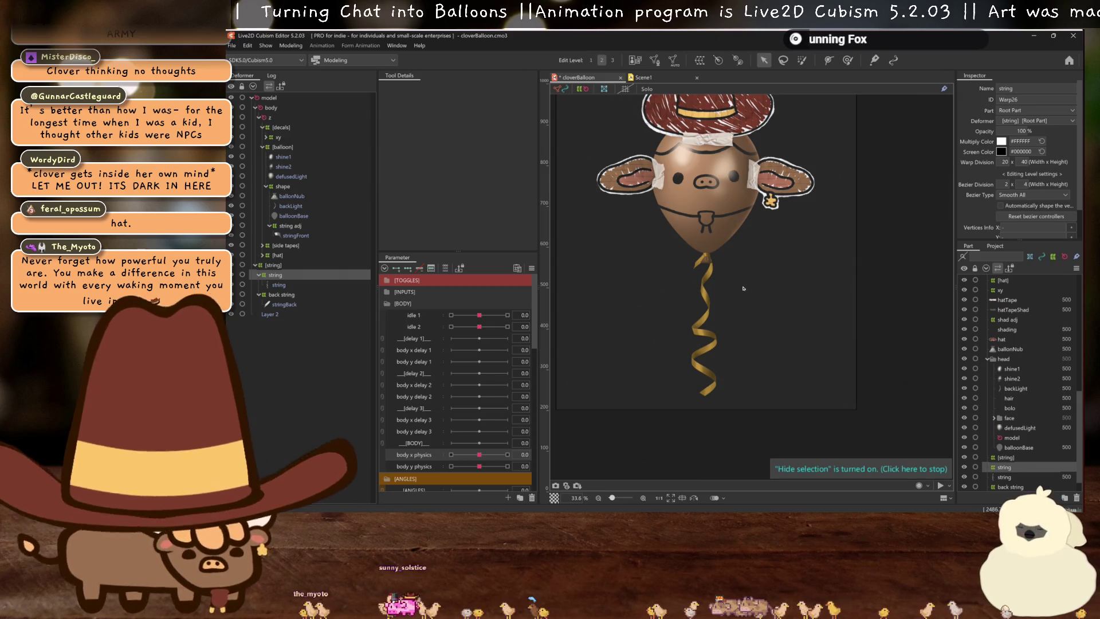
left_click_drag(742, 287, 770, 315)
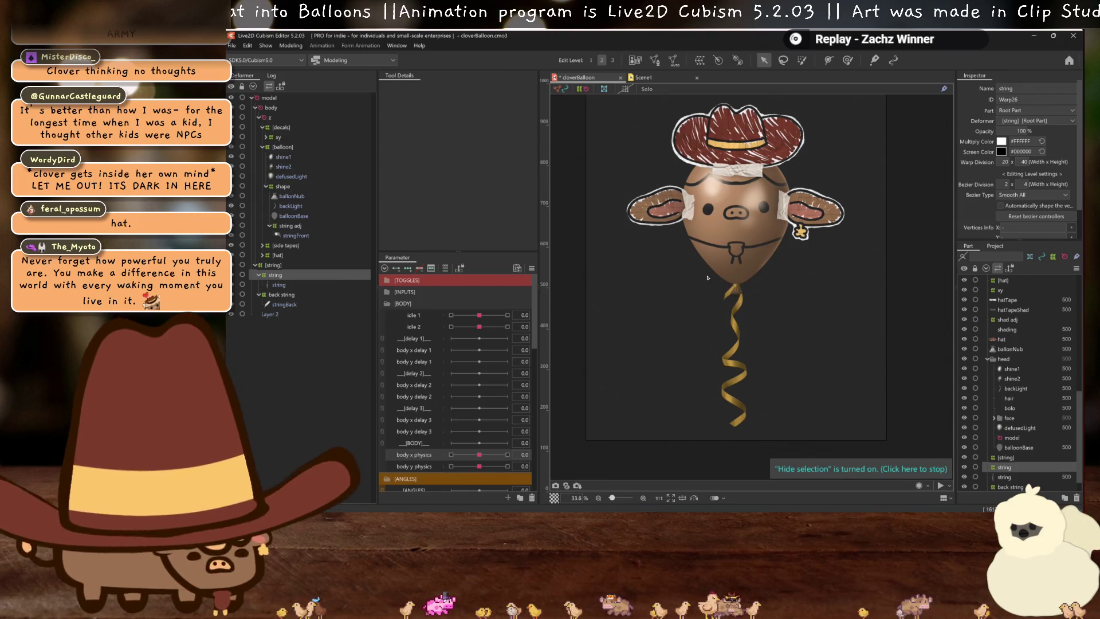
scroll(730, 291, "up", 2)
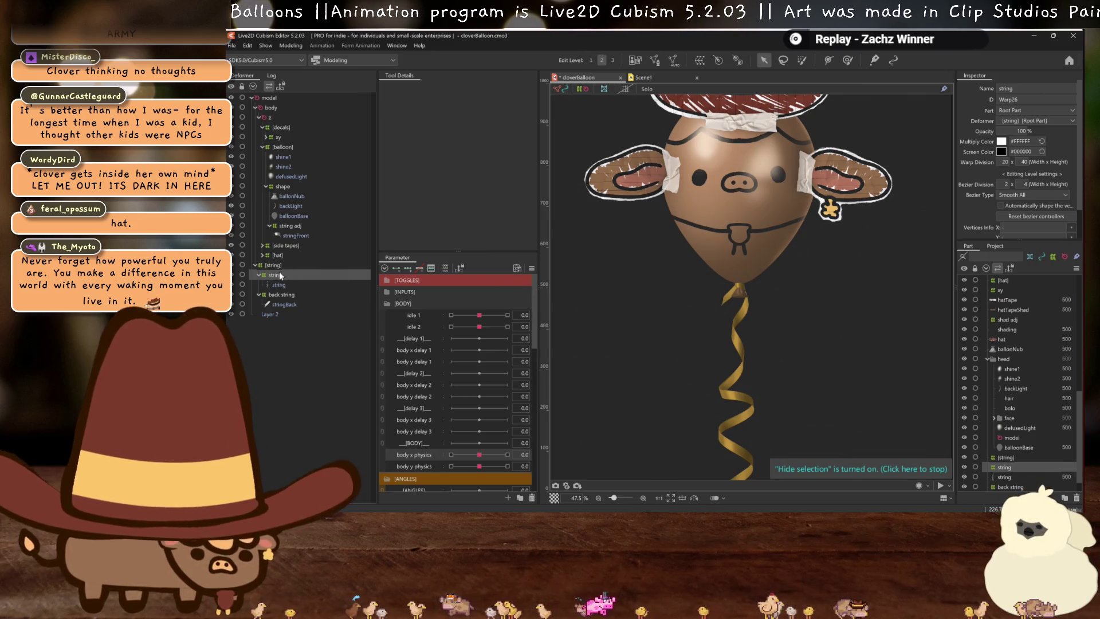
Move the back string deformer under the [balloon] group in the Deformer palette
mouse_move(280, 274)
left_mouse_down()
mouse_move(286, 157)
mouse_move(275, 294)
mouse_move(282, 148)
left_mouse_up()
scroll(676, 344, "down", 3)
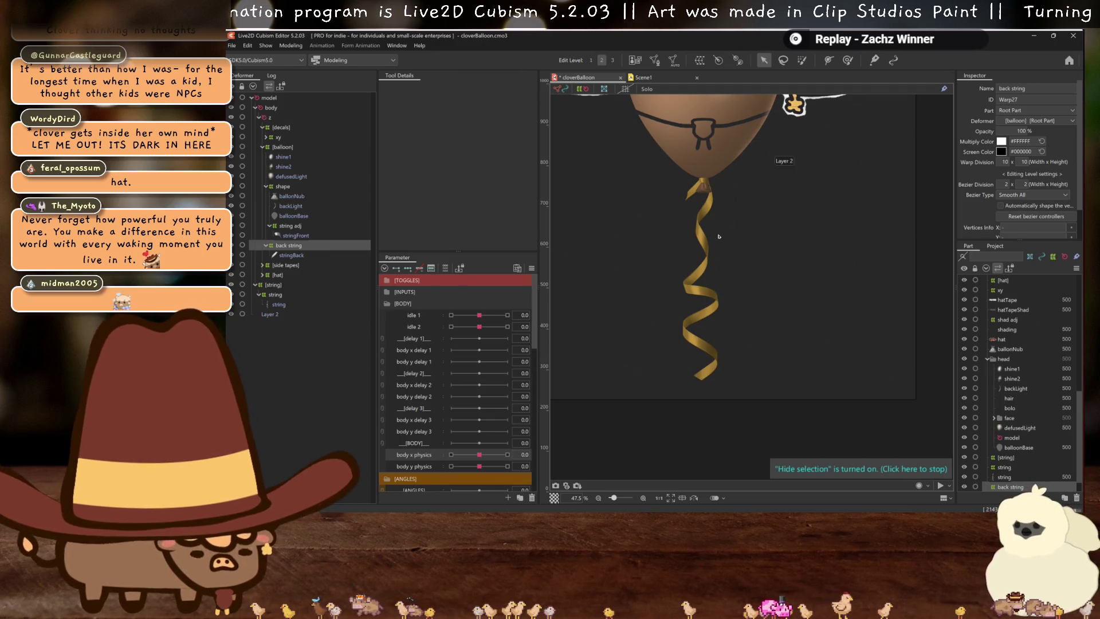
scroll(711, 321, "down", 2)
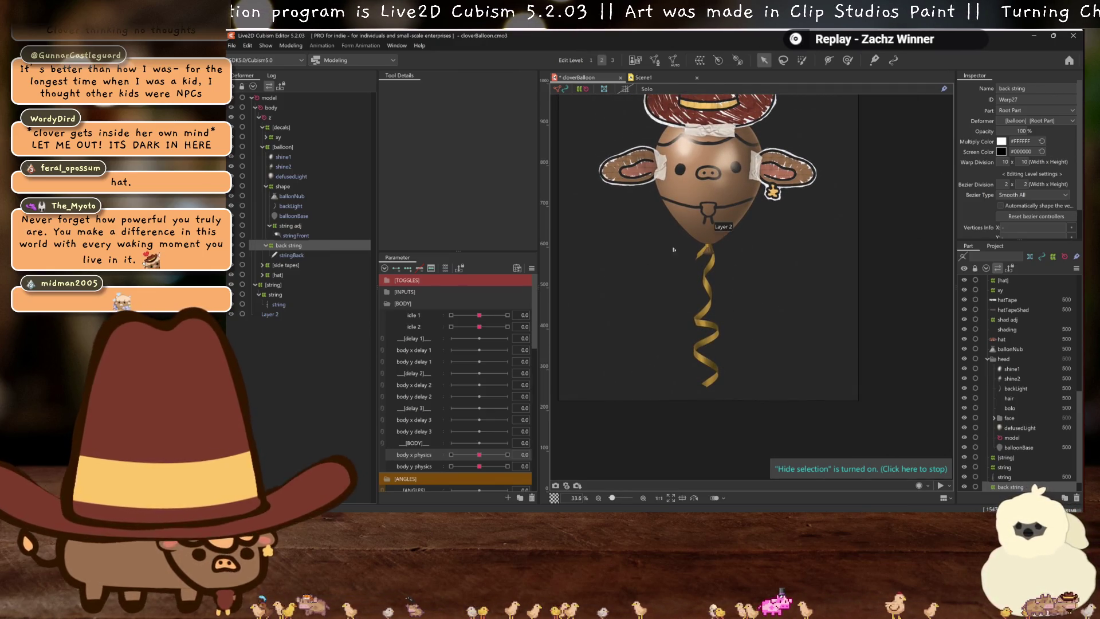
scroll(719, 306, "up", 2)
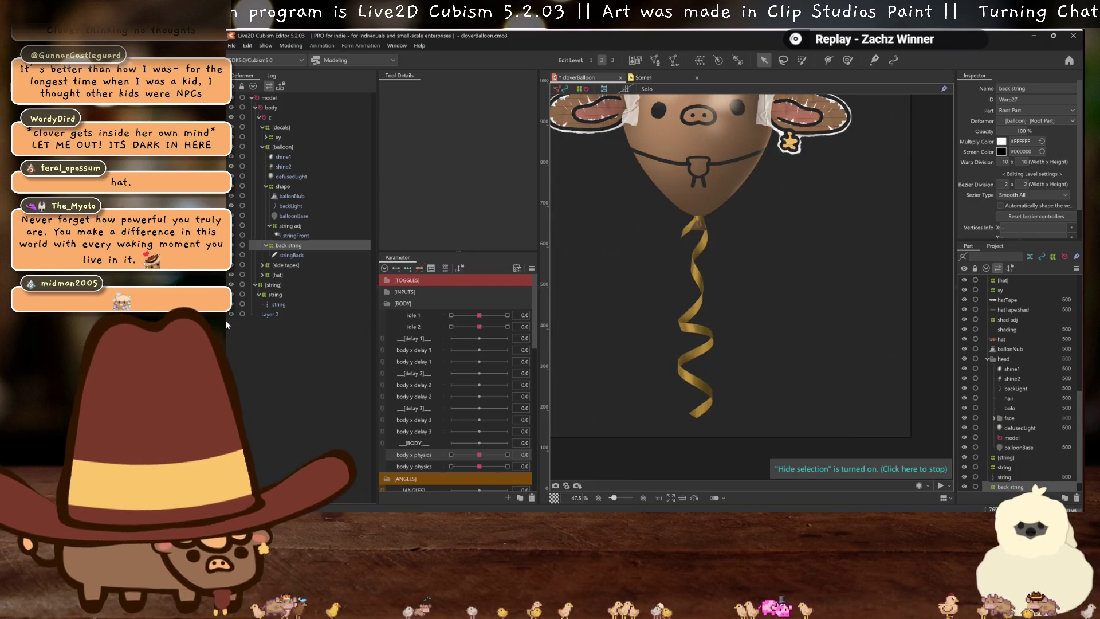
Add three body x physics keys to the string warp deformer and set it to 30
left_click(277, 294)
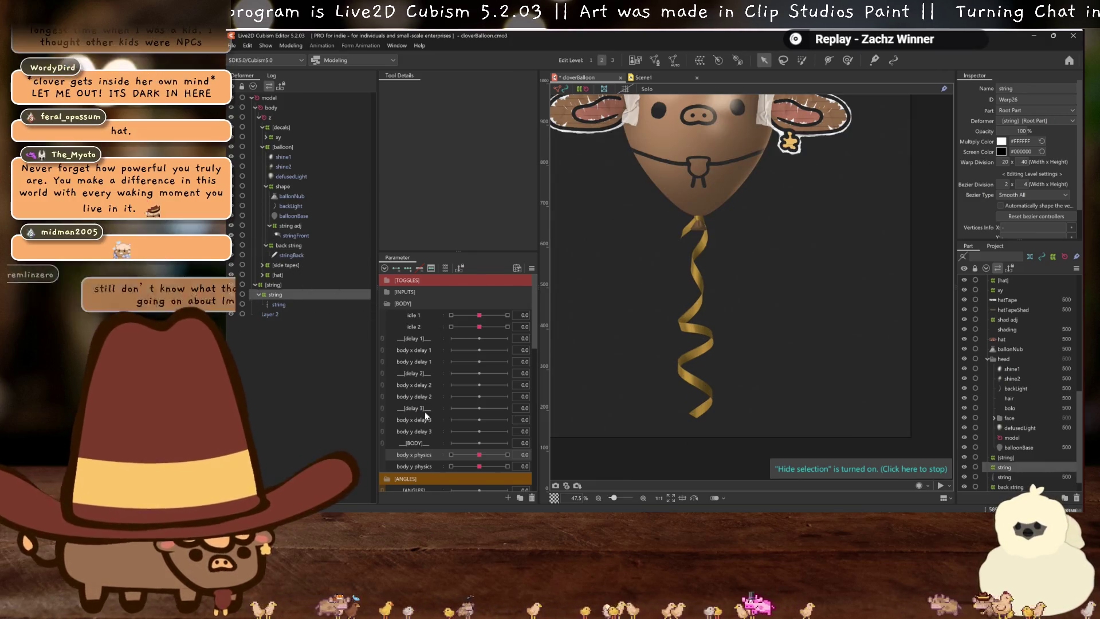
left_click(409, 272)
left_click(507, 454)
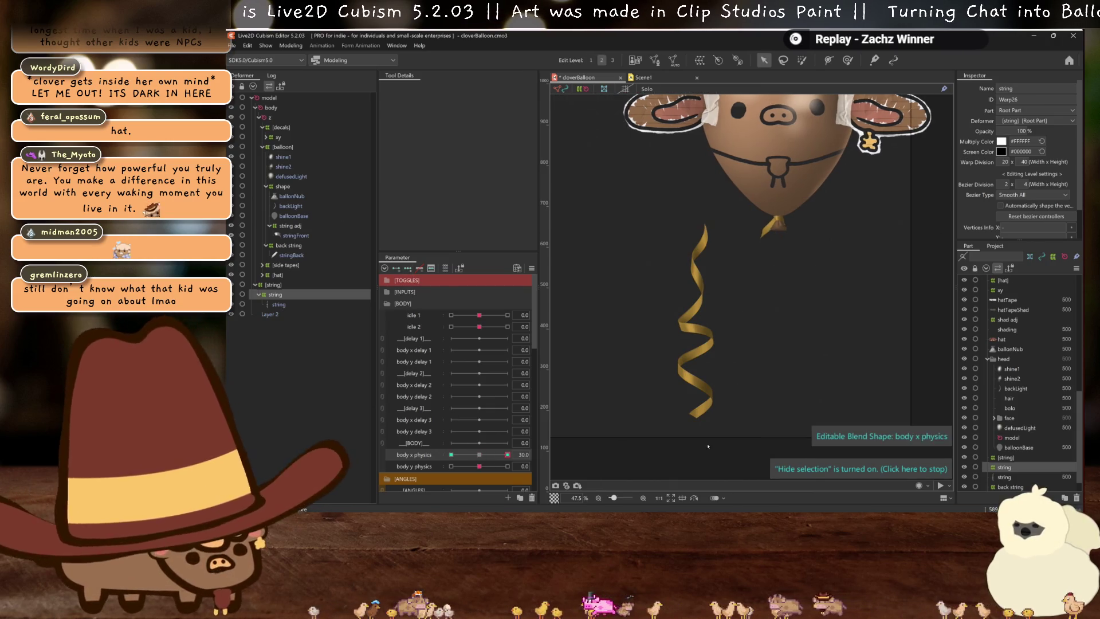
Temporarily deform the string in Perspective mode, shifting its top edge right under the balloon
key("t")
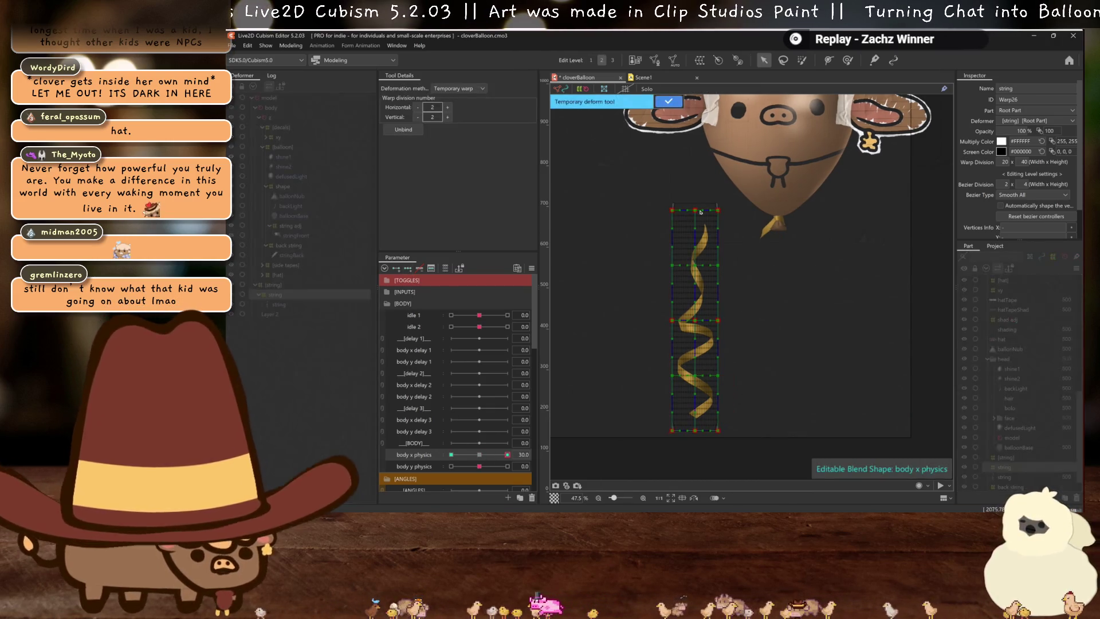
left_click(459, 89)
left_click(463, 125)
left_click_drag(695, 225, 781, 225)
key("ctrl+h")
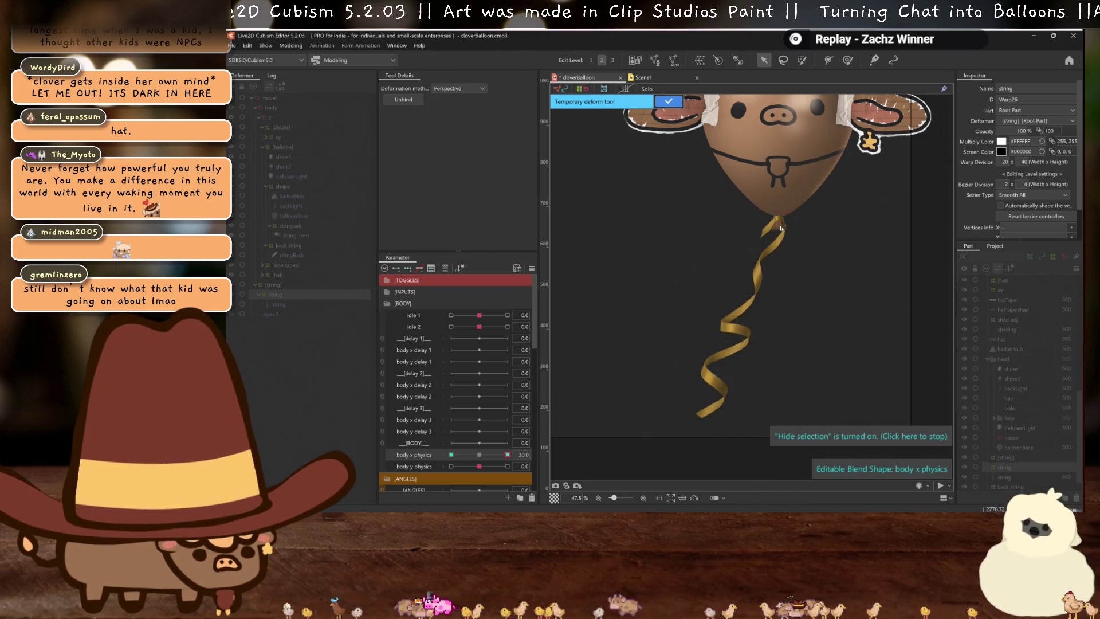
scroll(781, 226, "up", 5)
left_click_drag(784, 161, 782, 161)
left_click(668, 101)
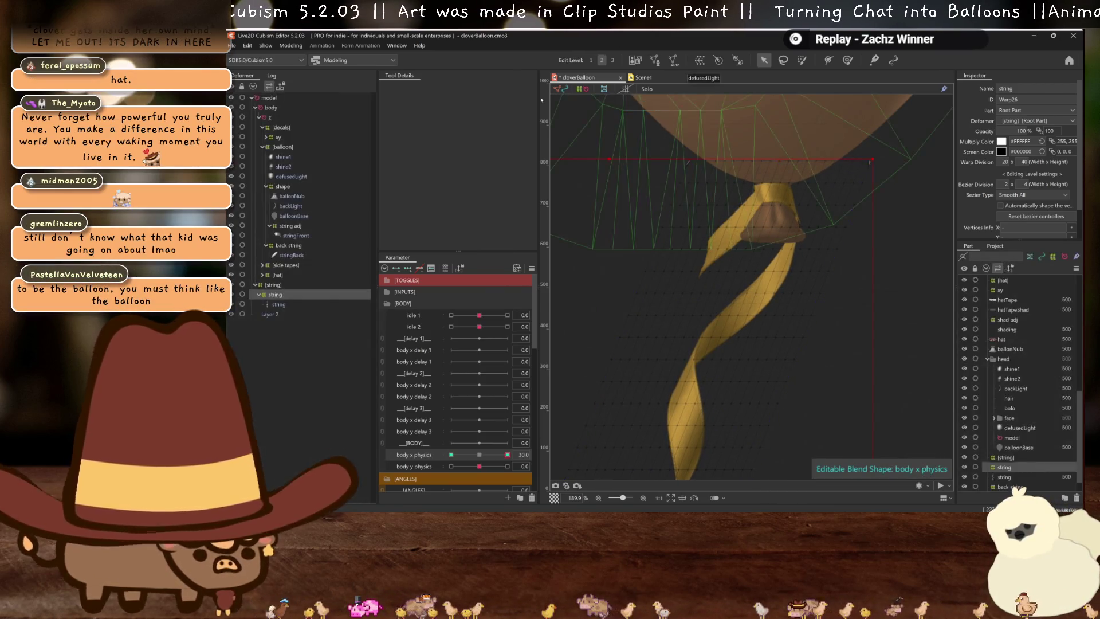
Set the string warp's Bezier division height to 8
scroll(765, 309, "down", 5)
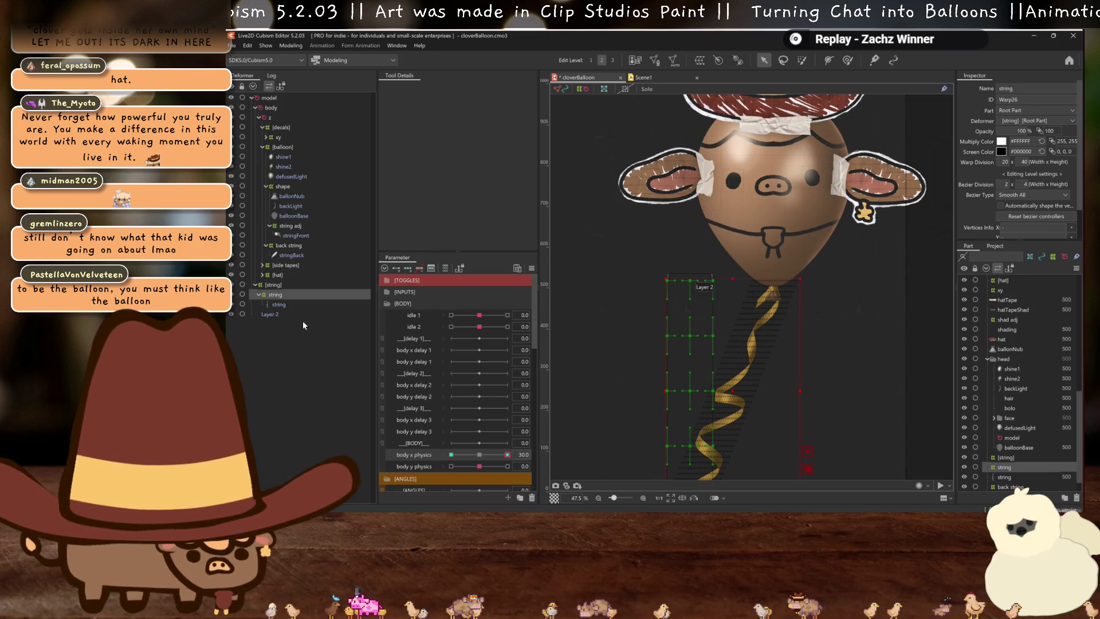
scroll(752, 224, "up", 5)
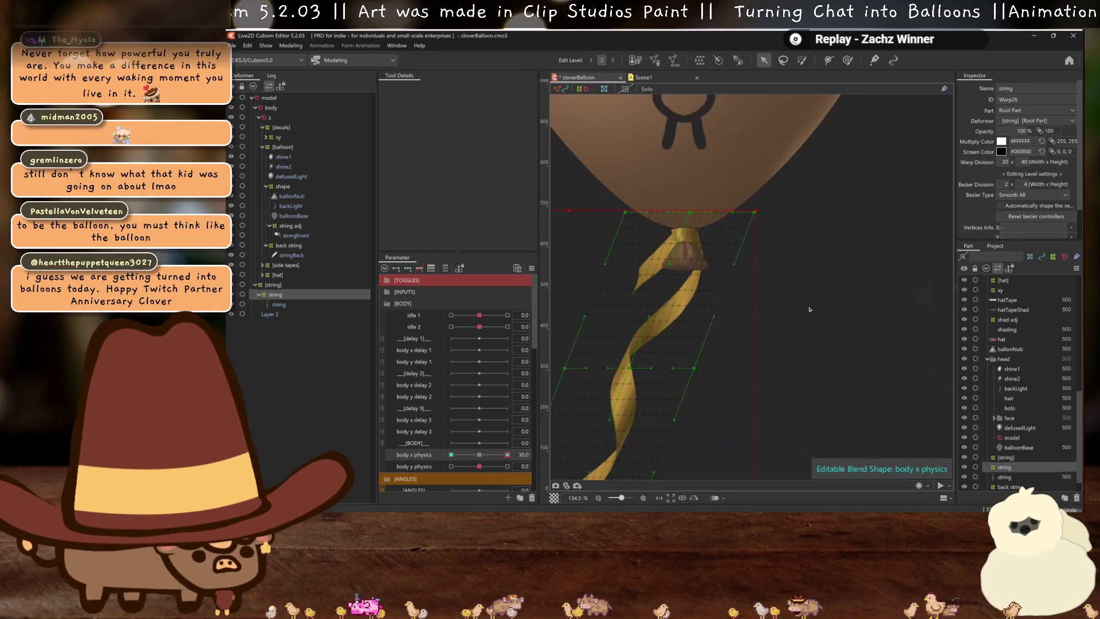
left_click(755, 212)
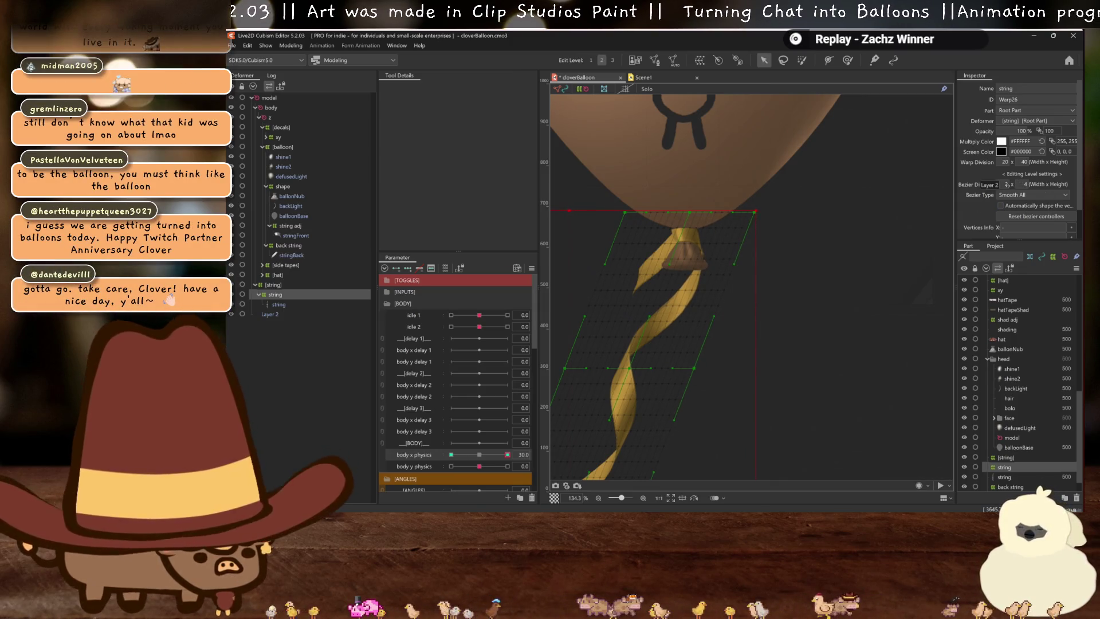
key("Return")
type("8")
key("Return")
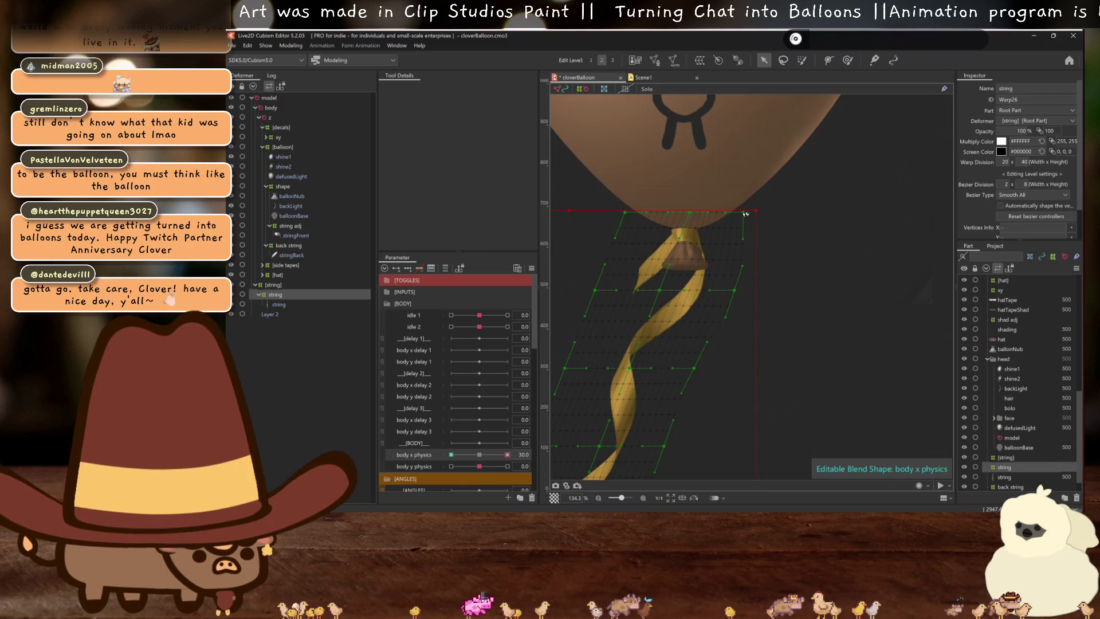
Drag the string warp's vertices right so the ribbon's middle and upper curl follow the balloon
left_click_drag(696, 372, 707, 372)
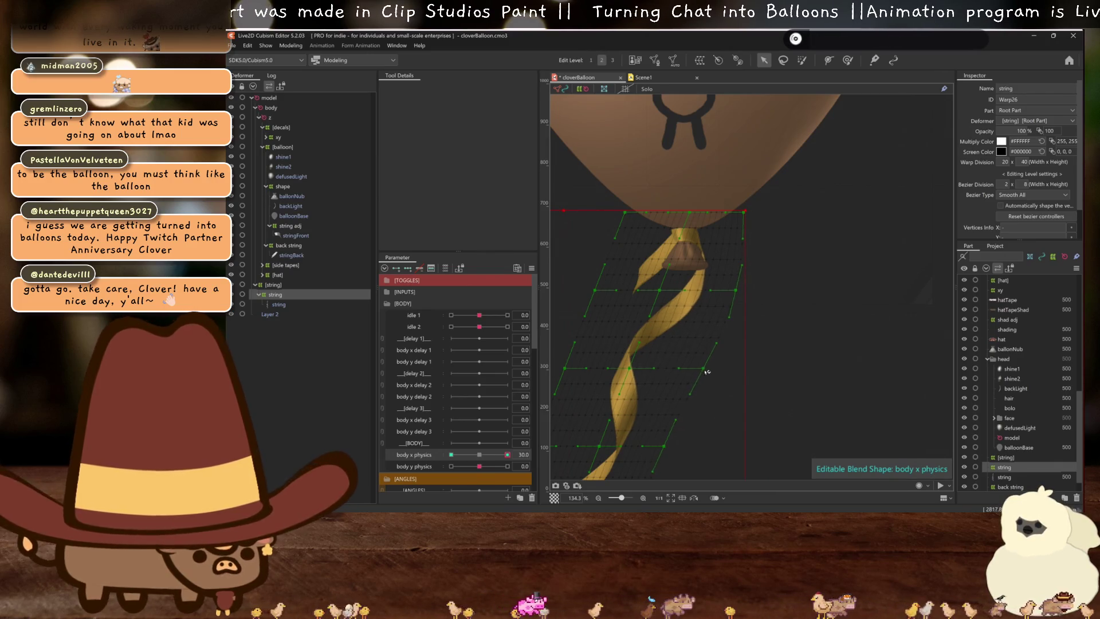
left_click_drag(632, 368, 648, 372)
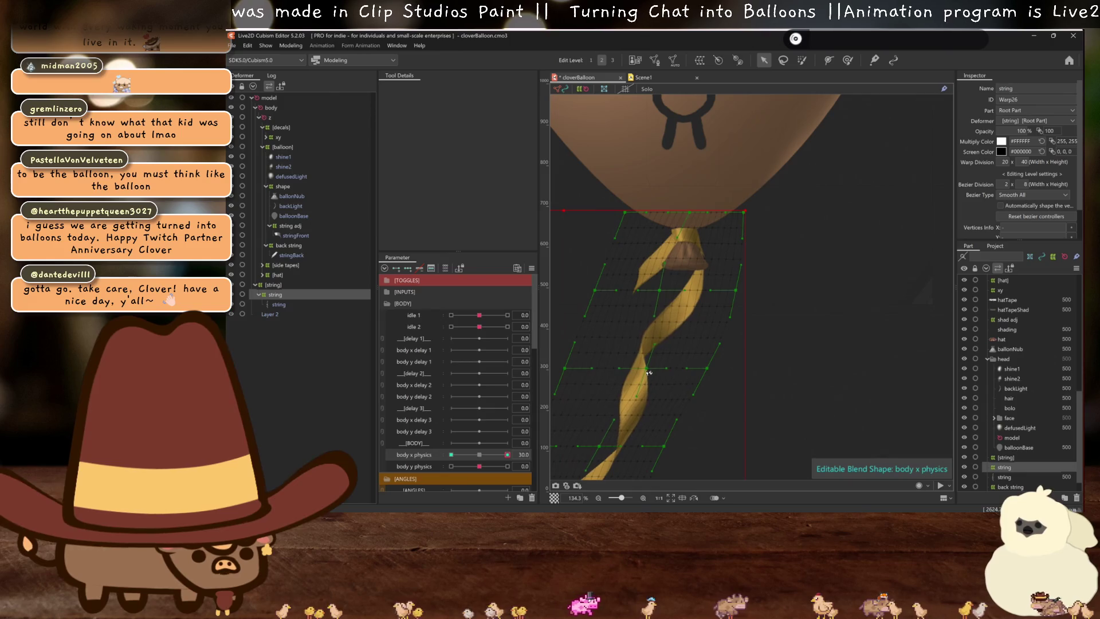
left_click_drag(663, 292, 667, 292)
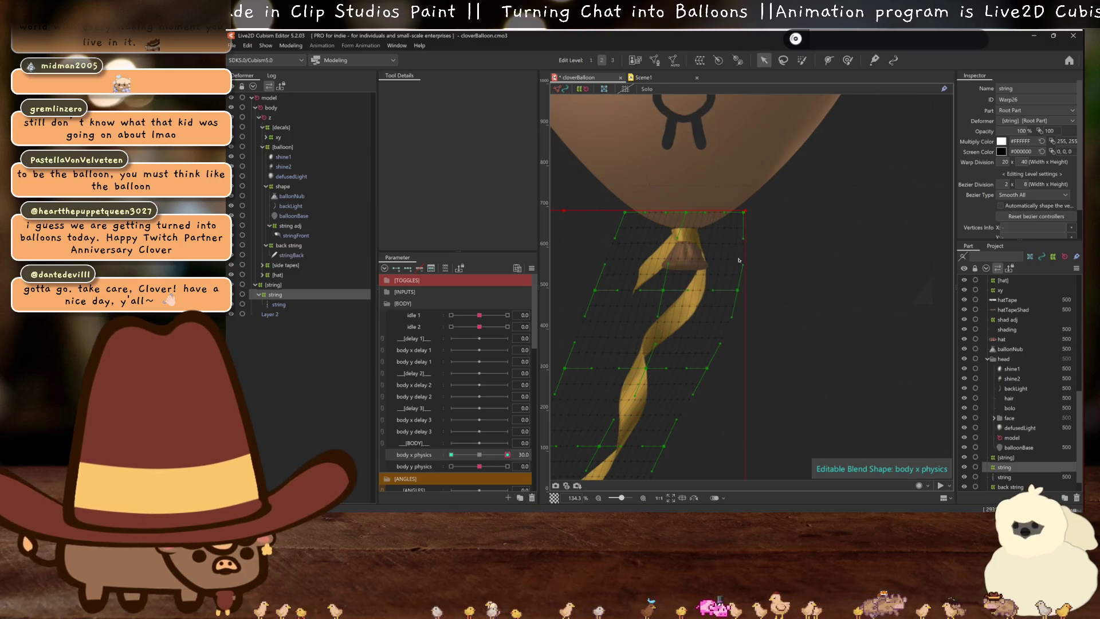
left_click_drag(744, 213, 747, 212)
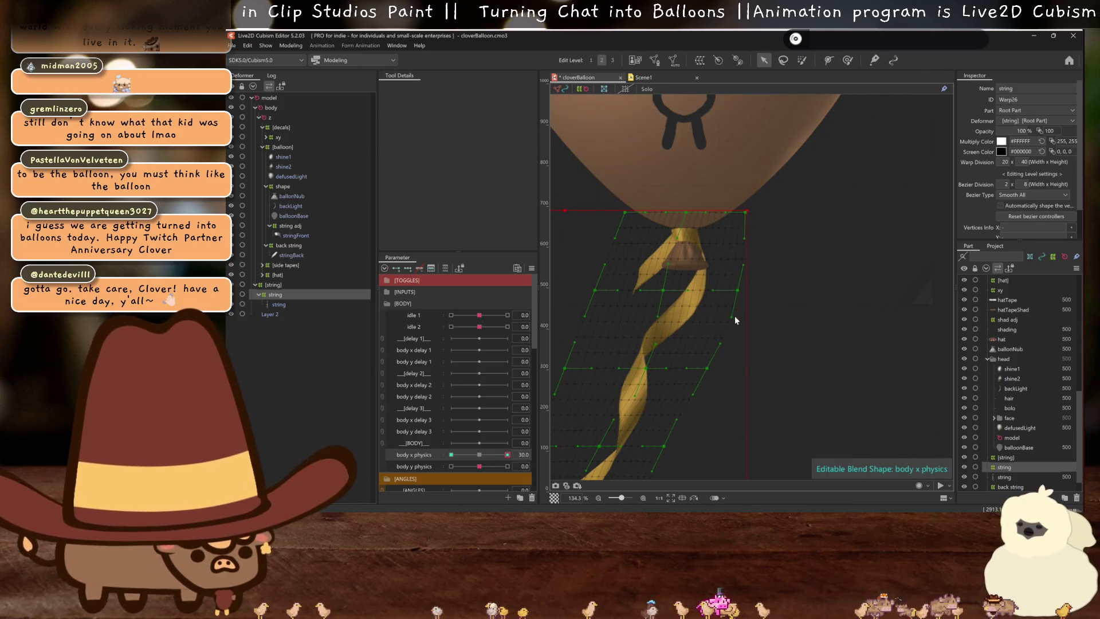
key("ctrl+h")
scroll(736, 321, "down", 5)
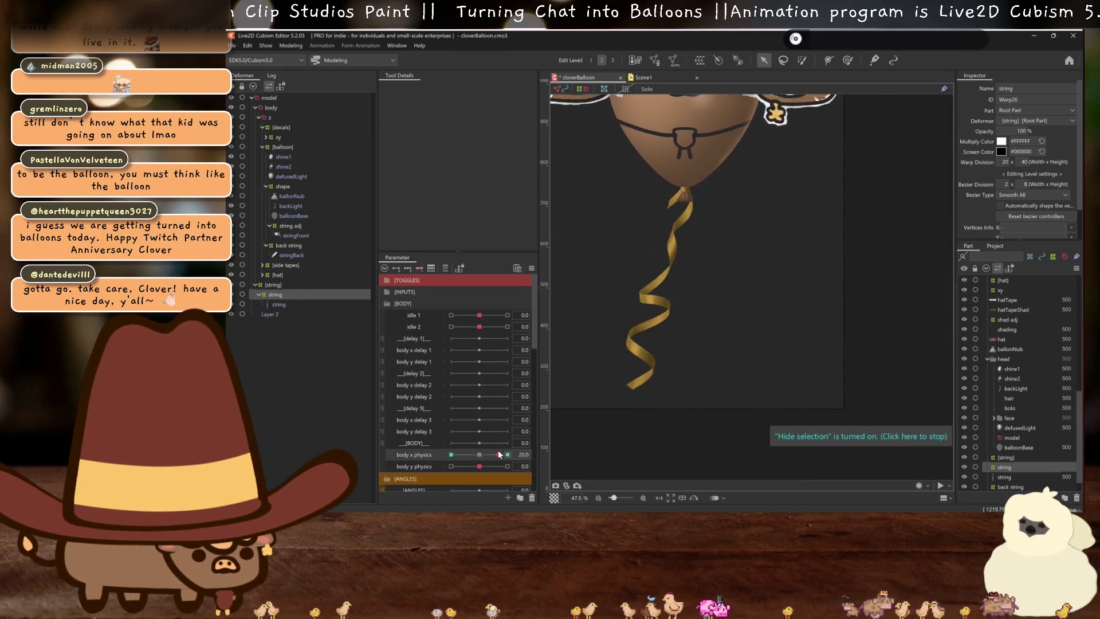
At body x physics 30, pull the string warp's lower points right to bend the ribbon
left_click(479, 458)
scroll(668, 323, "up", 5)
key("ctrl+h")
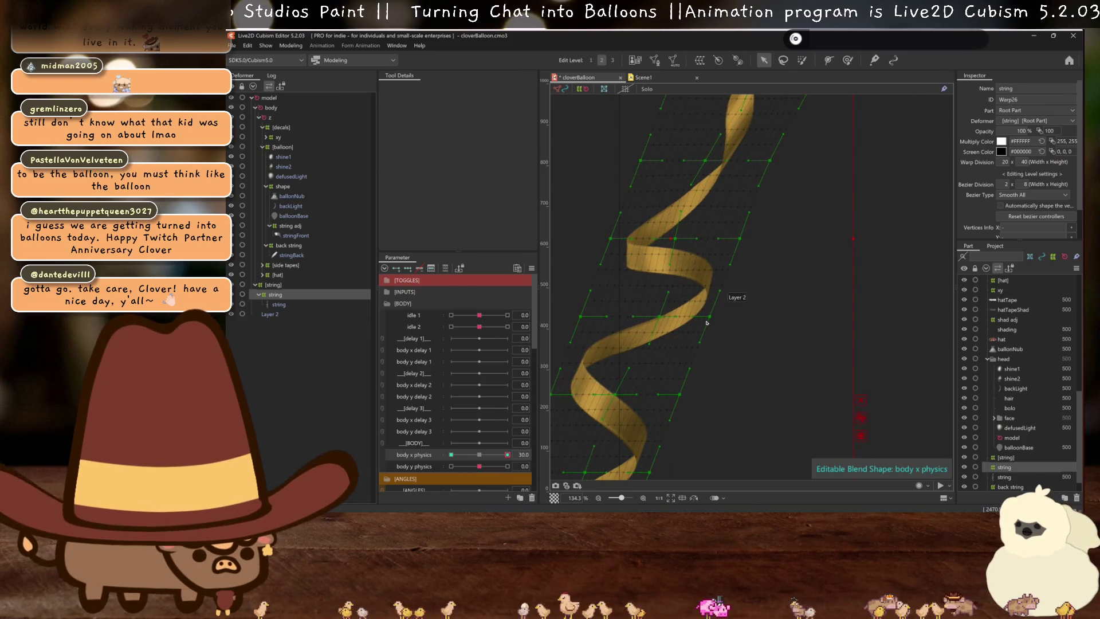
left_click_drag(710, 317, 720, 321)
left_click_drag(682, 399, 691, 397)
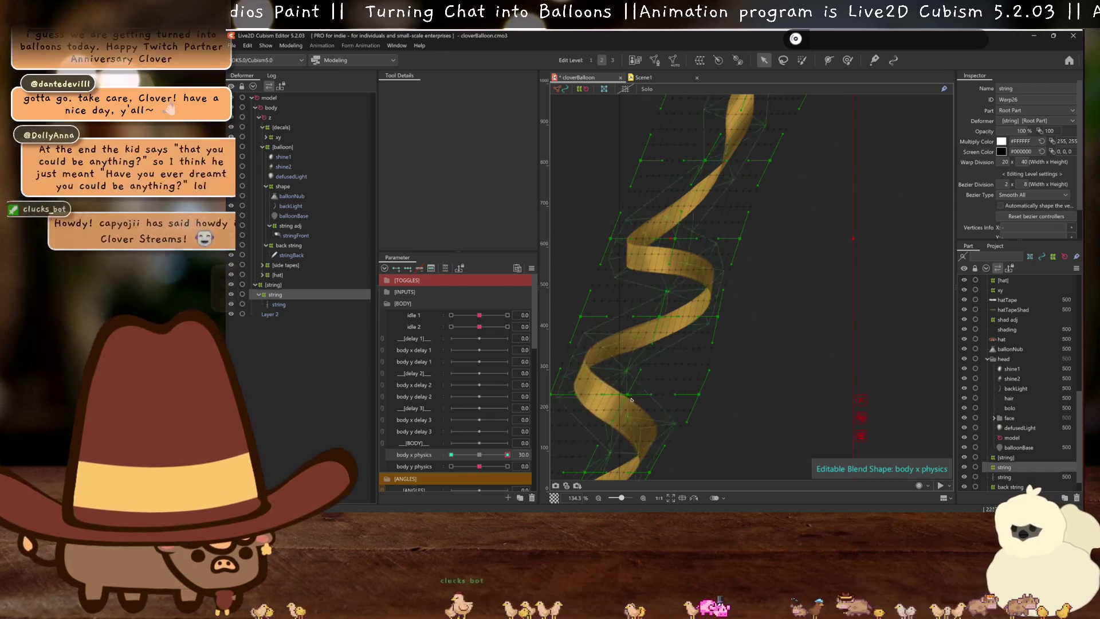
scroll(660, 389, "down", 3)
left_click_drag(659, 389, 698, 344)
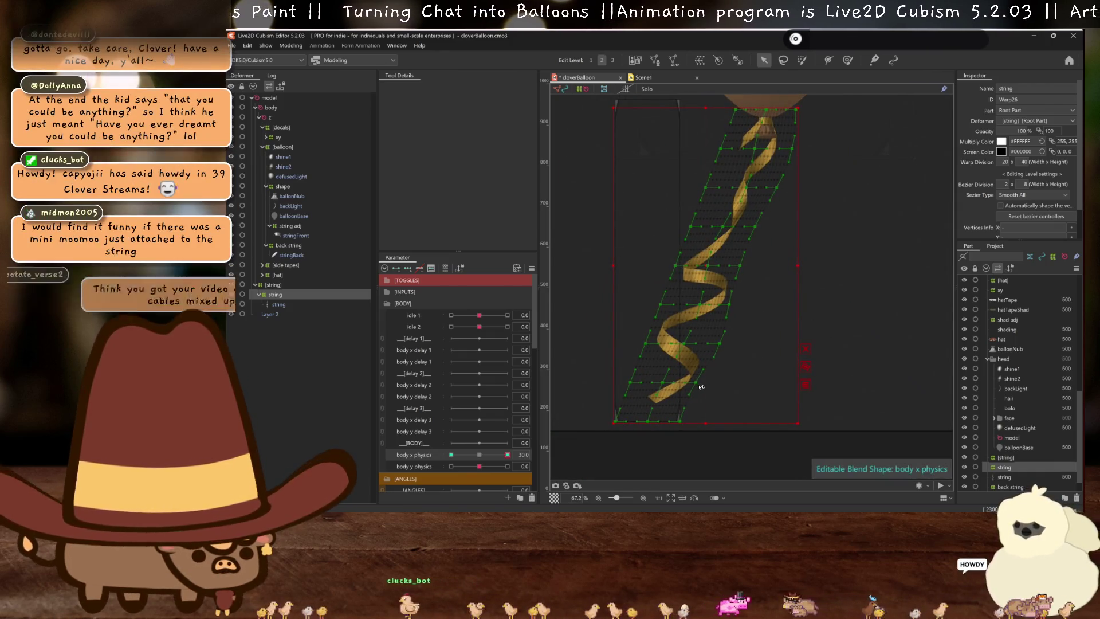
key("ctrl+h")
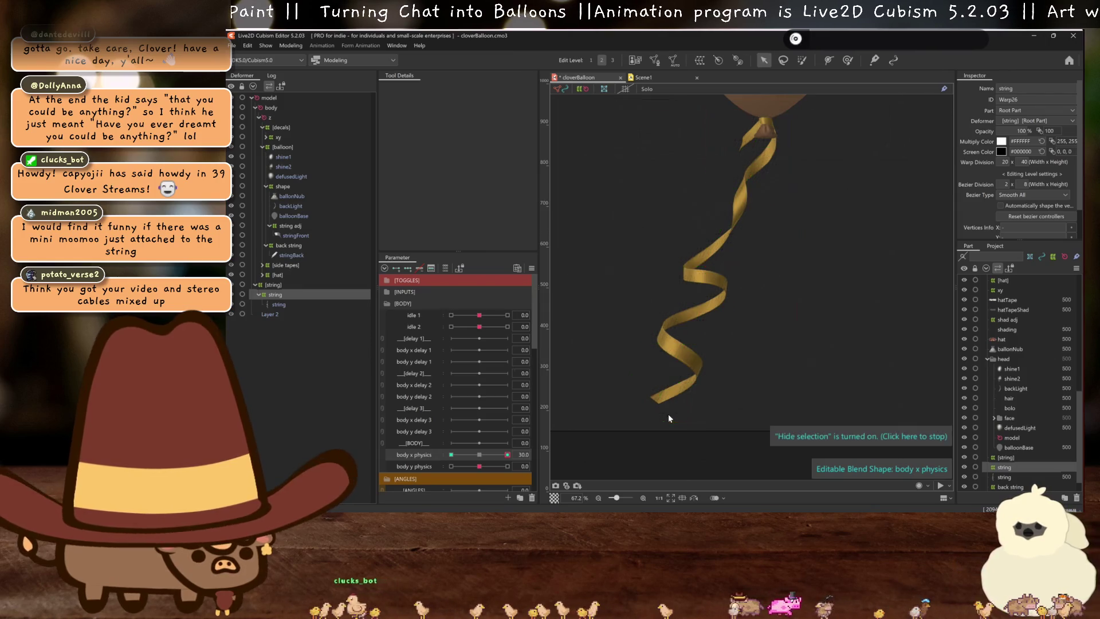
Test the sway, pull the string warp's left edge inward, then reset body x physics
scroll(668, 401, "down", 1)
left_click_drag(481, 457, 507, 455)
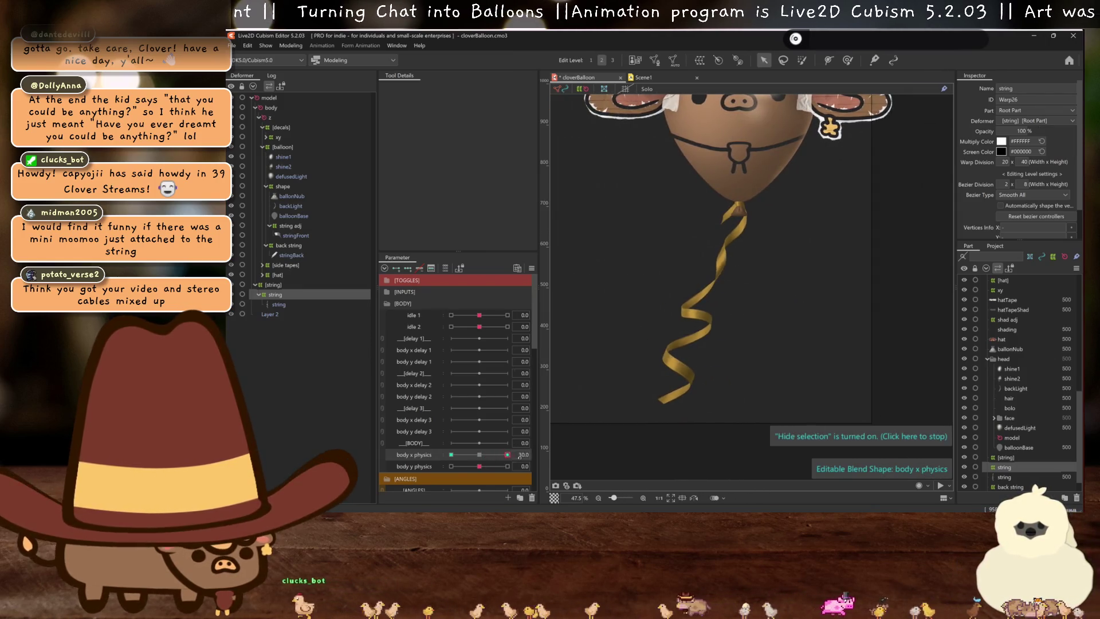
key("ctrl+h")
scroll(698, 377, "up", 1)
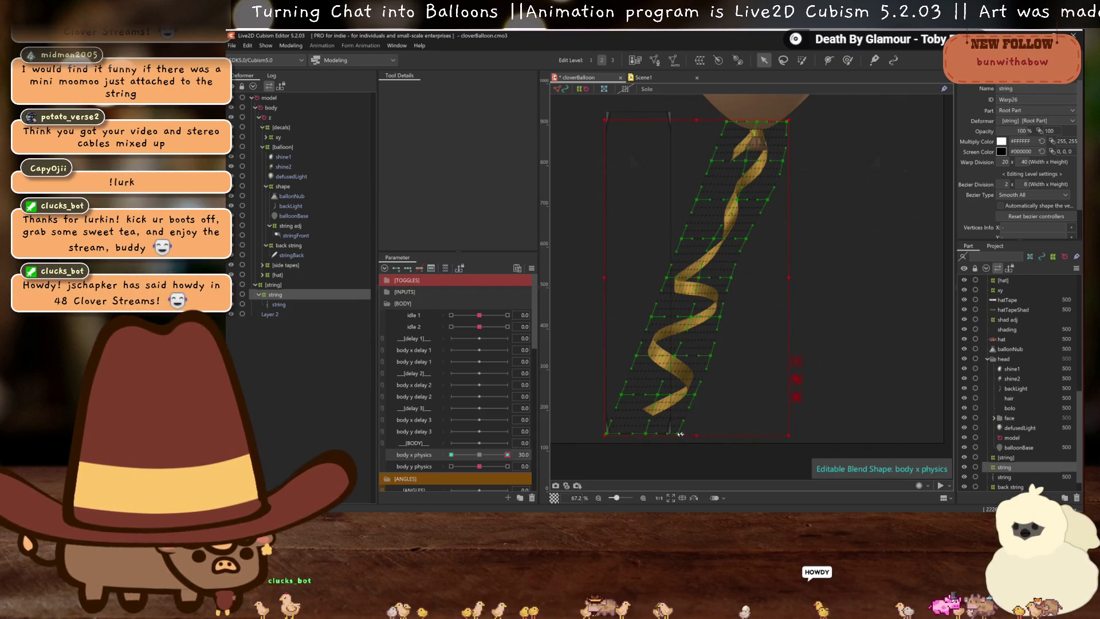
left_click_drag(609, 435, 617, 436)
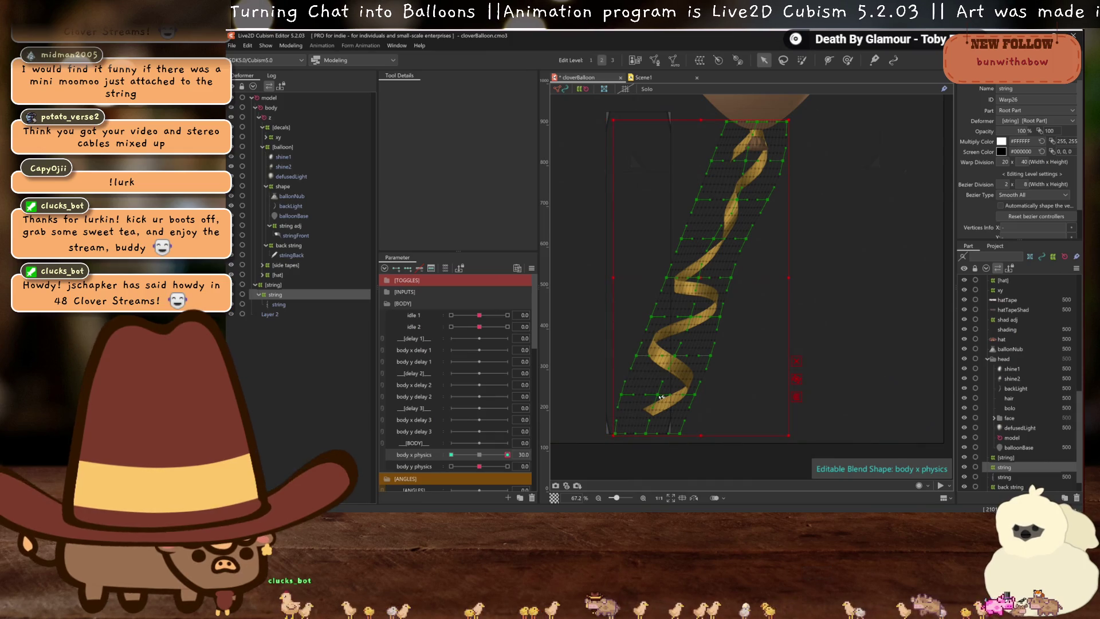
key("ctrl+h")
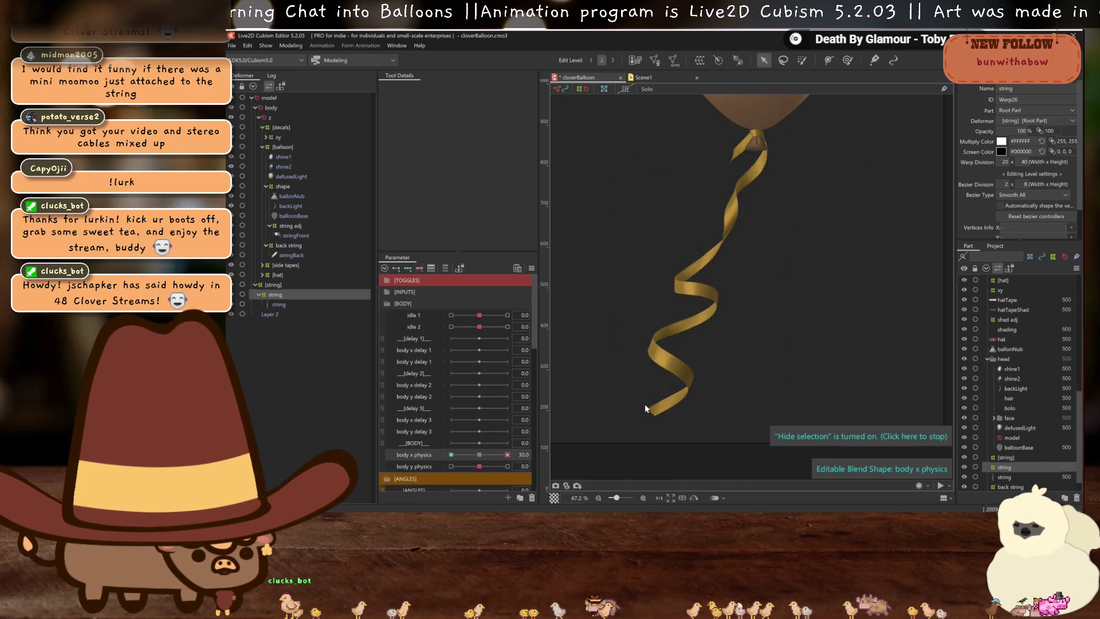
scroll(628, 396, "down", 3)
left_click(490, 456)
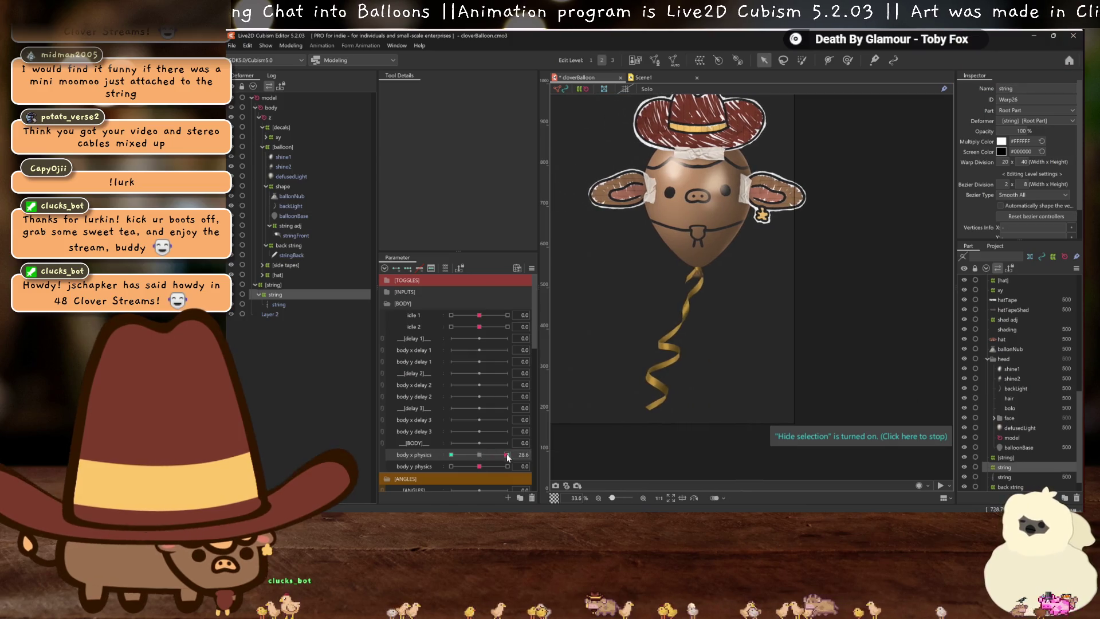
At body x physics 30, push a ribbon warp grid point slightly right
left_click(507, 455)
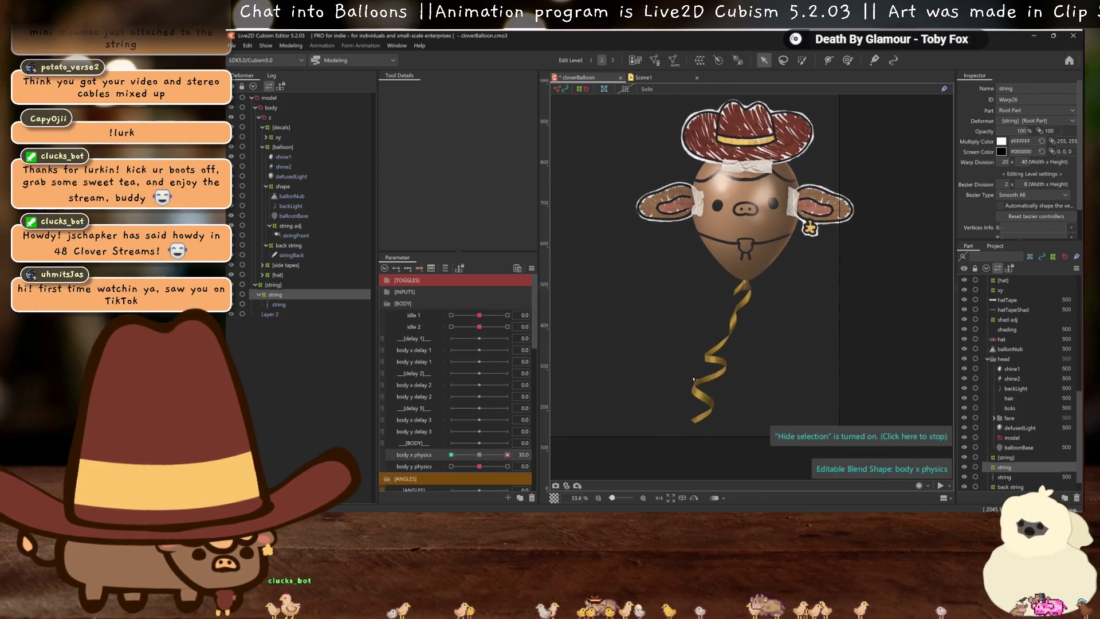
scroll(648, 370, "down", 1)
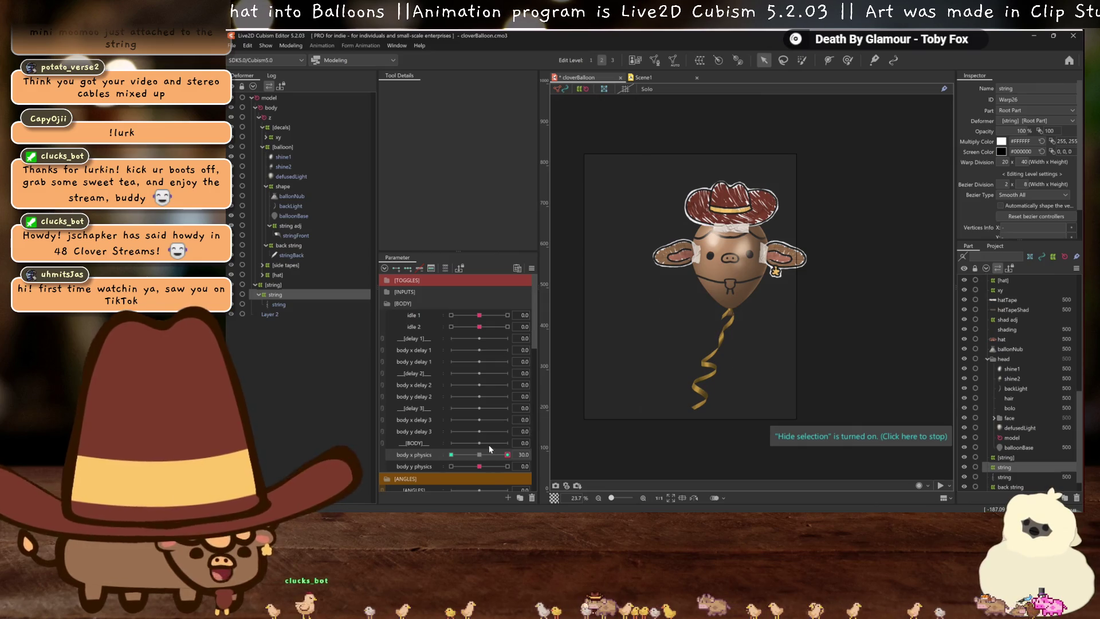
left_click(507, 455)
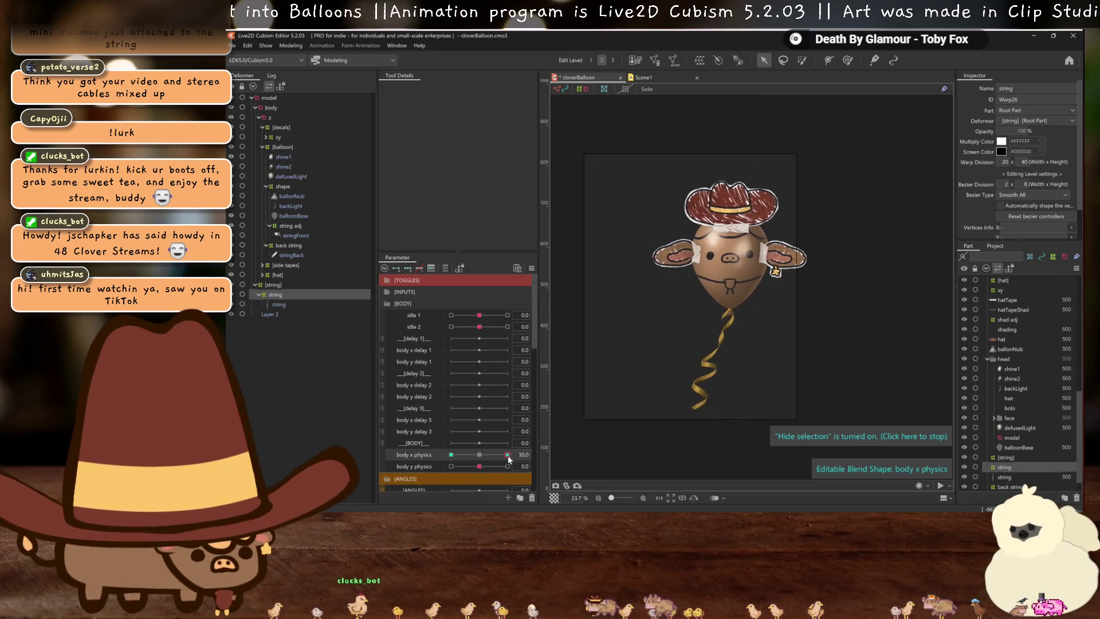
scroll(744, 336, "up", 4)
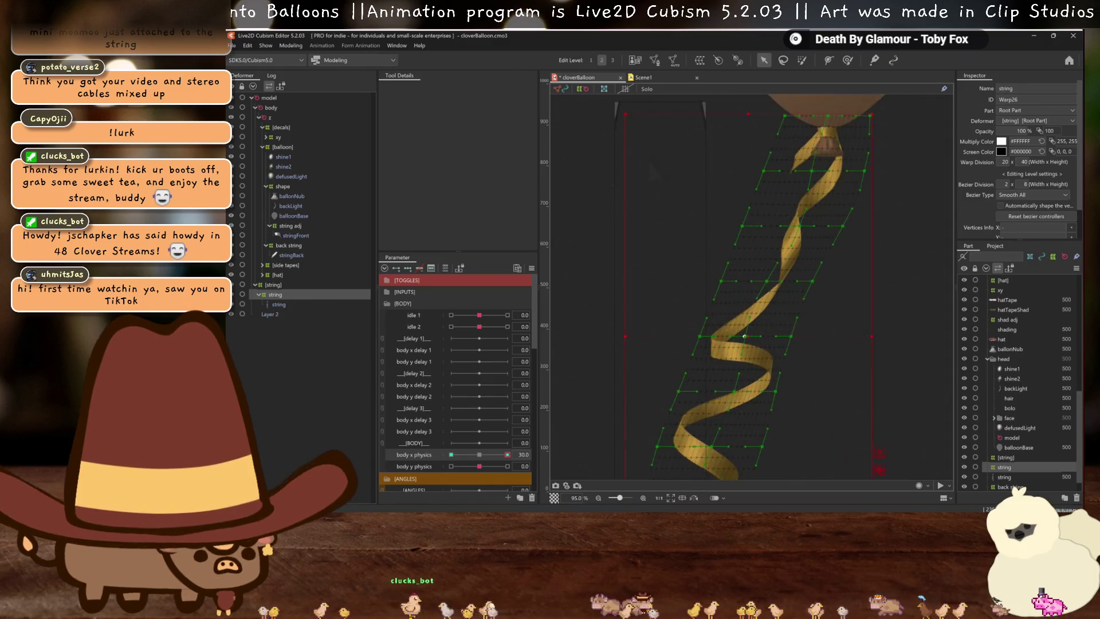
left_click(748, 341)
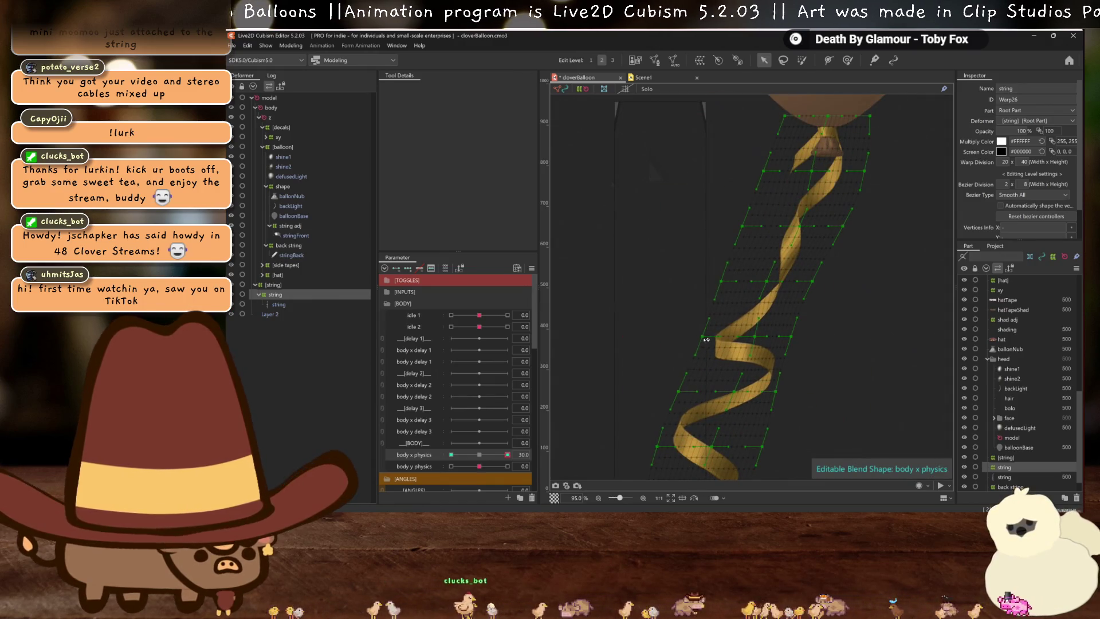
left_click_drag(706, 340, 710, 339)
scroll(724, 392, "down", 4)
key("h")
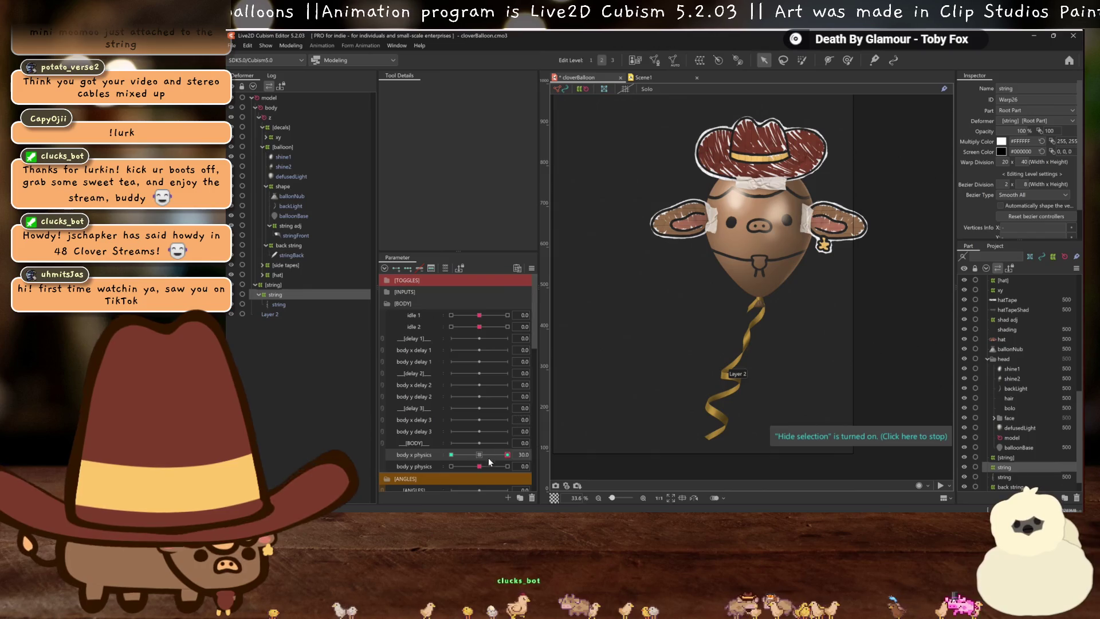
Sweep body x physics to test the sway and start mirroring past the parent-deformer warning
mouse_move(509, 455)
left_mouse_down()
mouse_move(486, 457)
mouse_move(733, 388)
left_mouse_up()
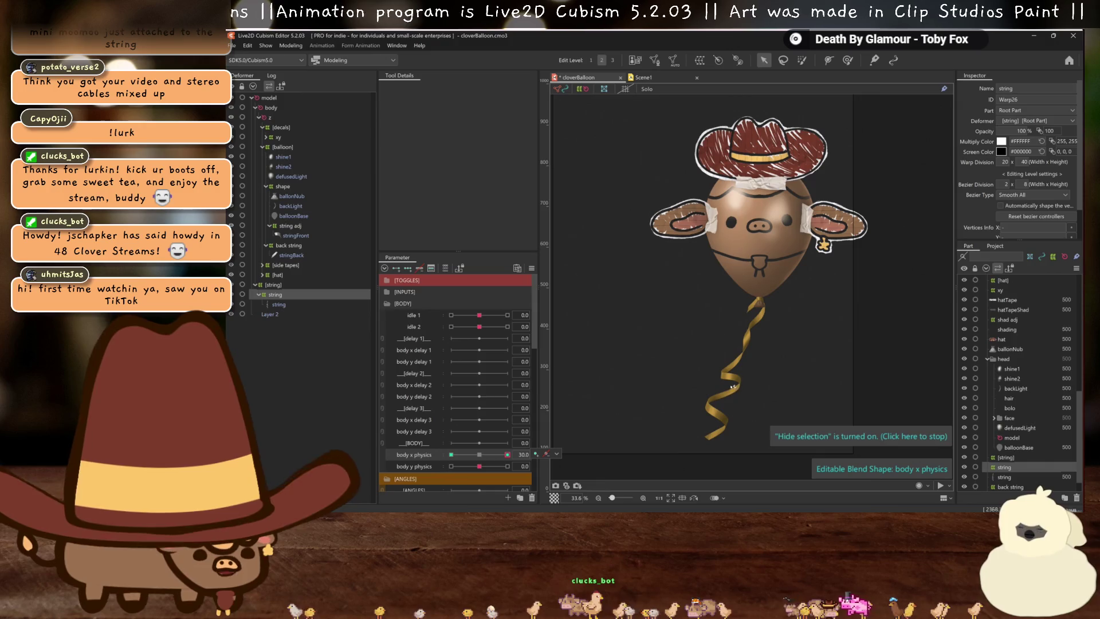
scroll(787, 396, "down", 1)
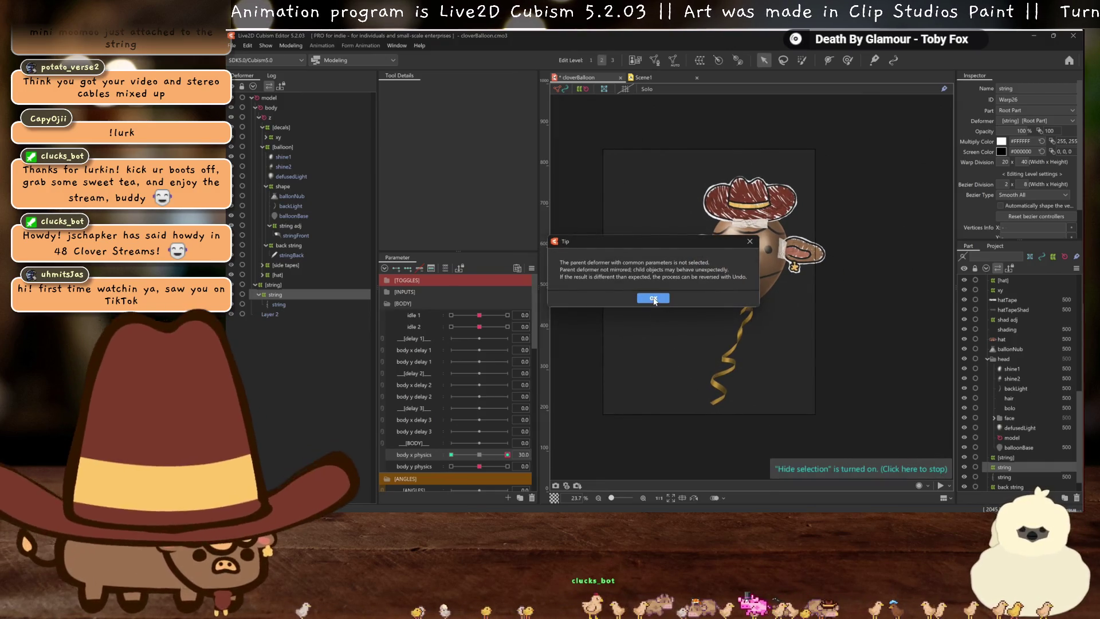
left_click(651, 298)
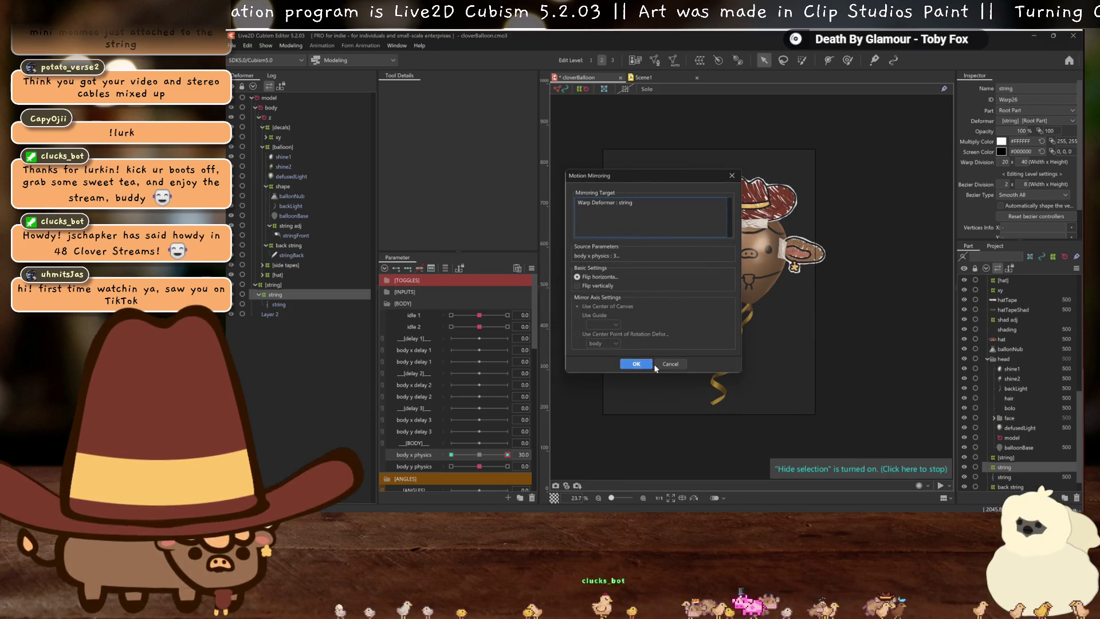
Cancel mirroring, select the [string] parent deformer and return body x physics to 0
left_click(683, 364)
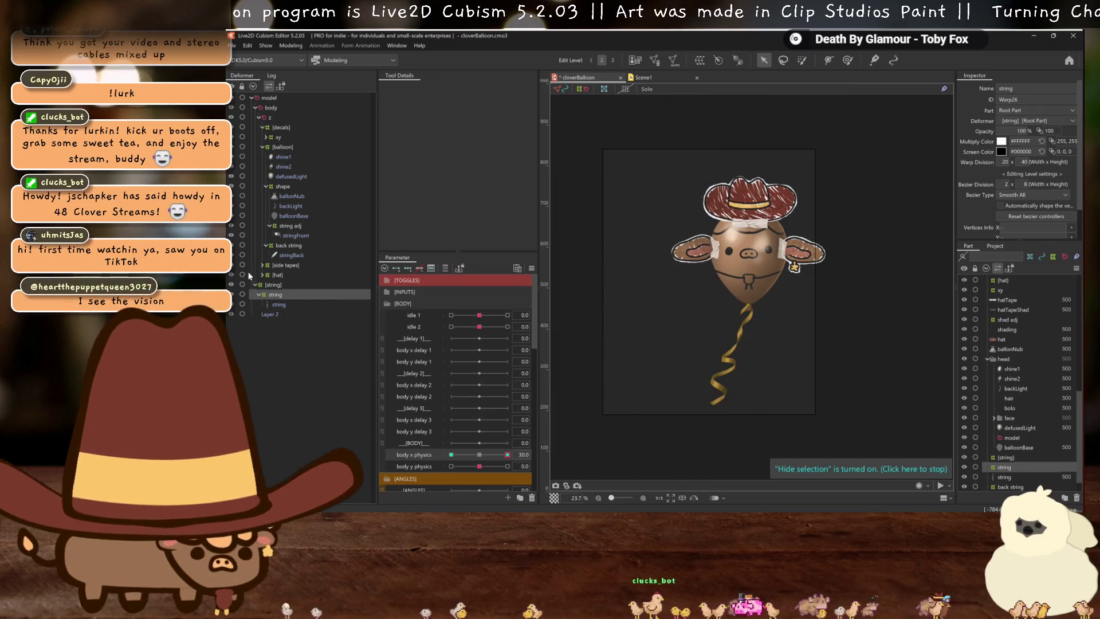
left_click(271, 285)
left_click_drag(488, 455, 479, 459)
left_click_drag(273, 285, 268, 101)
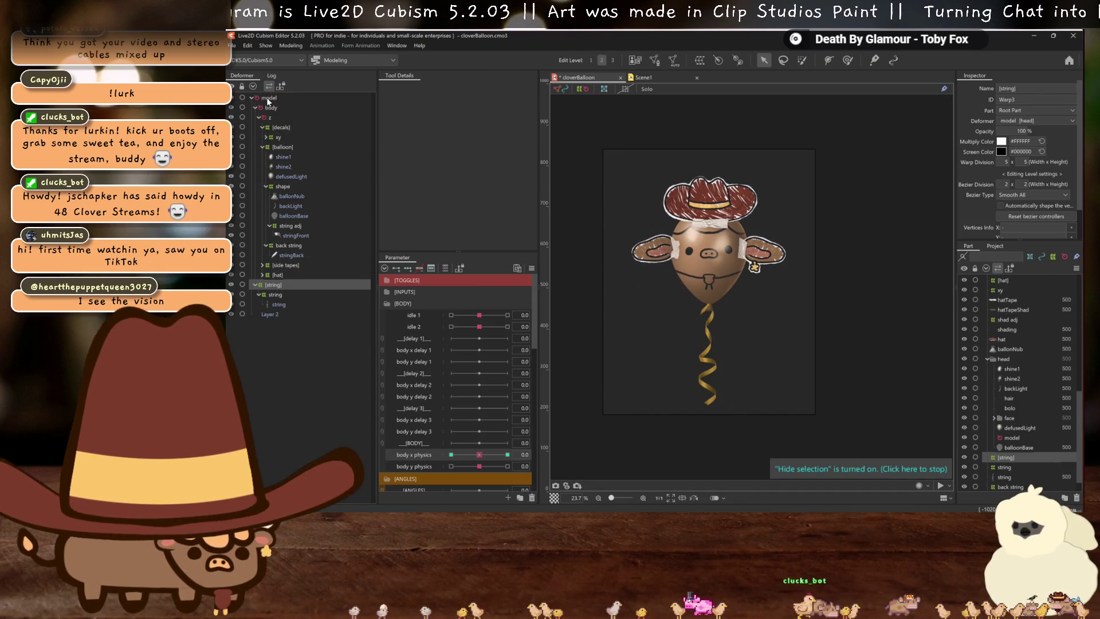
key("ctrl+z")
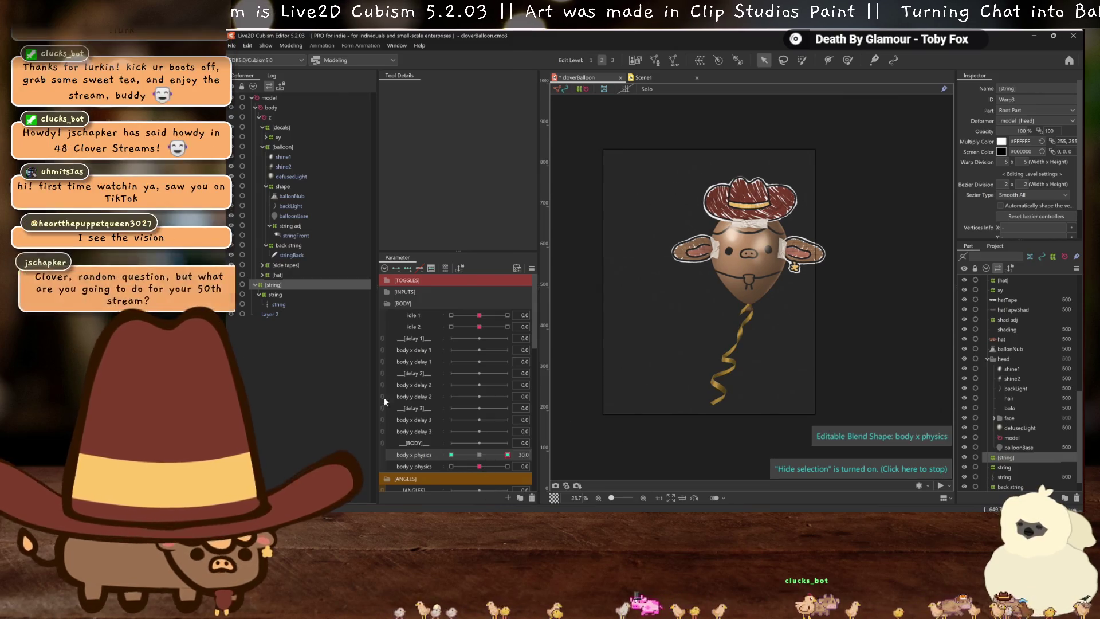
left_click(273, 285)
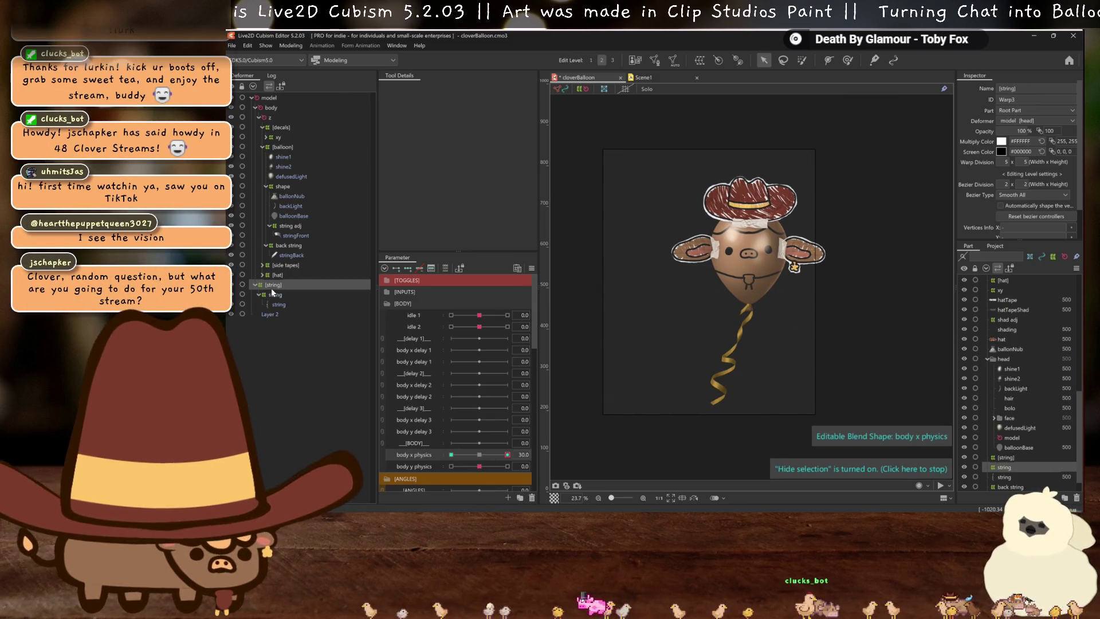
left_click(479, 454)
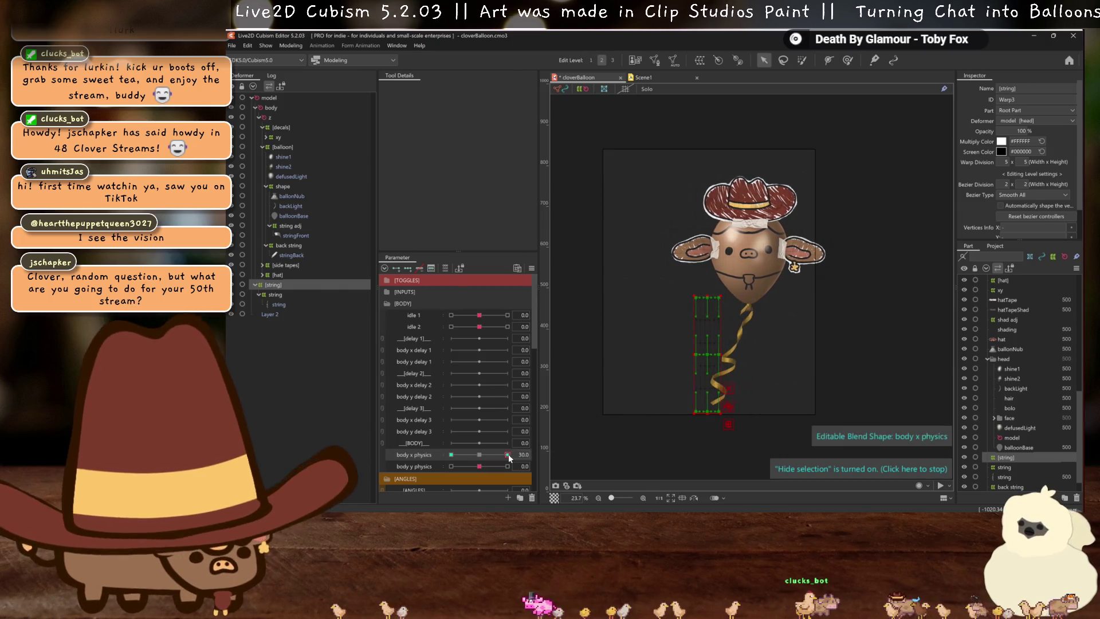
key("ctrl+z")
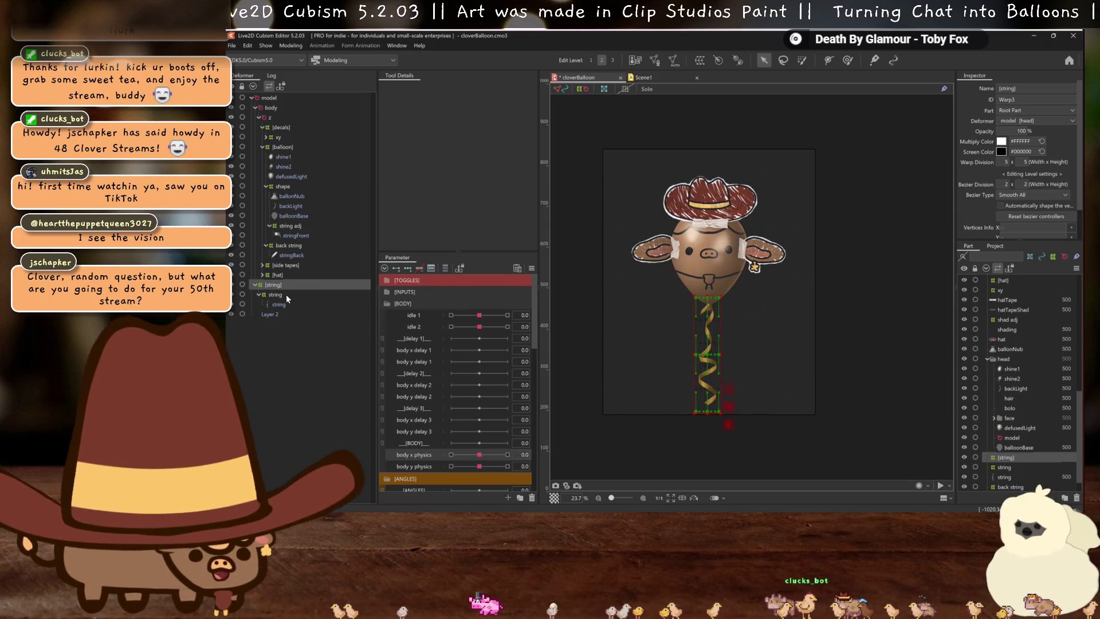
Mirror the string warp's body x physics 30 shape and sweep the slider to check both sides
left_click(287, 295)
left_click(507, 455)
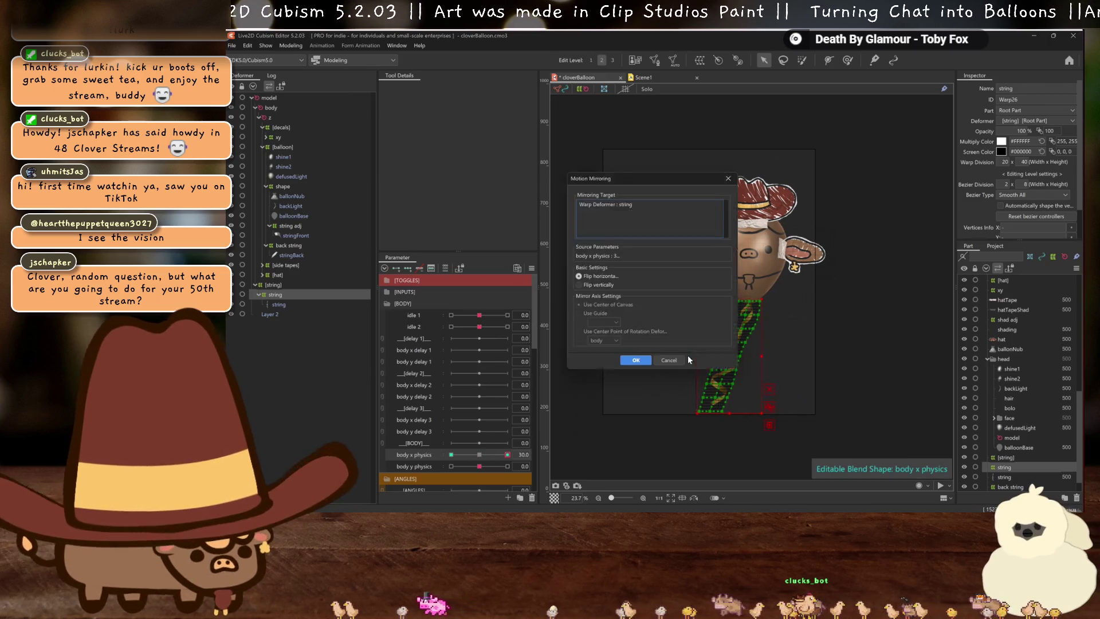
left_click(634, 361)
key("ctrl+h")
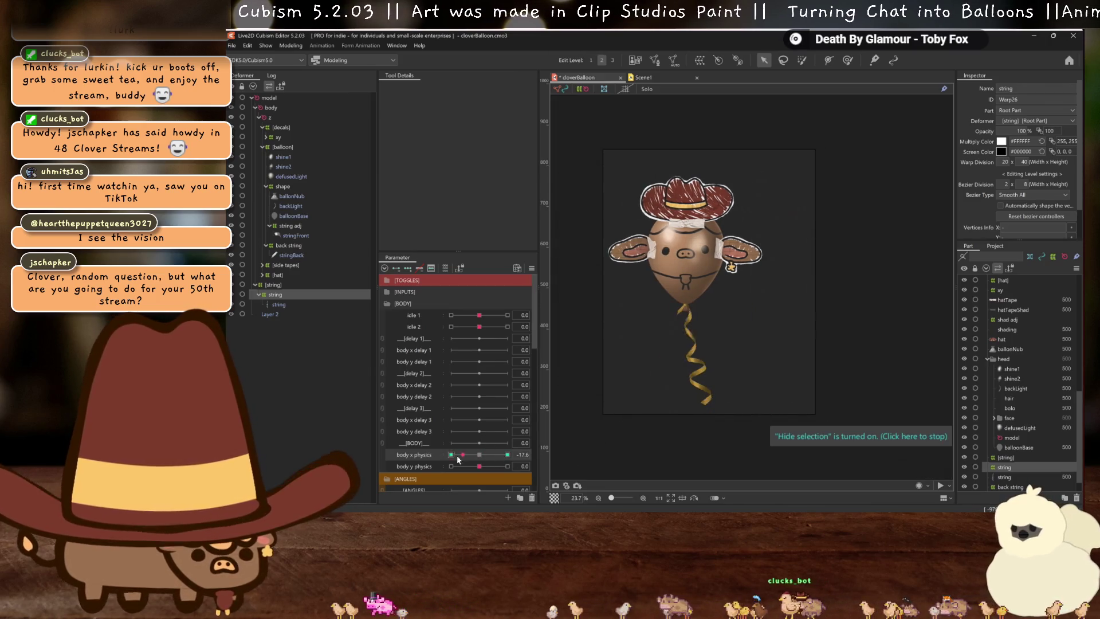
mouse_move(507, 455)
left_mouse_down()
mouse_move(532, 459)
mouse_move(420, 458)
mouse_move(534, 460)
left_mouse_up()
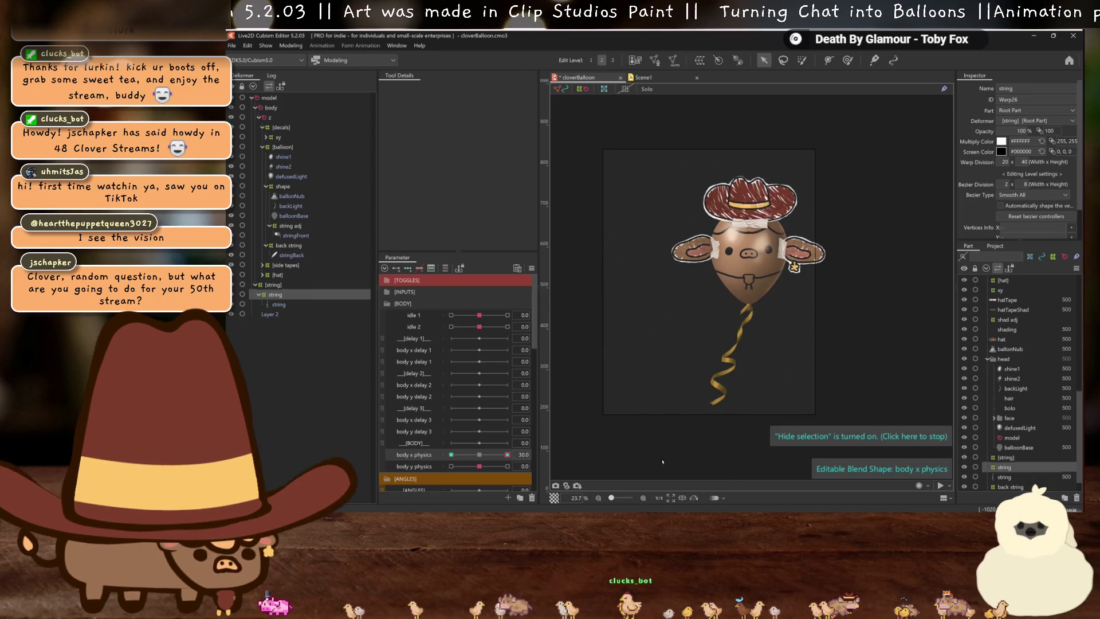
left_click(474, 455)
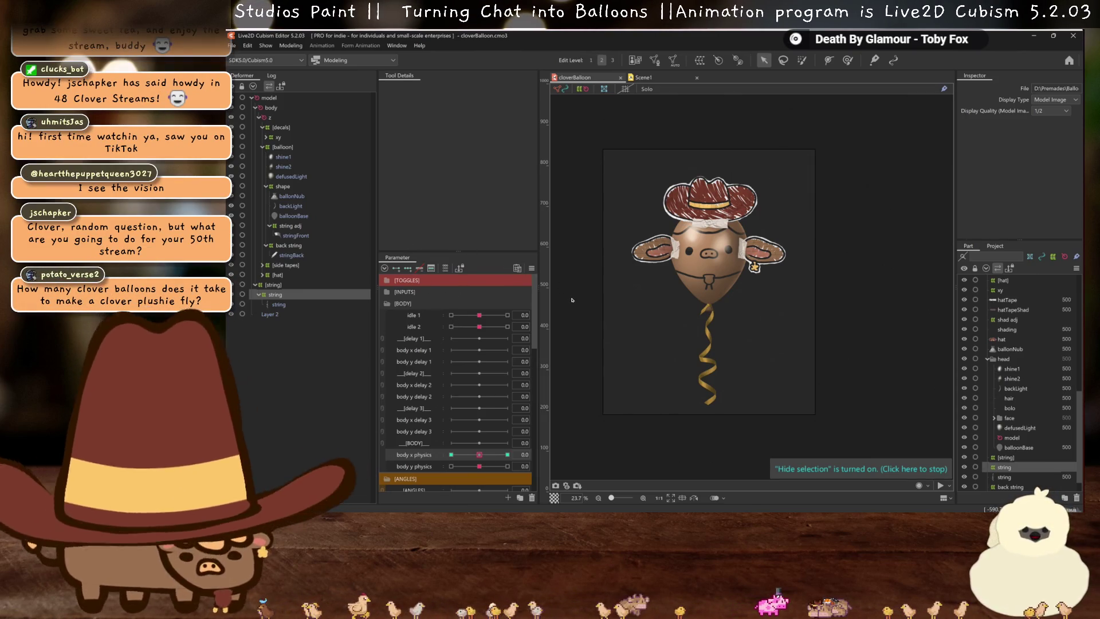
scroll(660, 299, "up", 2)
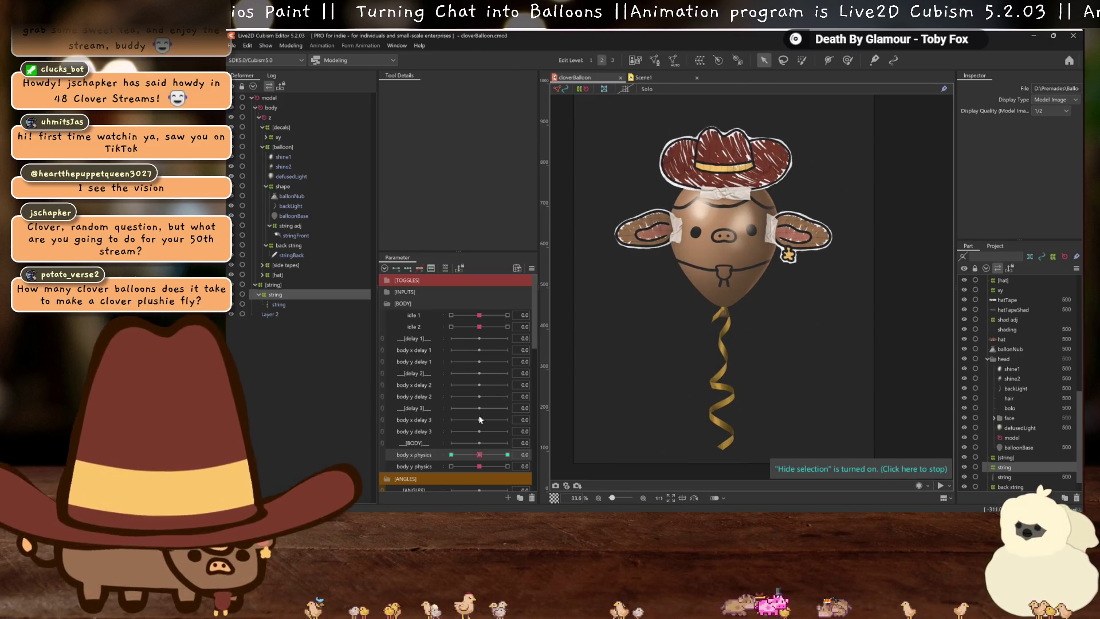
mouse_move(479, 455)
left_mouse_down()
mouse_move(507, 455)
mouse_move(438, 439)
mouse_move(487, 448)
left_mouse_up()
scroll(689, 193, "up", 2)
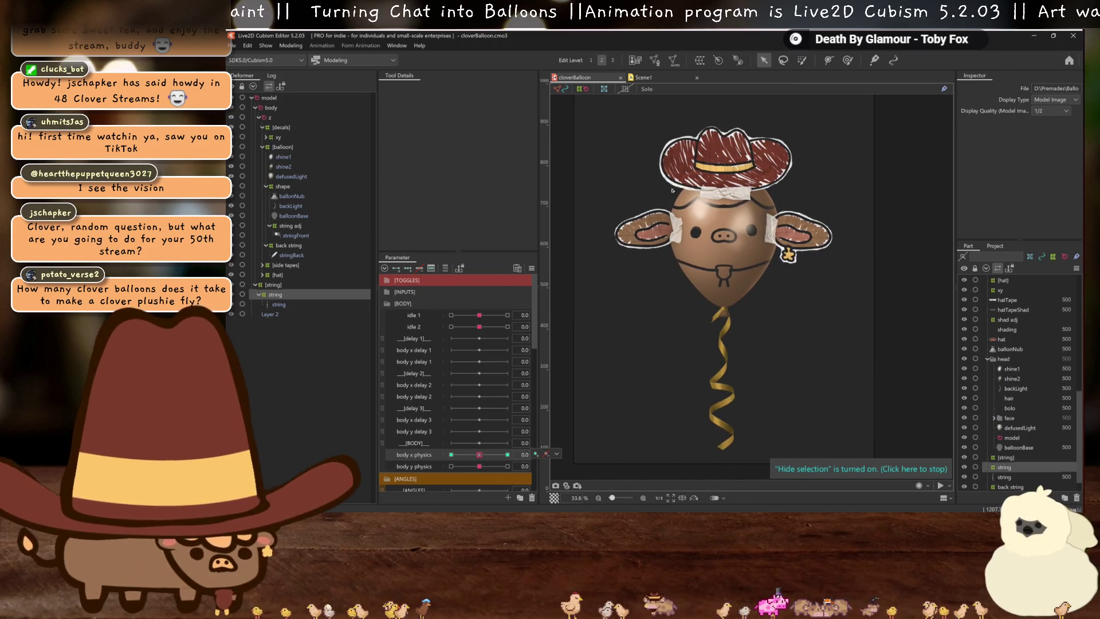
scroll(690, 193, "up", 3)
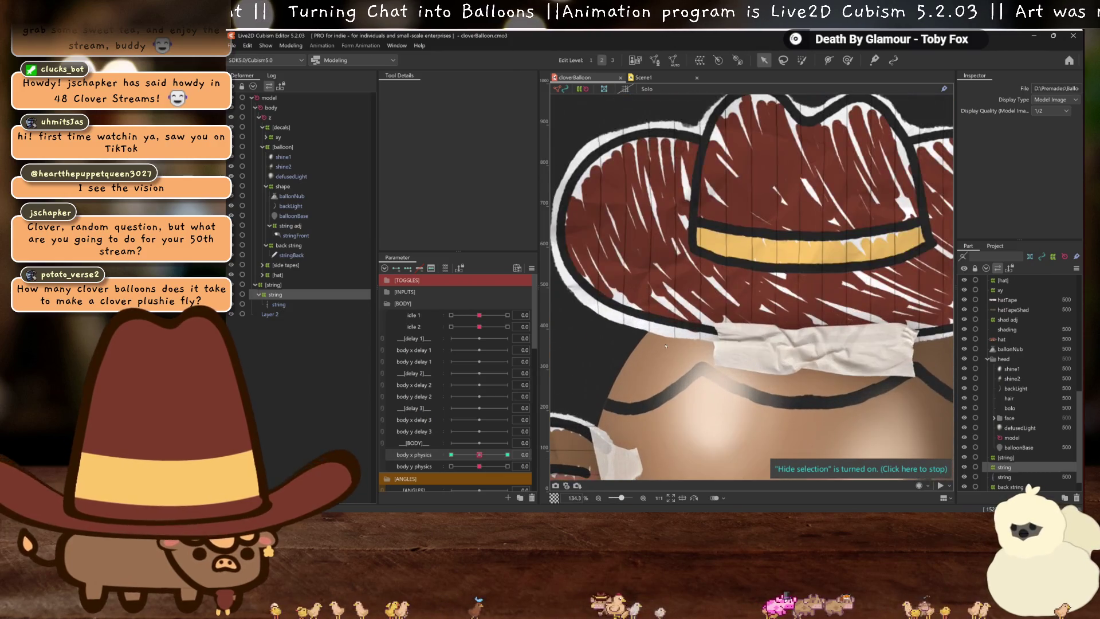
scroll(789, 254, "down", 1)
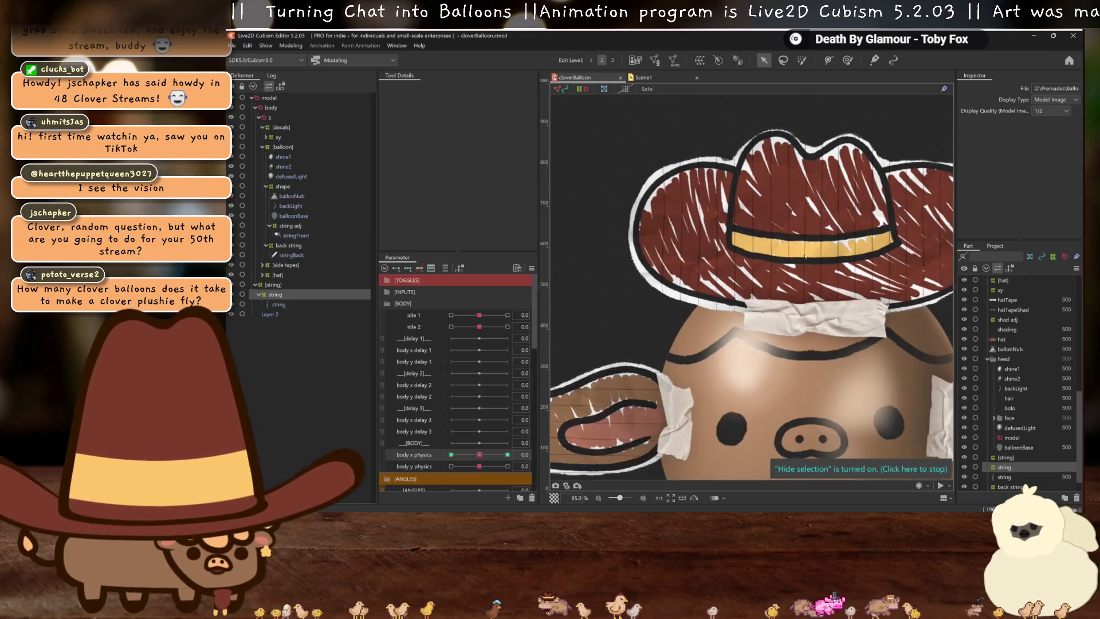
scroll(806, 260, "down", 2)
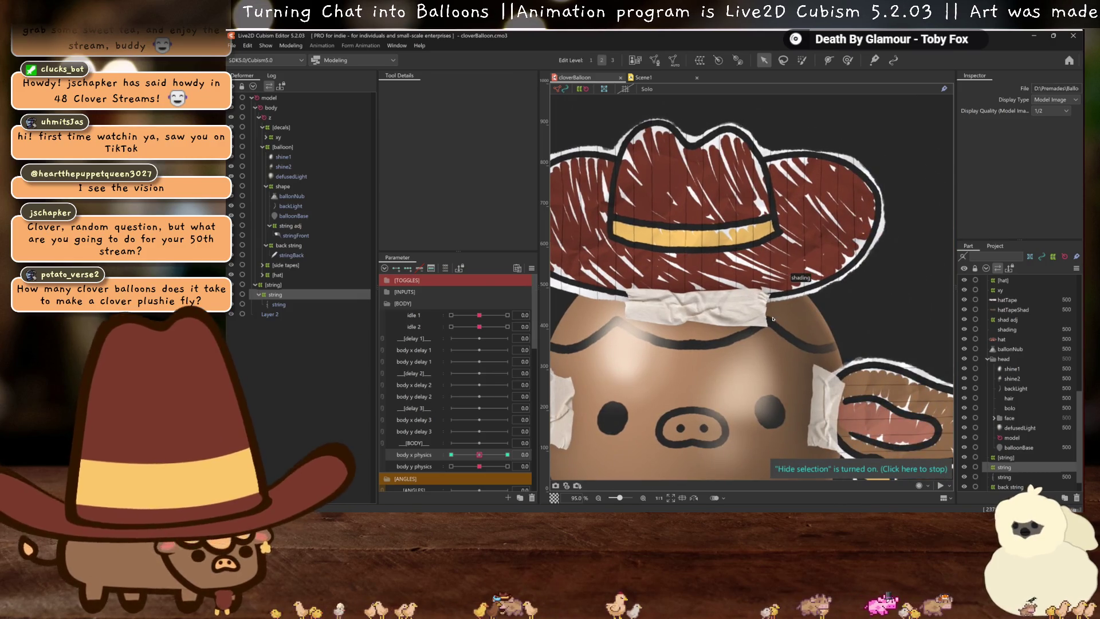
scroll(762, 309, "up", 3)
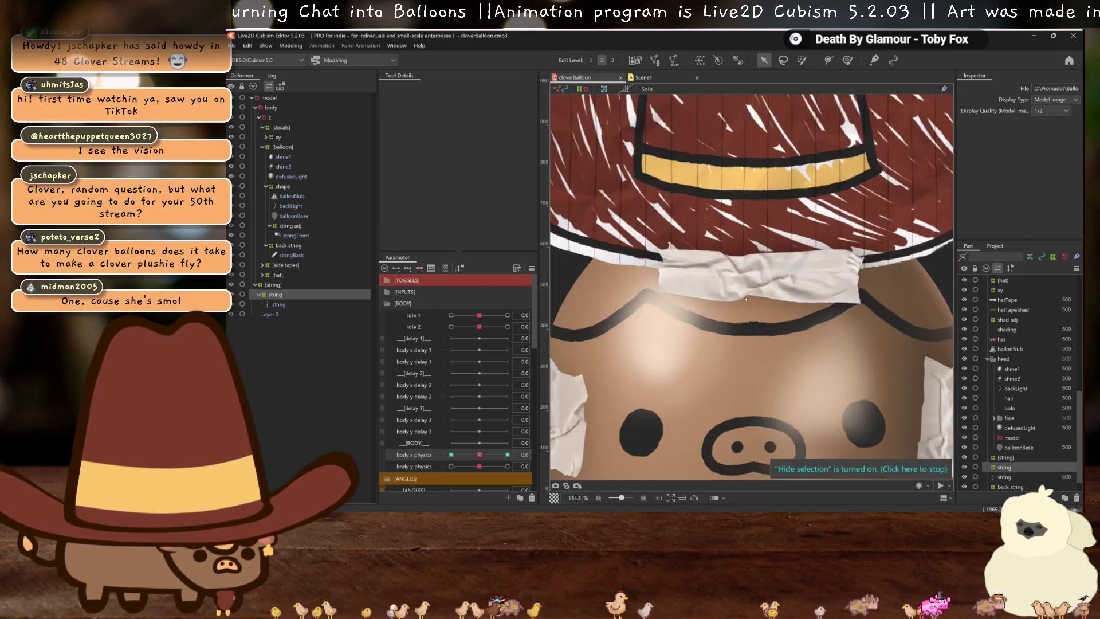
scroll(755, 298, "down", 2)
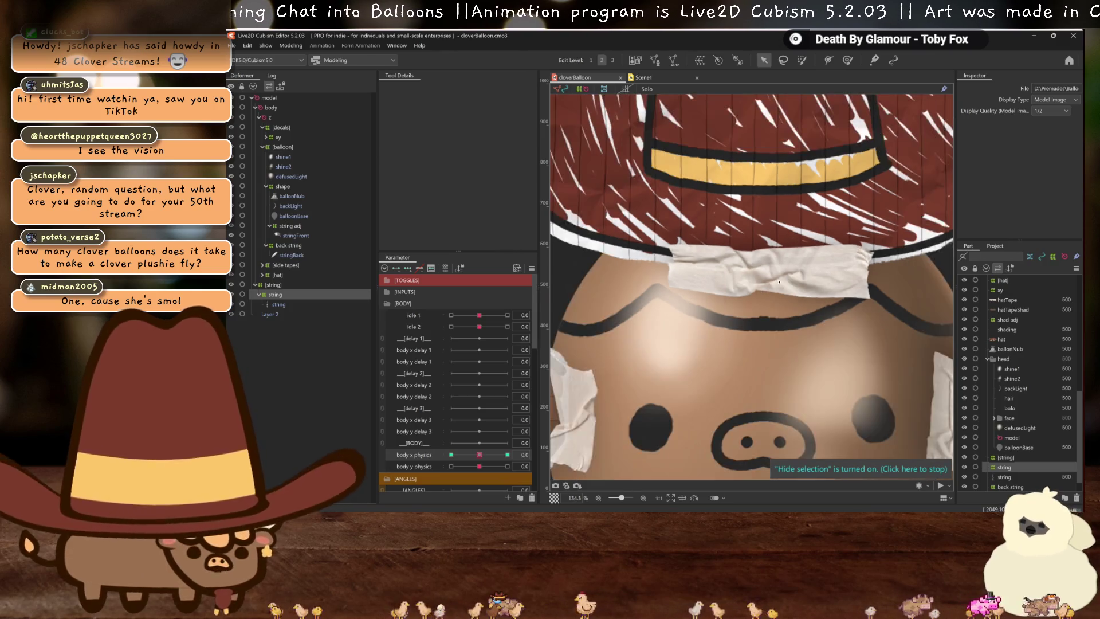
scroll(759, 283, "down", 6)
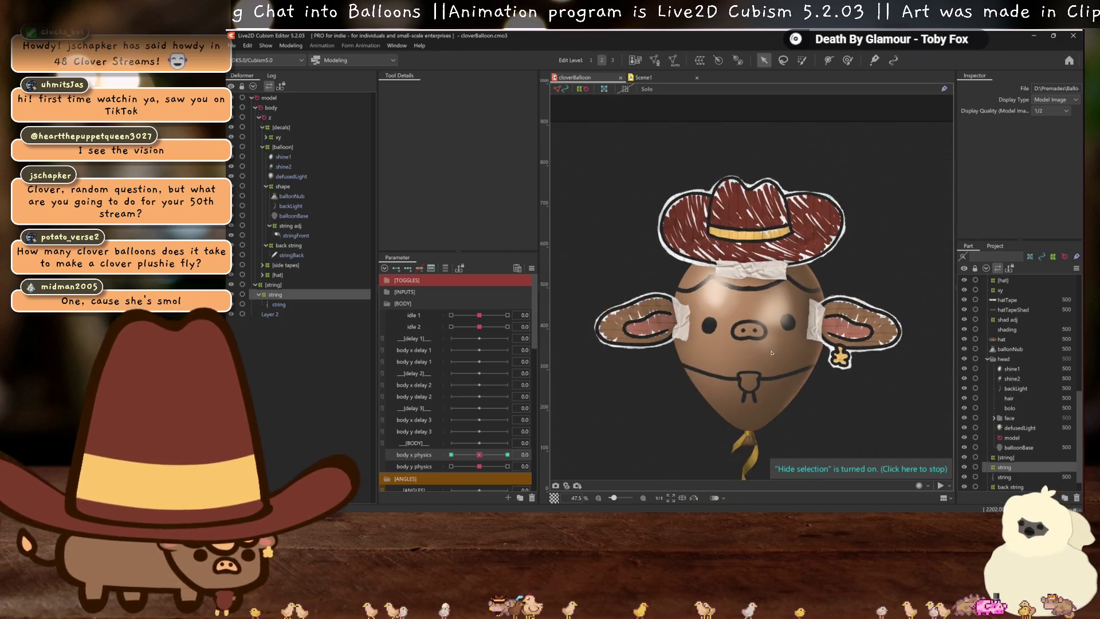
left_click_drag(763, 370, 748, 279)
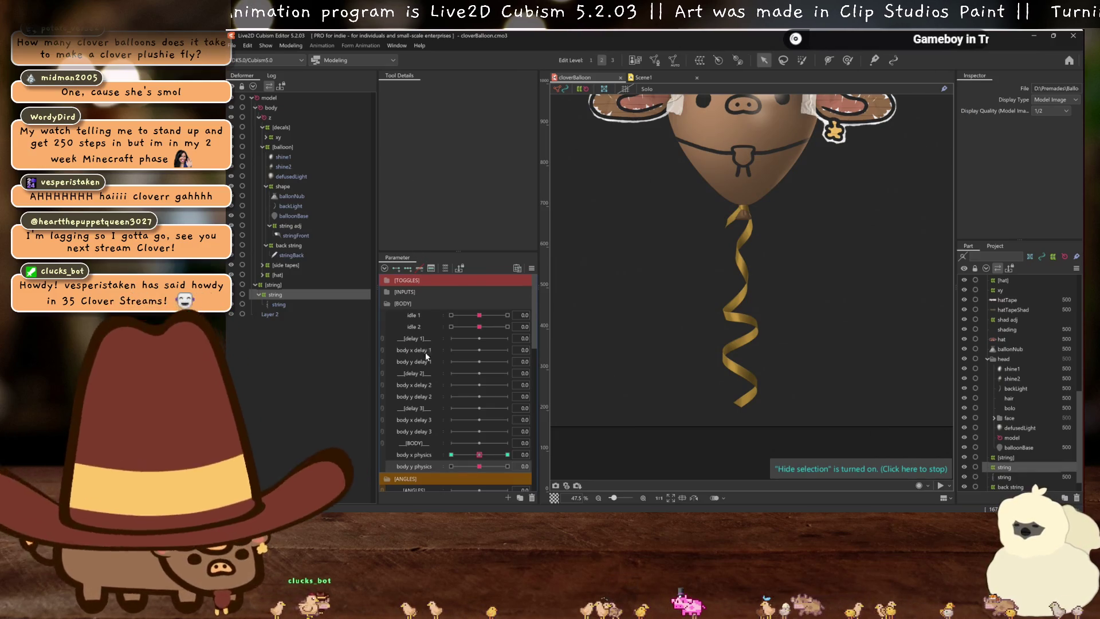
Add body y physics keys to the string's warp deformer and set the parameter to -30
key("ctrl+z")
left_click_drag(478, 465, 507, 466)
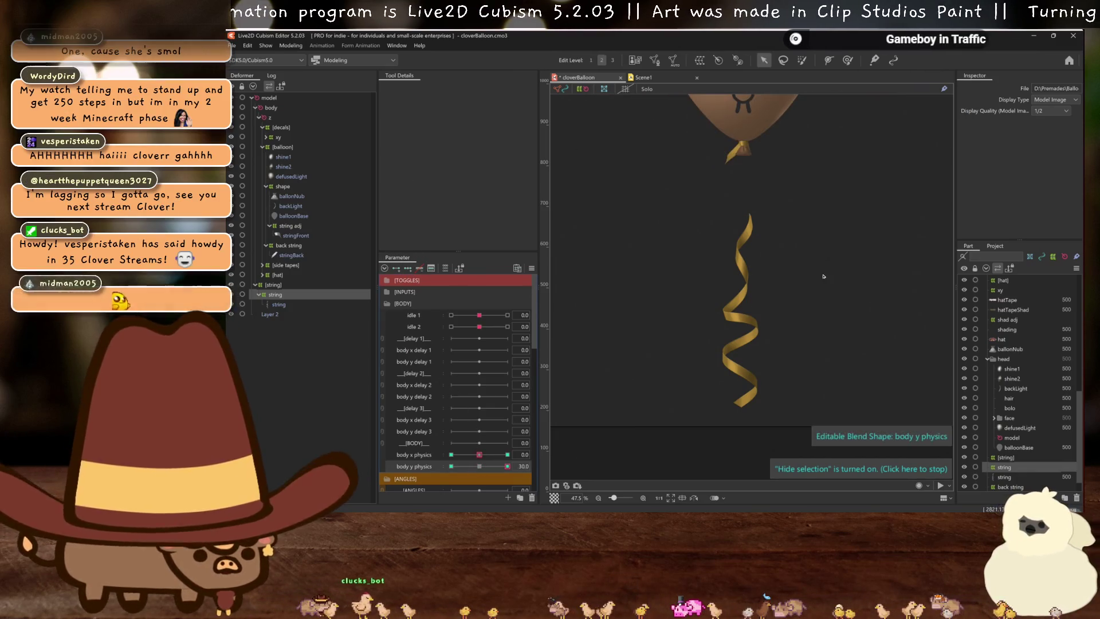
left_click(731, 161)
key("h")
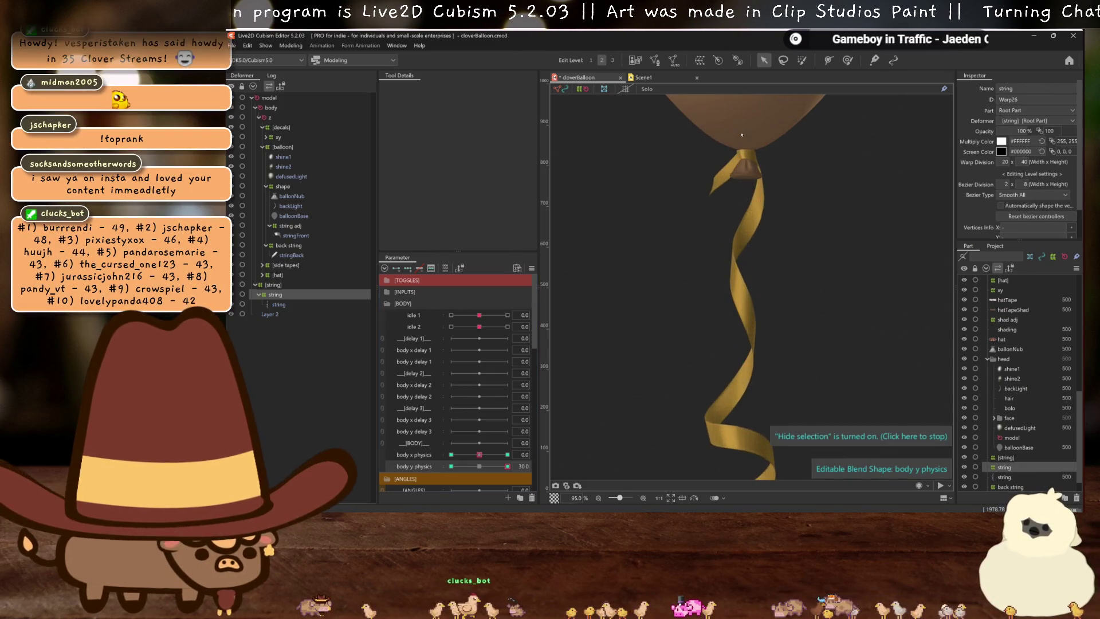
scroll(738, 174, "up", 5)
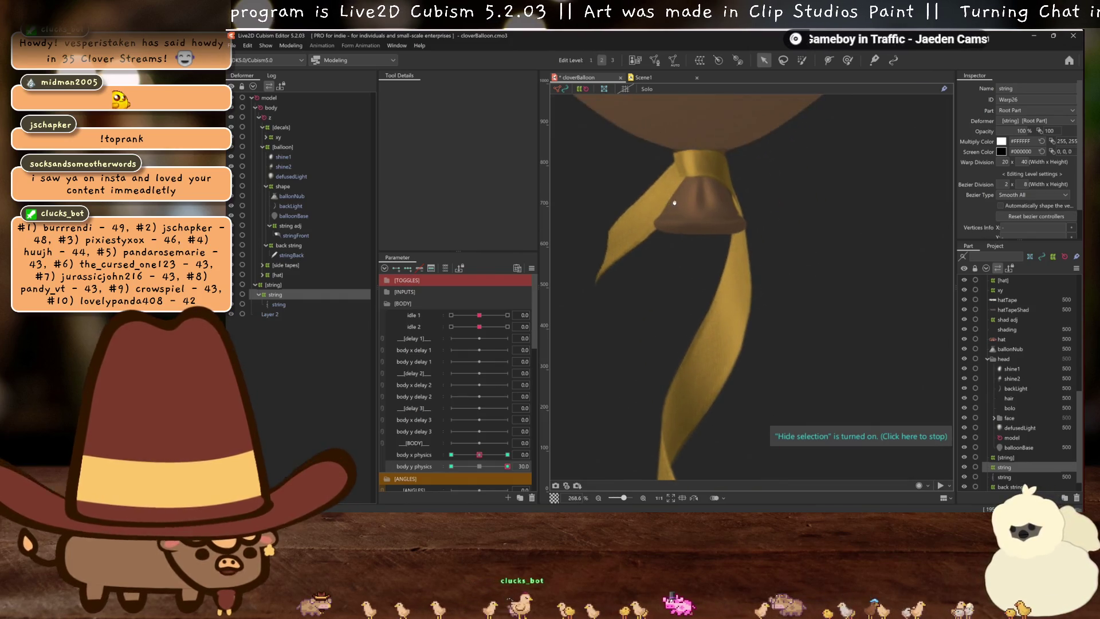
scroll(738, 216, "down", 8)
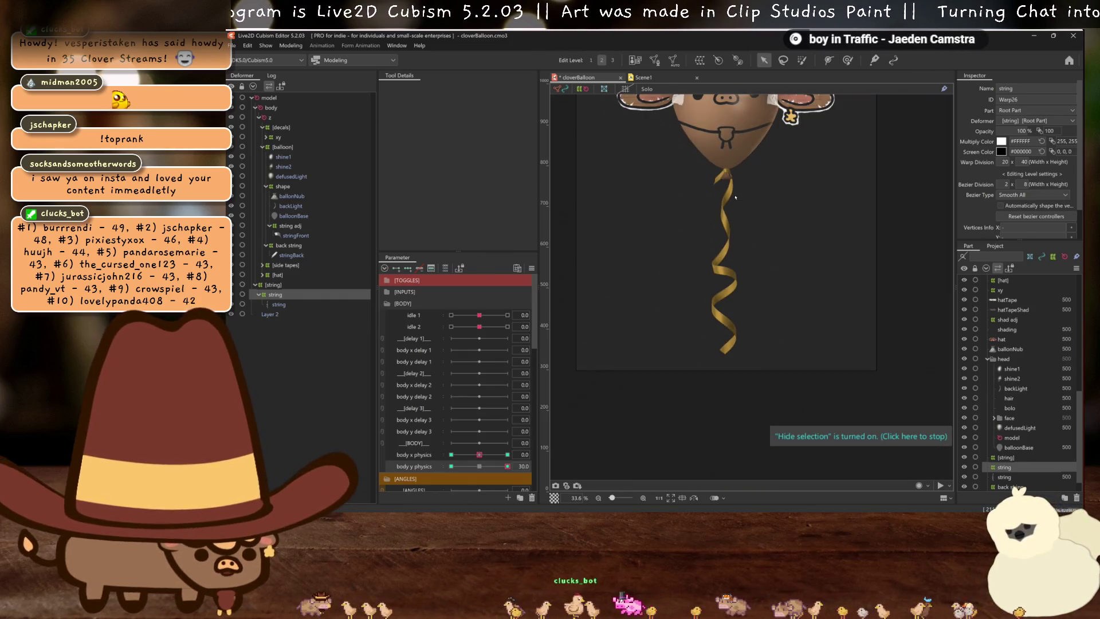
left_click(452, 466)
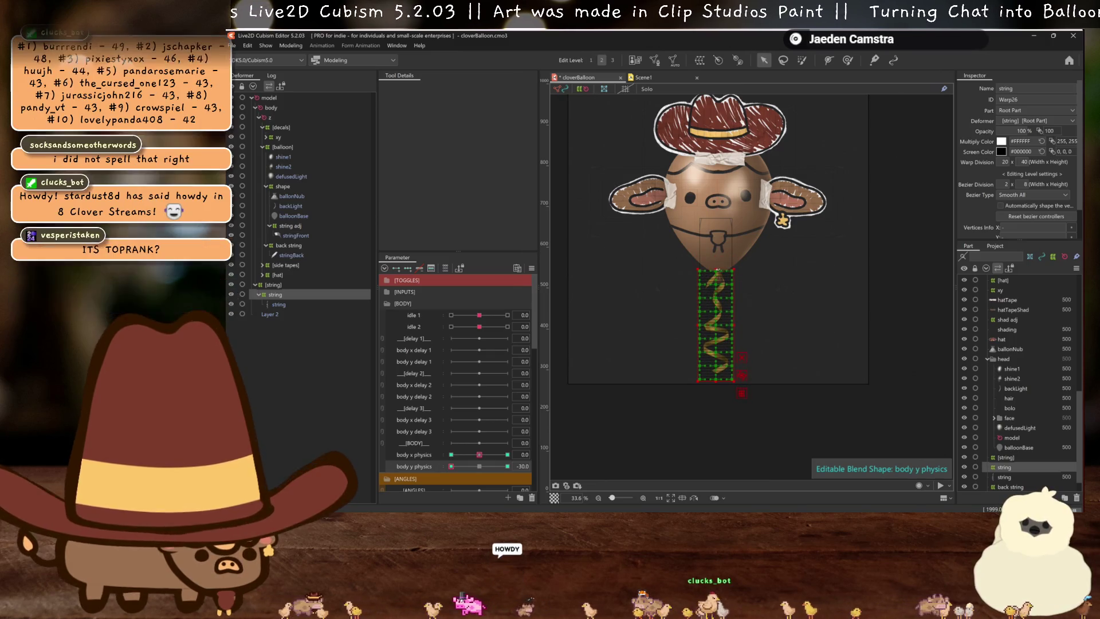
At body y physics -30, bend the string warp's top edge and centre to reshape the knot
key("ctrl+h")
scroll(718, 280, "up", 10)
key("ctrl+h")
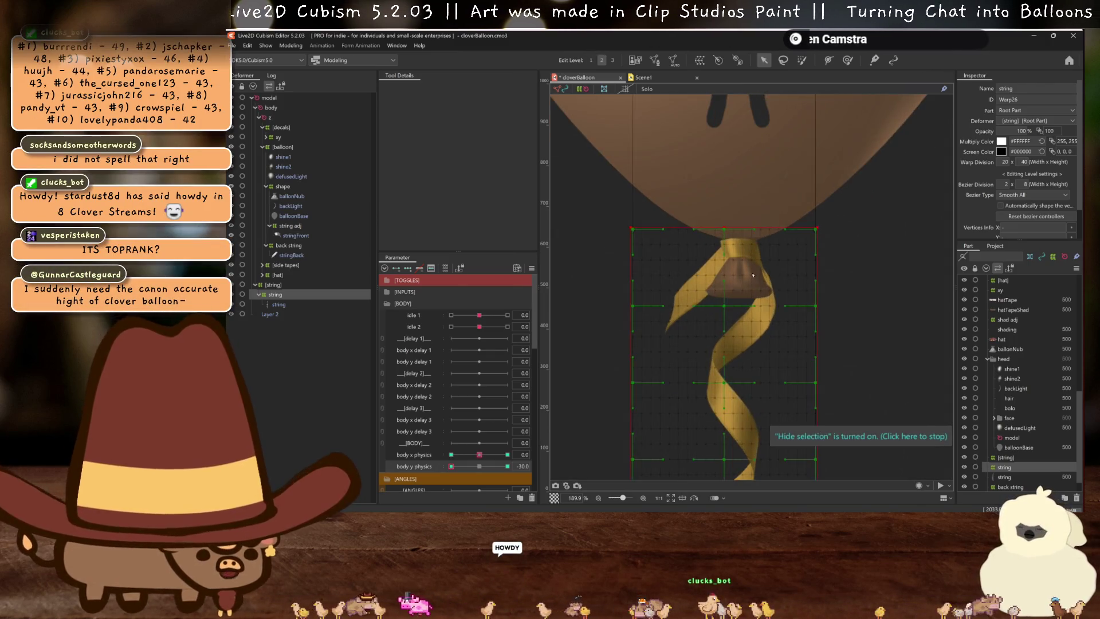
scroll(719, 281, "up", 3)
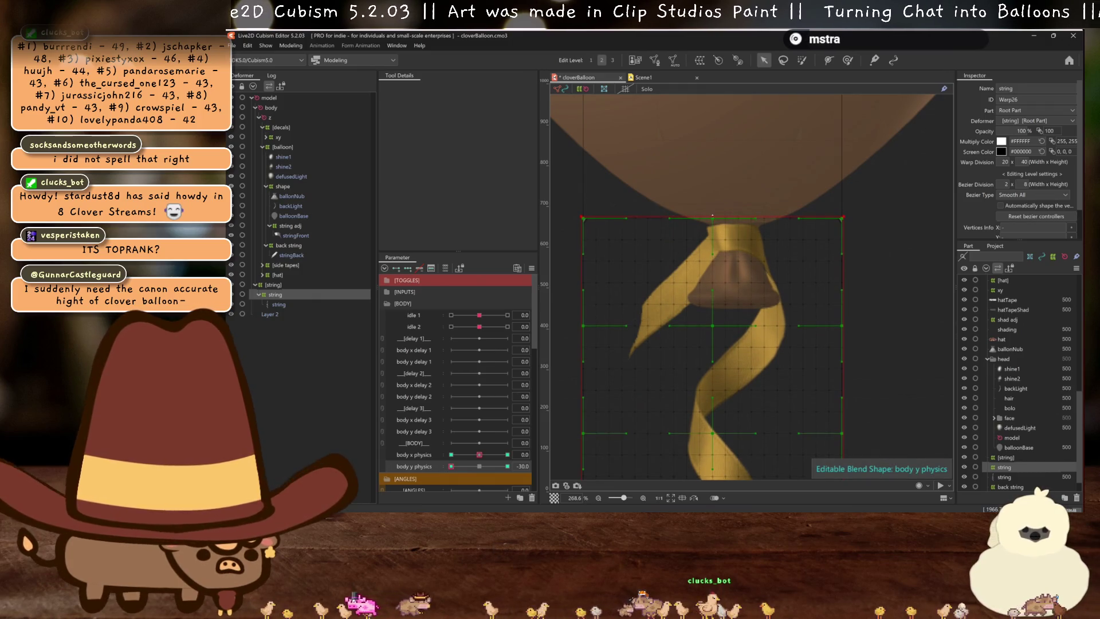
left_click_drag(713, 217, 716, 216)
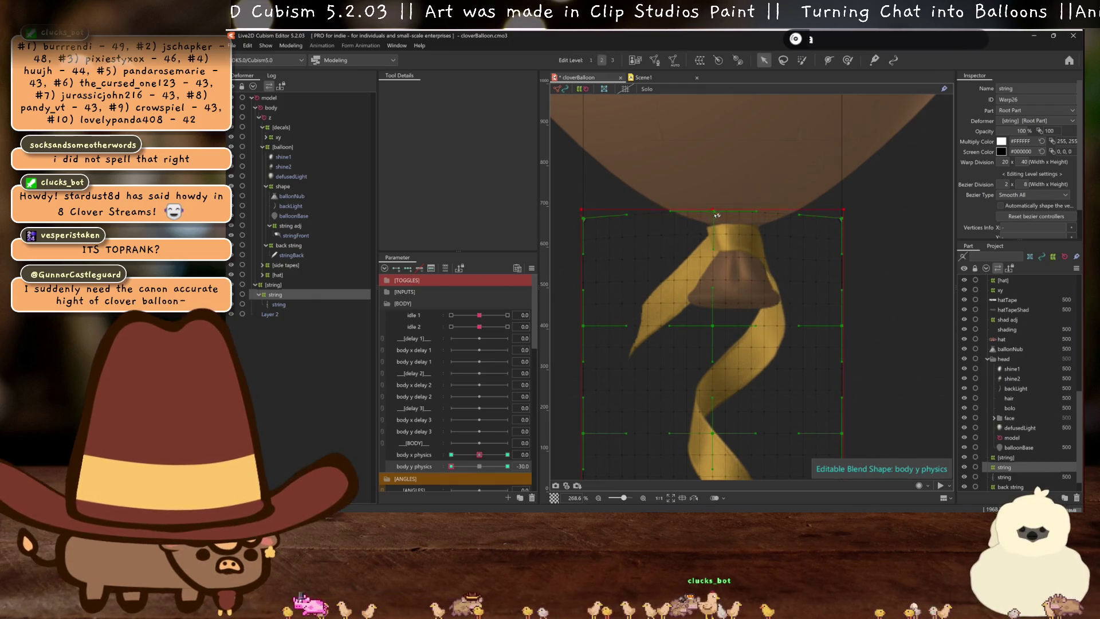
left_click_drag(712, 326, 714, 334)
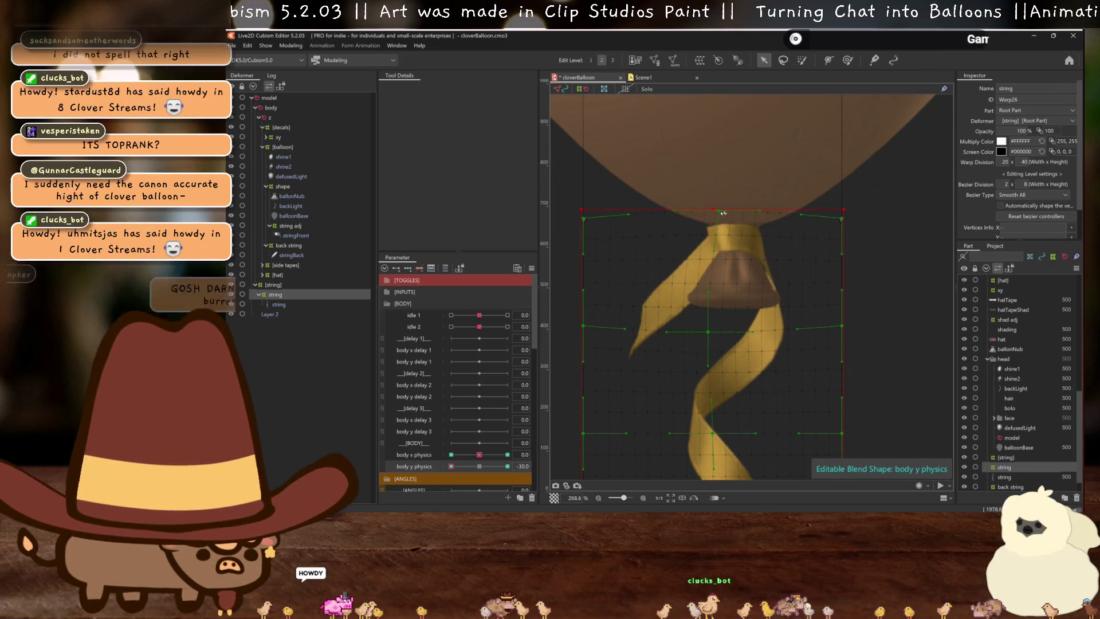
left_click_drag(717, 213, 726, 212)
scroll(726, 212, "down", 10)
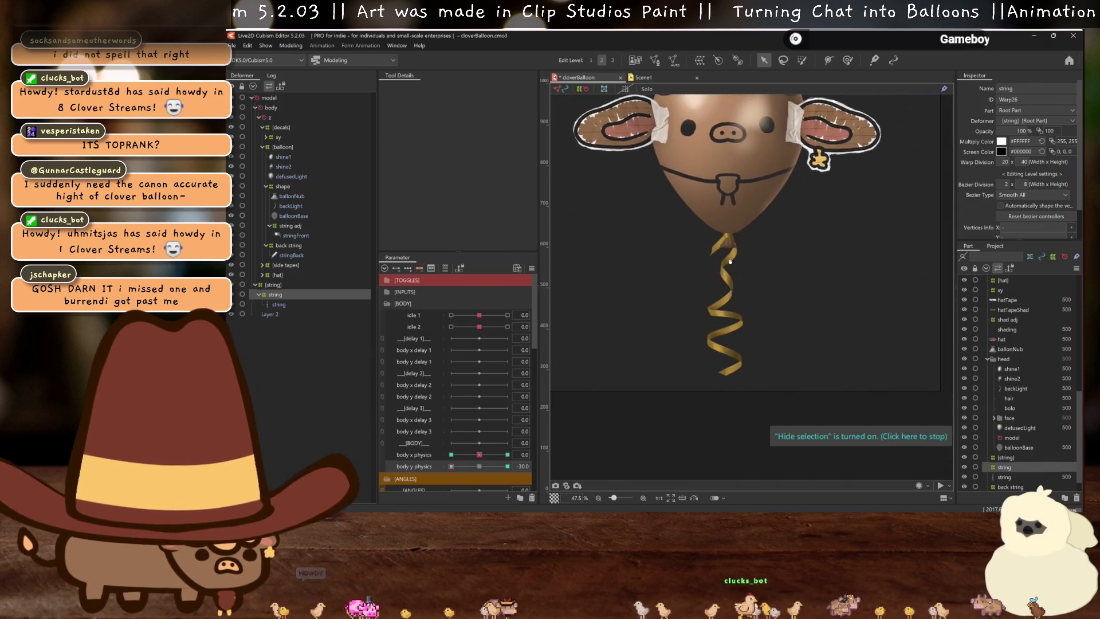
Compare against body y physics 0, then pull a lower warp point to bend the ribbon at -30
left_click(477, 467)
left_click(451, 466)
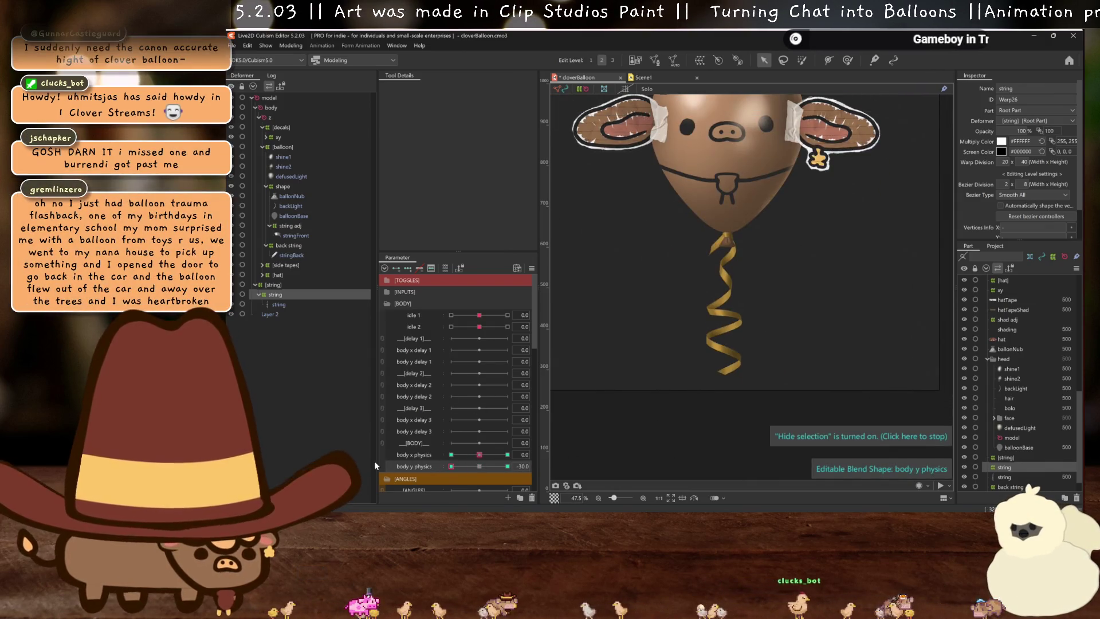
scroll(709, 345, "up", 5)
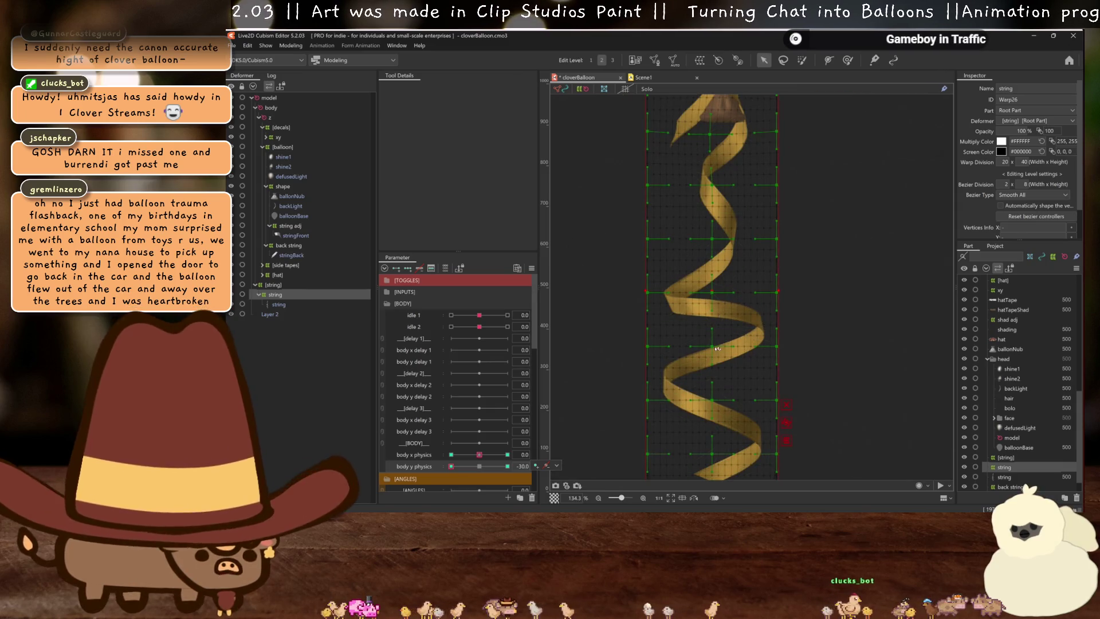
mouse_move(714, 347)
left_mouse_down()
mouse_move(714, 356)
mouse_move(719, 346)
left_mouse_up()
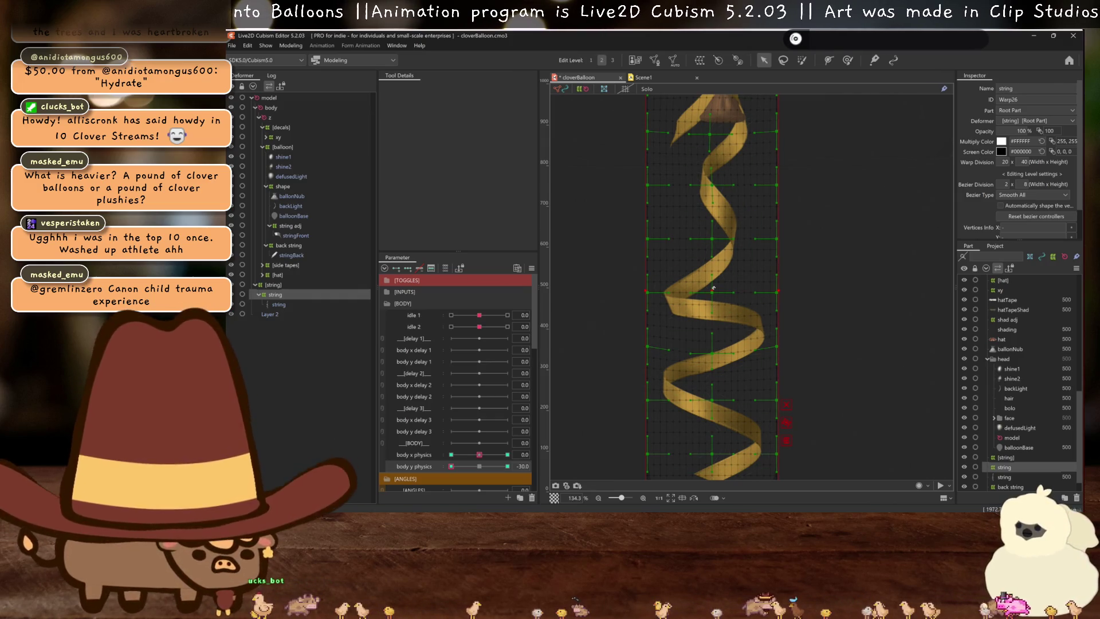
Raise the ribbon's middle warp points and pull the lower twist's points down
left_click_drag(712, 292, 712, 285)
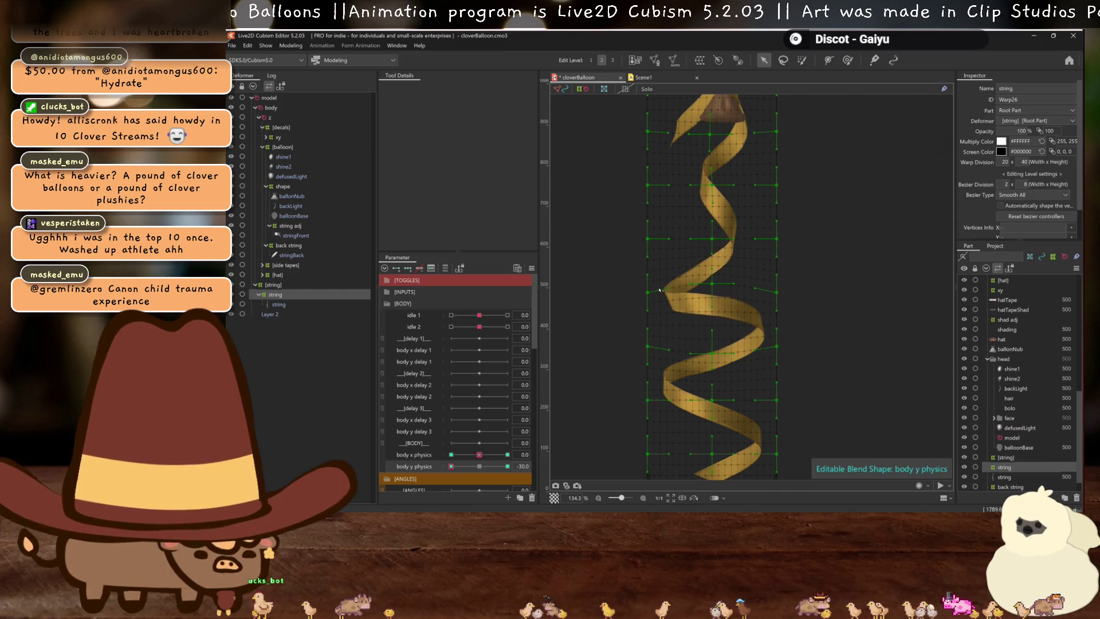
left_click_drag(644, 293, 646, 284)
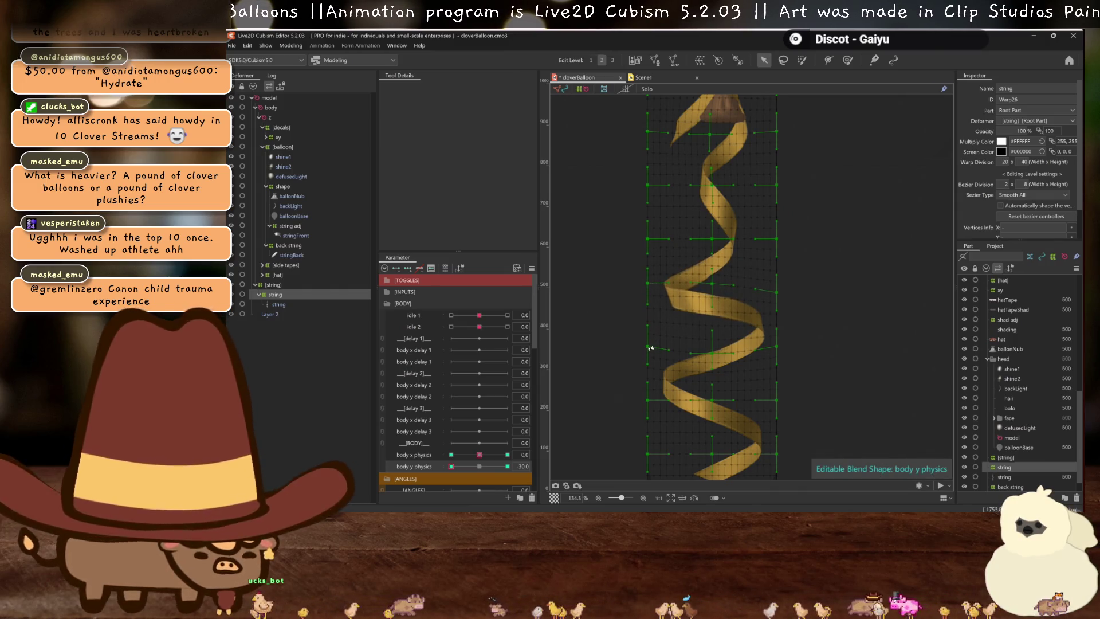
mouse_move(649, 346)
left_mouse_down()
mouse_move(704, 380)
mouse_move(700, 356)
left_mouse_up()
key("ctrl+z")
key("ctrl+z")
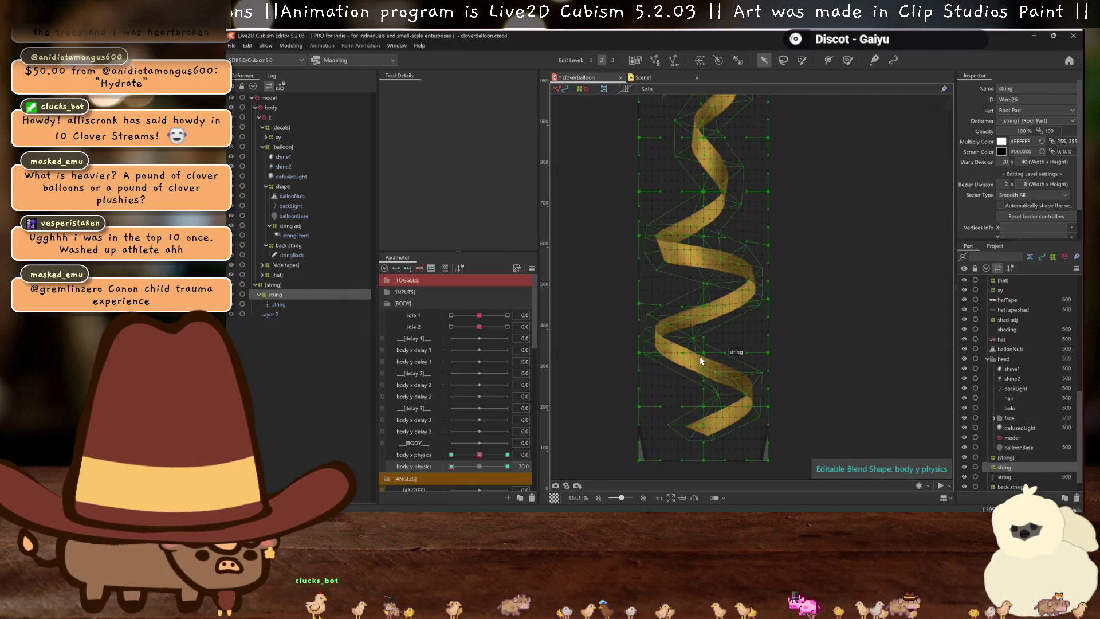
mouse_move(707, 410)
left_mouse_down()
mouse_move(709, 462)
mouse_move(708, 446)
left_mouse_up()
mouse_move(765, 410)
left_mouse_down()
mouse_move(761, 452)
mouse_move(767, 446)
left_mouse_up()
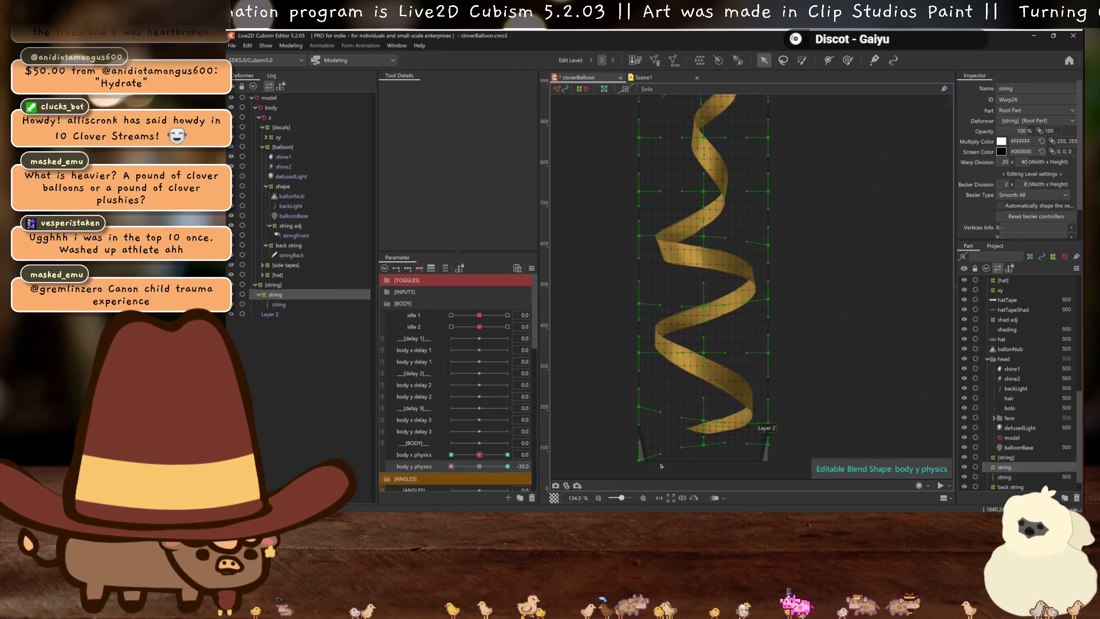
left_click_drag(641, 404, 640, 427)
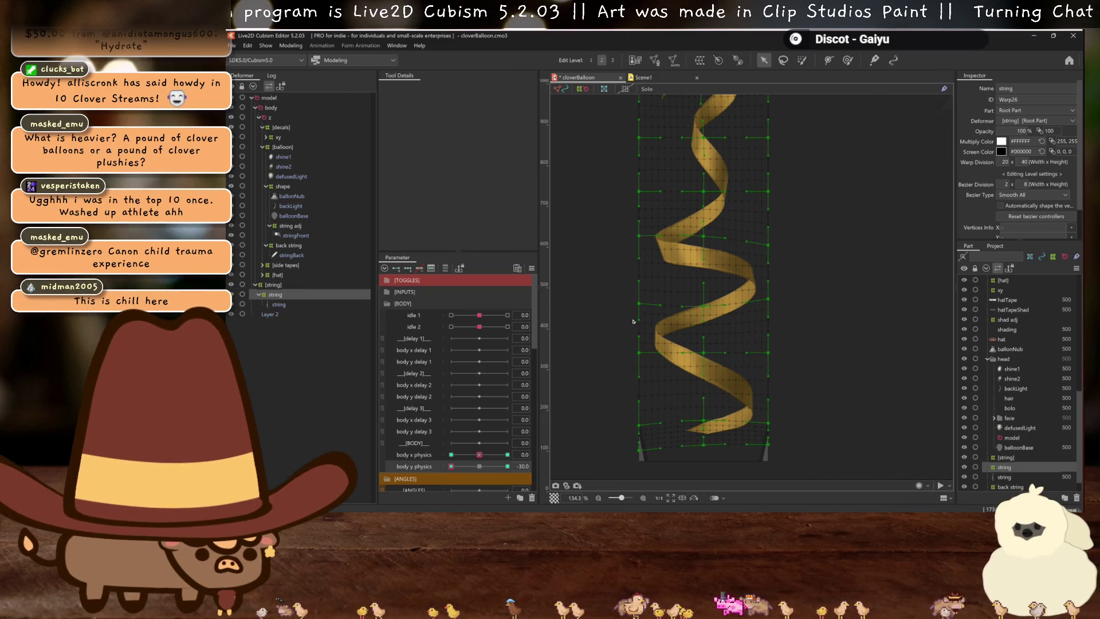
left_click_drag(644, 352, 643, 362)
Preview the compressed ribbon curls by comparing body y physics 0 with -30, then zoom out
key("ctrl+h")
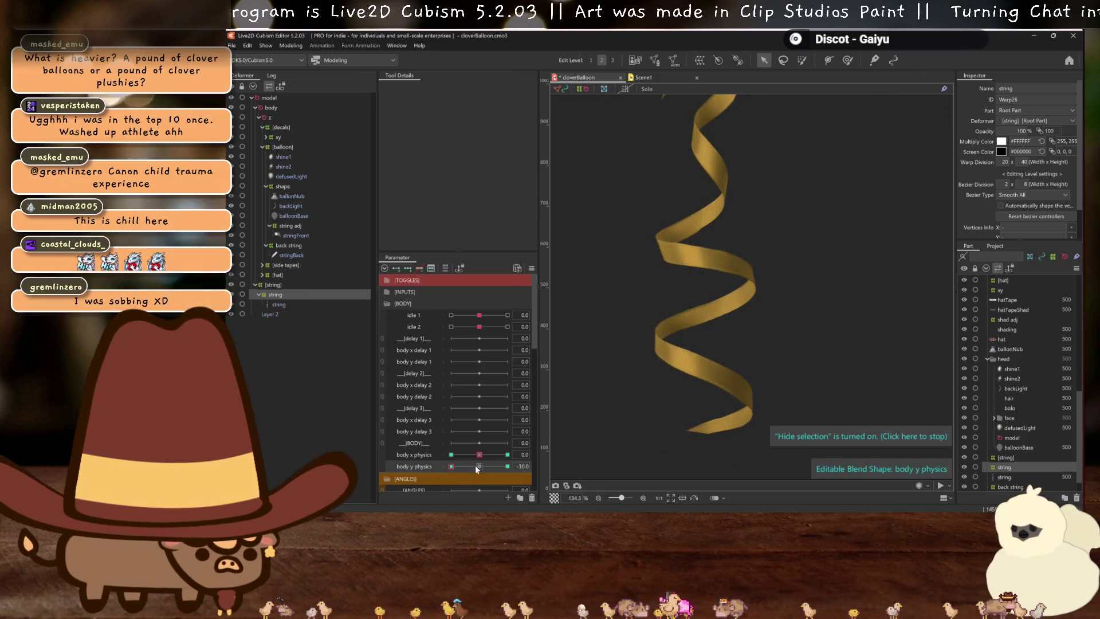
mouse_move(452, 466)
left_mouse_down()
mouse_move(487, 466)
mouse_move(450, 470)
left_mouse_up()
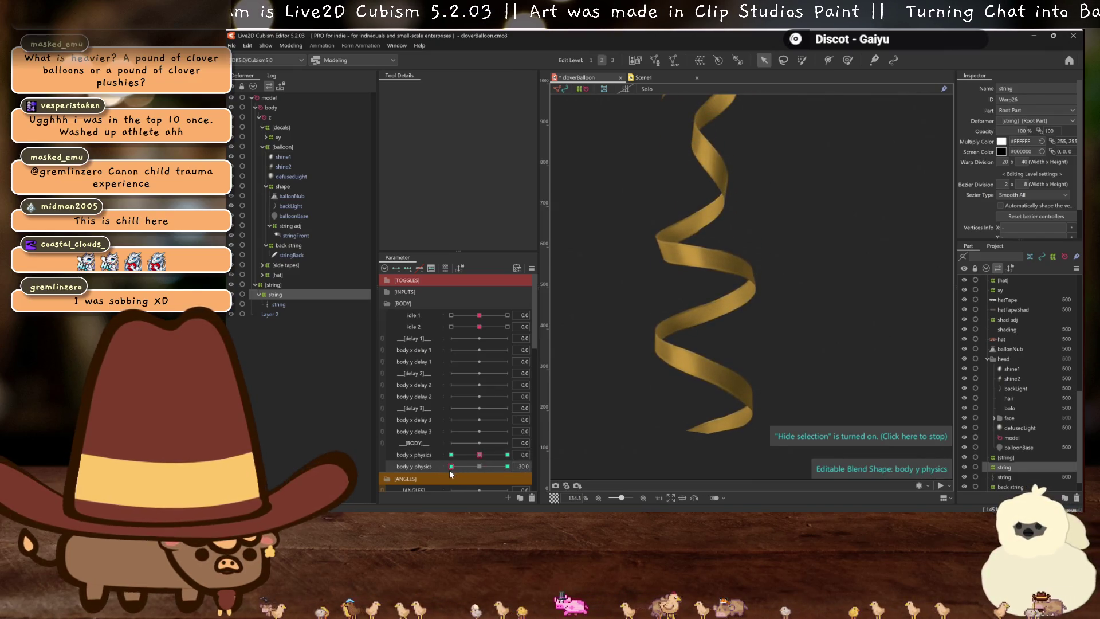
key("ctrl+h")
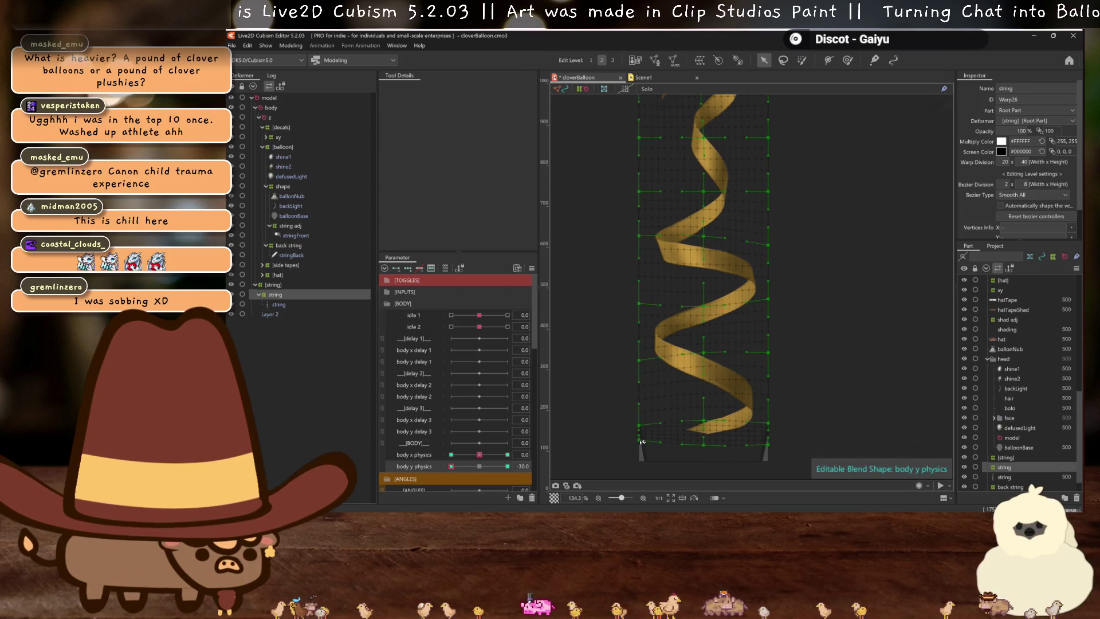
scroll(671, 438, "down", 4)
key("ctrl+h")
scroll(671, 439, "down", 4)
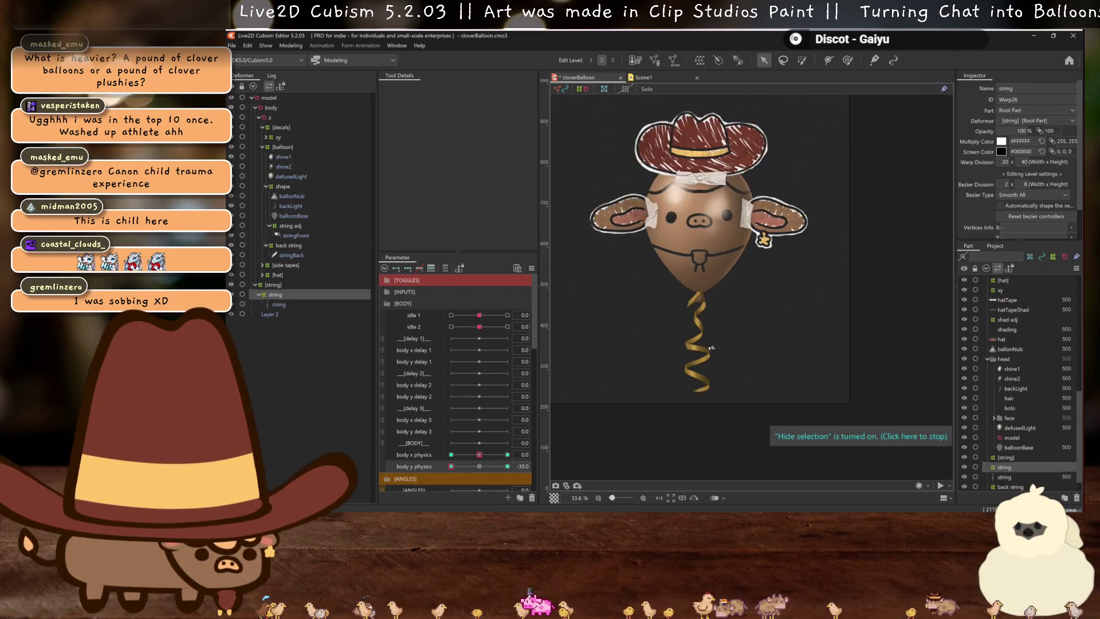
Preview the balloon under body y physics, body x physics and idle 1
left_click(470, 467)
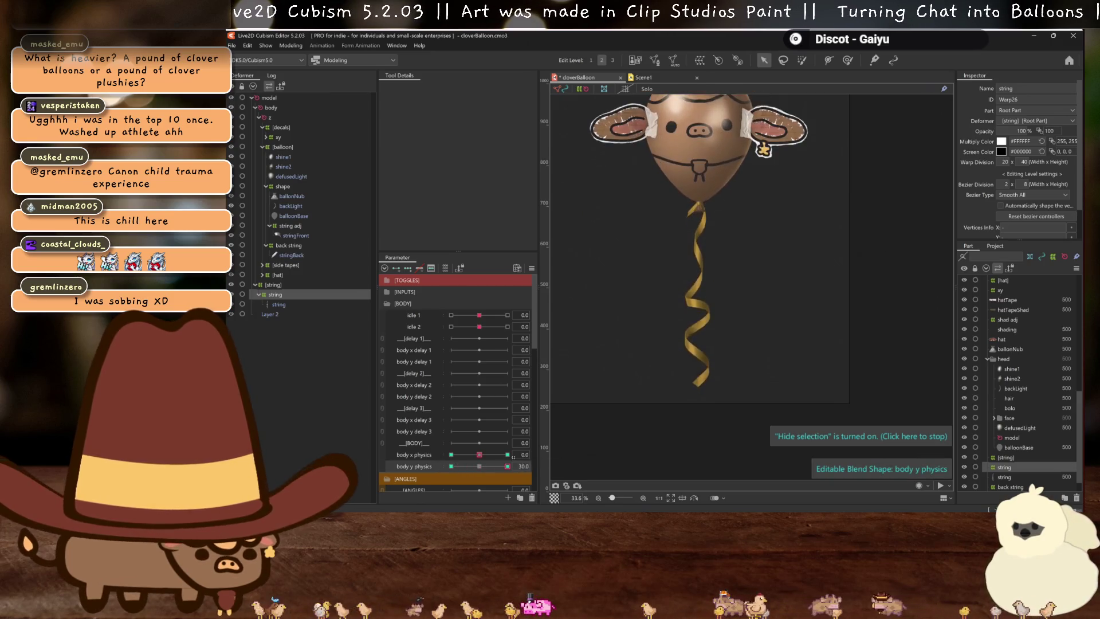
left_click_drag(471, 466, 349, 456)
left_click(475, 455)
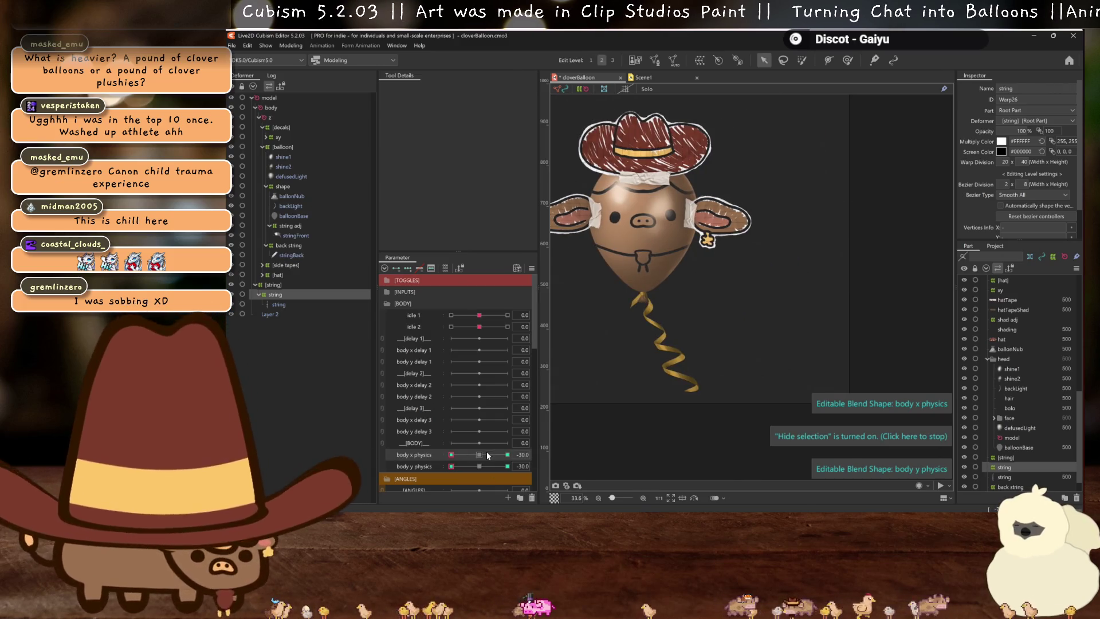
left_click_drag(479, 315, 415, 319)
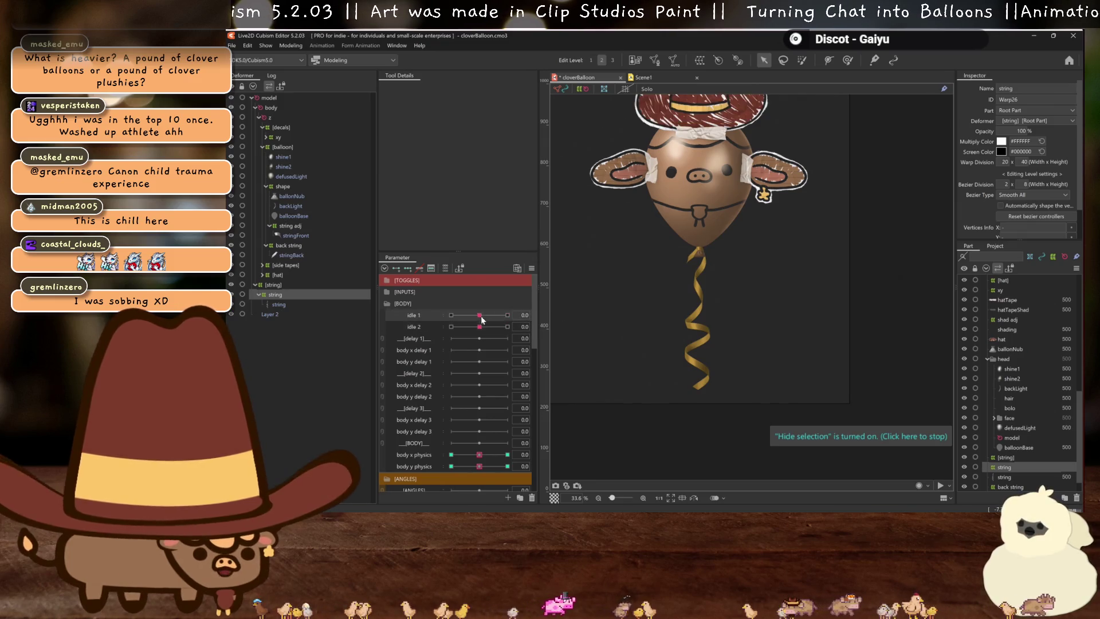
scroll(738, 291, "down", 2)
scroll(738, 291, "up", 2)
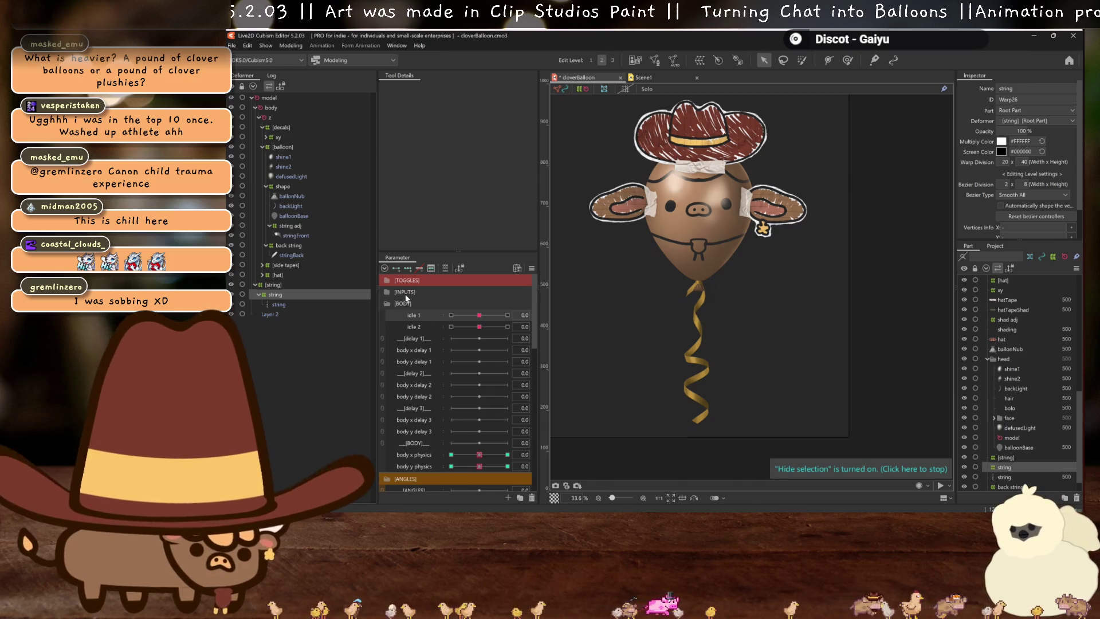
Add idle 1 keyforms to the string deformer, then test and reset idle 2 and body x physics
left_click(408, 268)
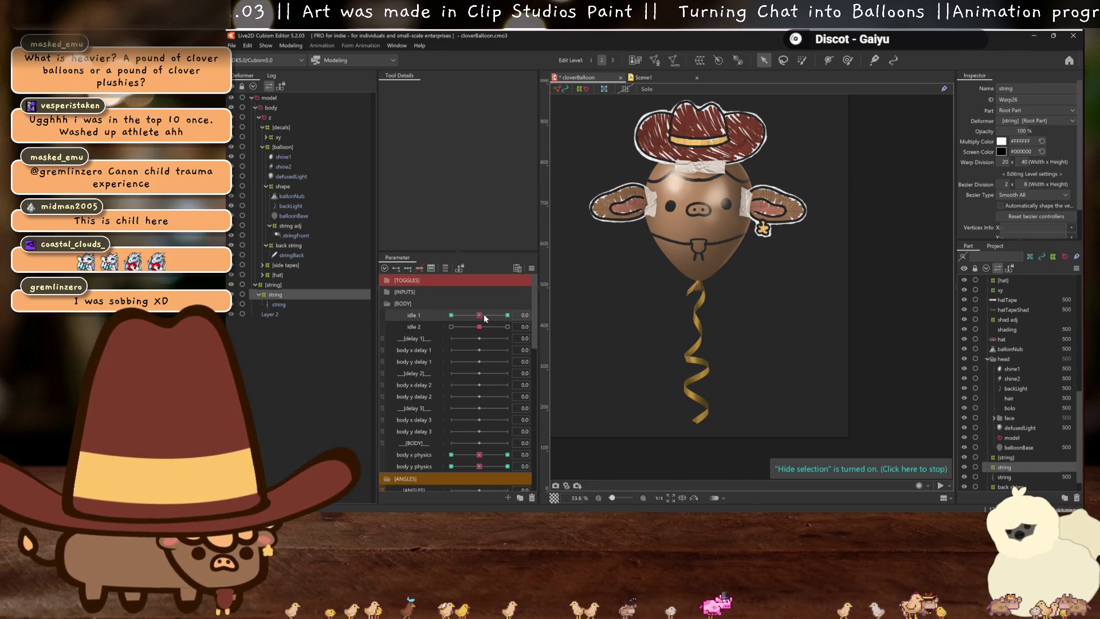
left_click_drag(479, 327, 507, 326)
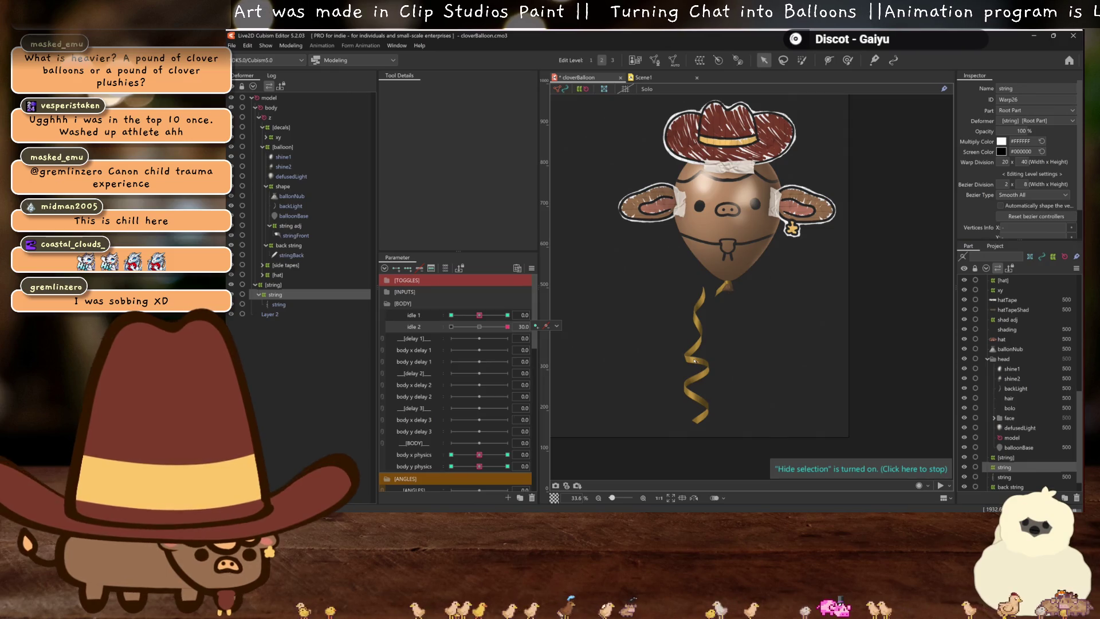
left_click(479, 326)
left_click_drag(483, 459, 496, 459)
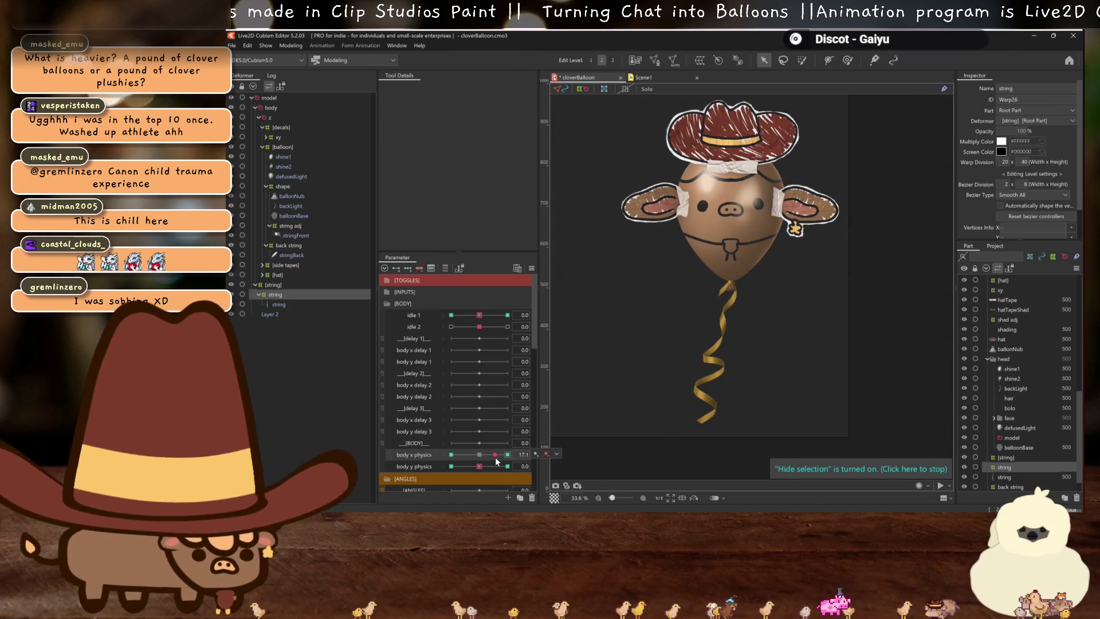
left_click_drag(496, 461, 479, 458)
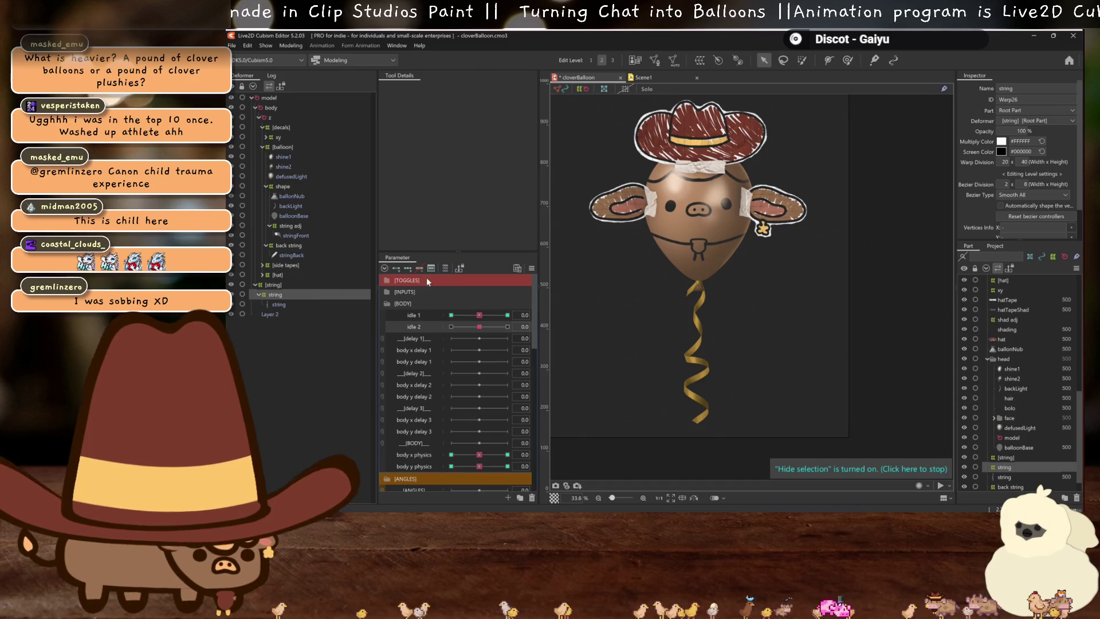
At idle 2 = 30, bend the string's upper coils to the right
left_click(507, 327)
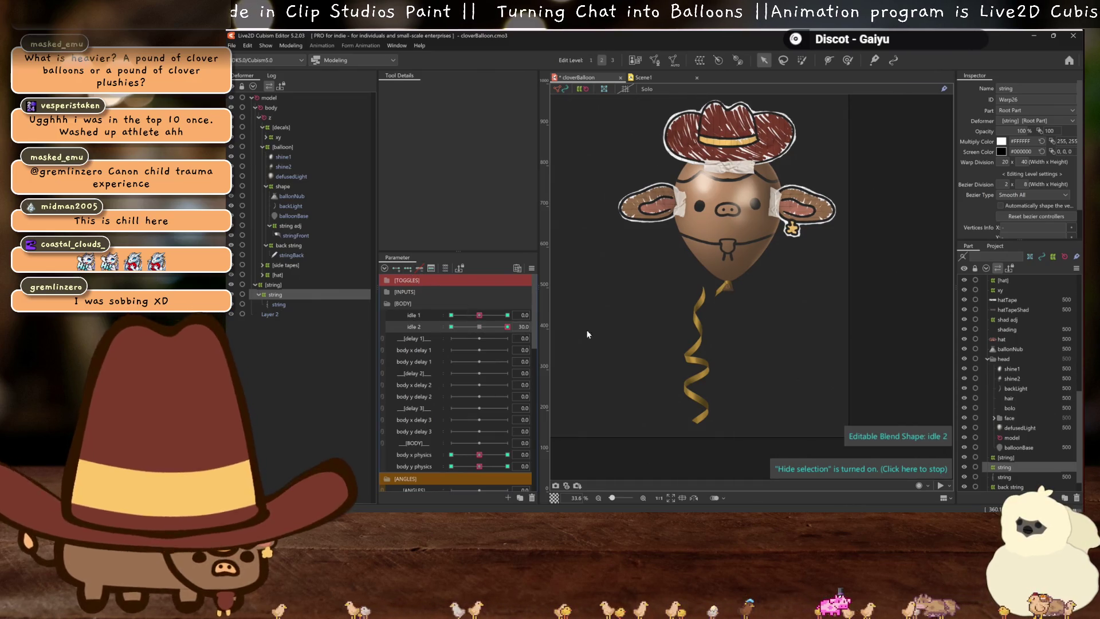
left_click_drag(699, 352, 725, 336)
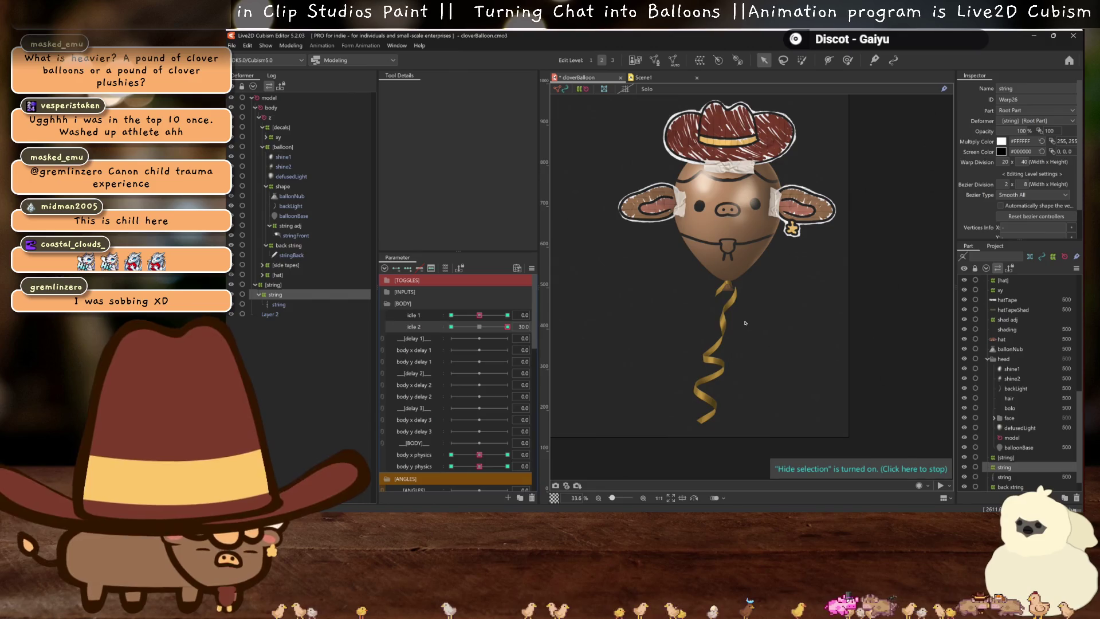
scroll(723, 322, "up", 3)
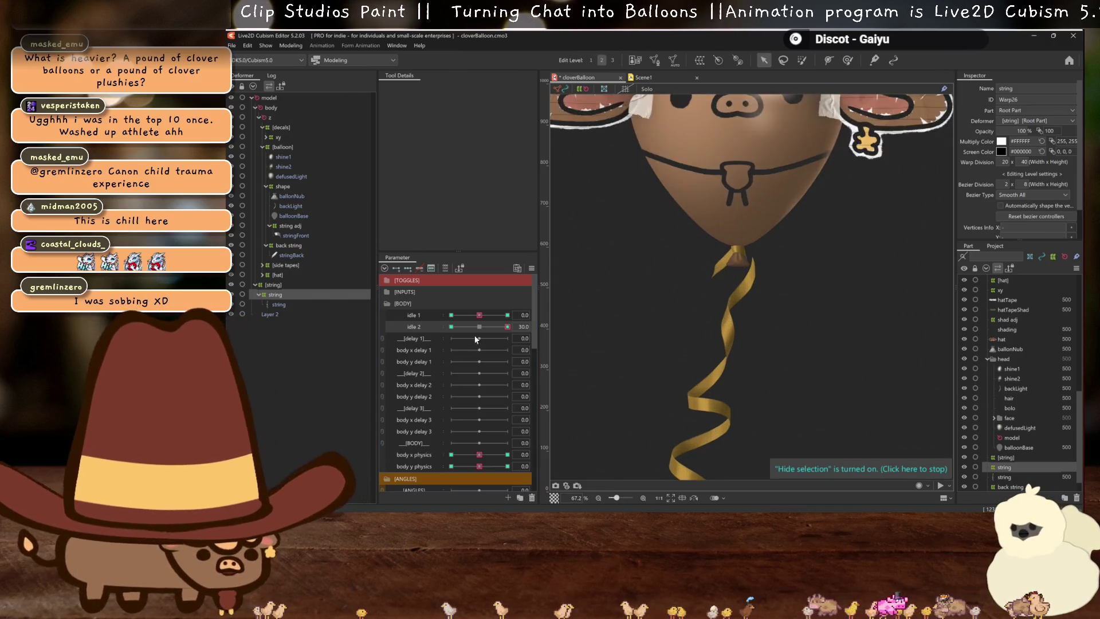
left_click(483, 328)
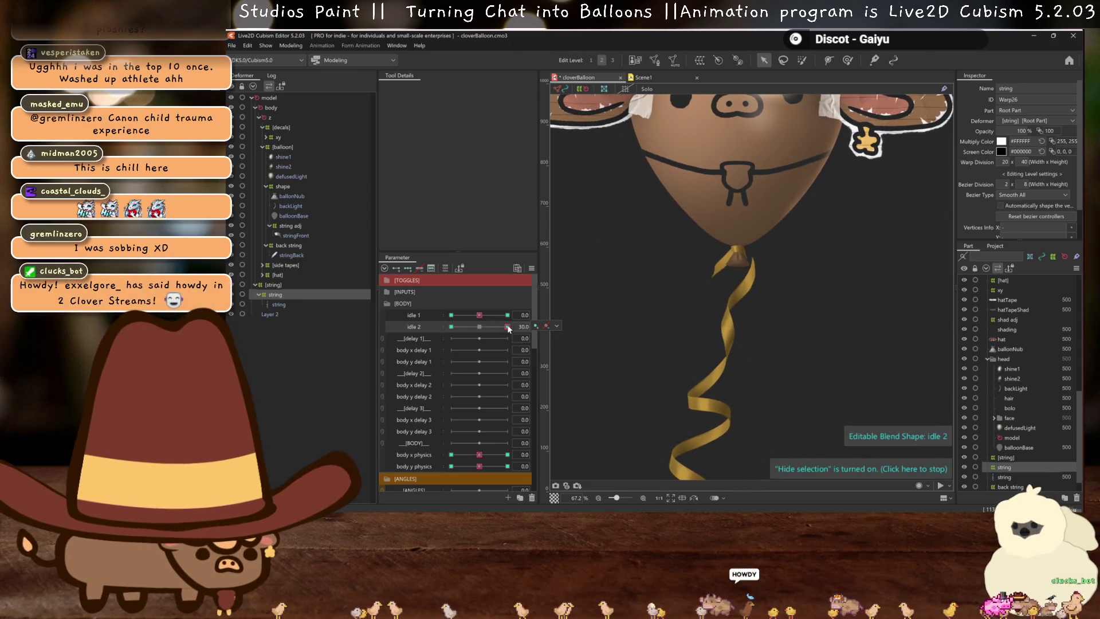
left_click_drag(507, 327, 527, 327)
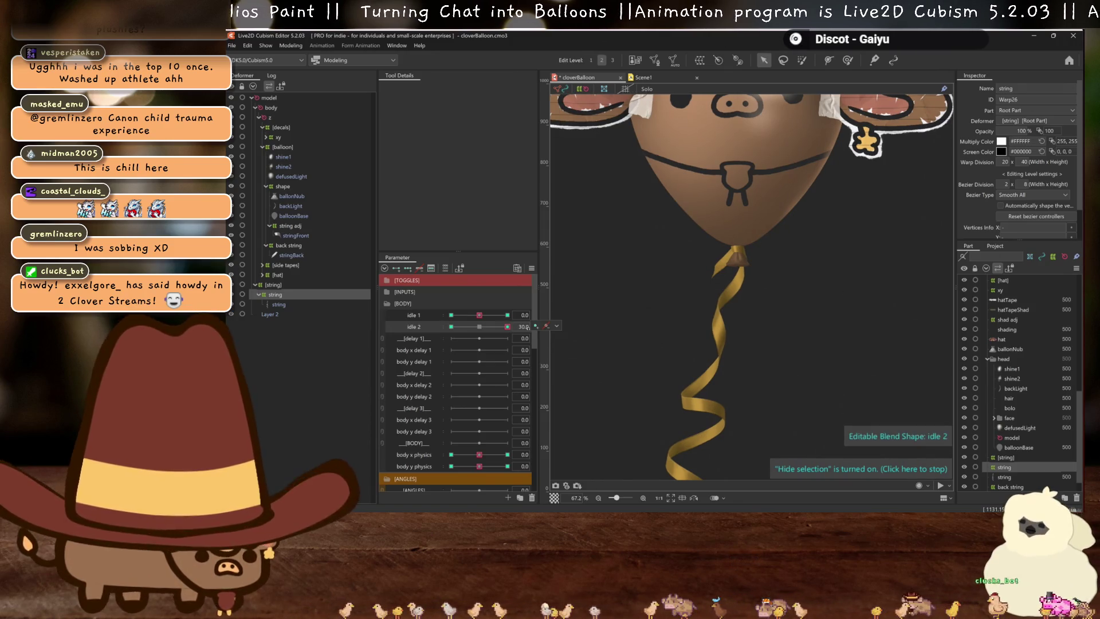
Open the idle 2 keyform options and compare the bend just off the 30 keyform
left_click(557, 326)
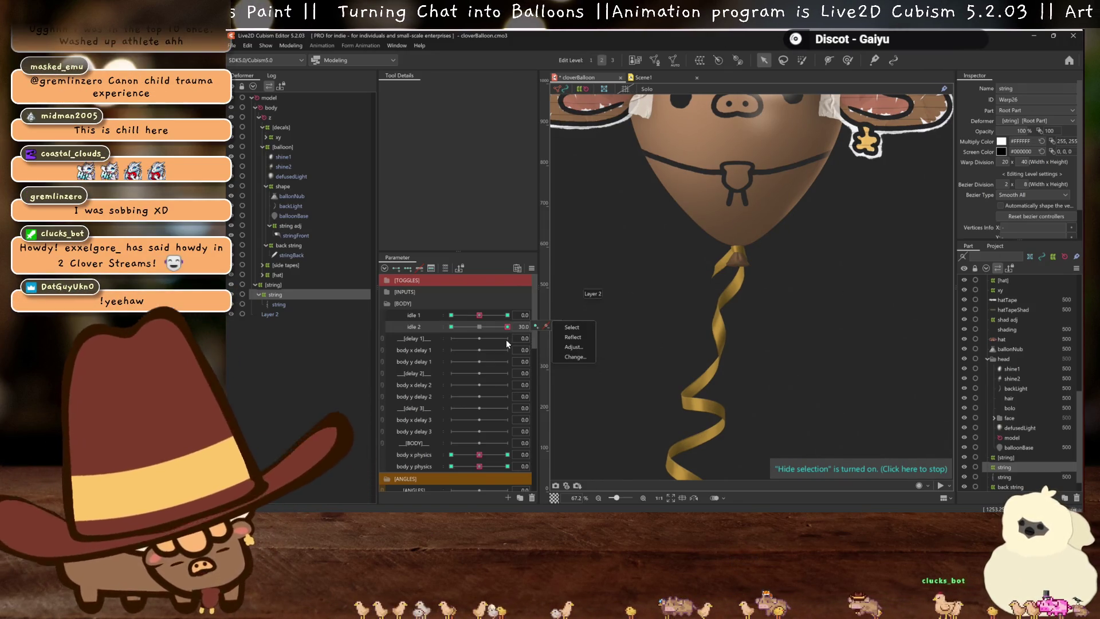
left_click_drag(507, 328, 507, 331)
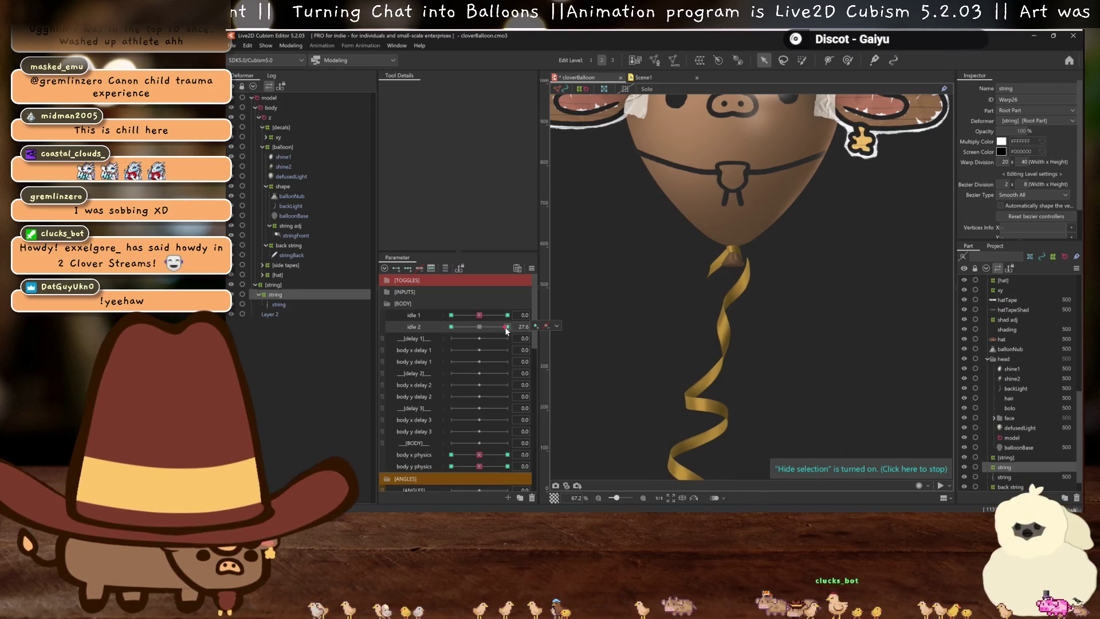
left_click(506, 331)
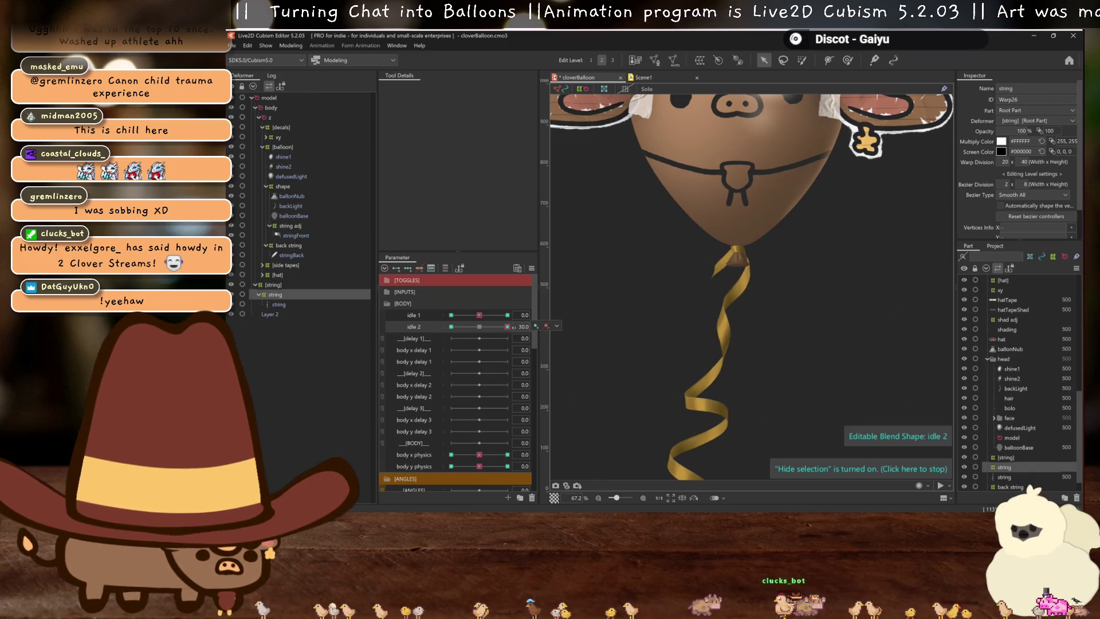
left_click_drag(507, 329, 507, 330)
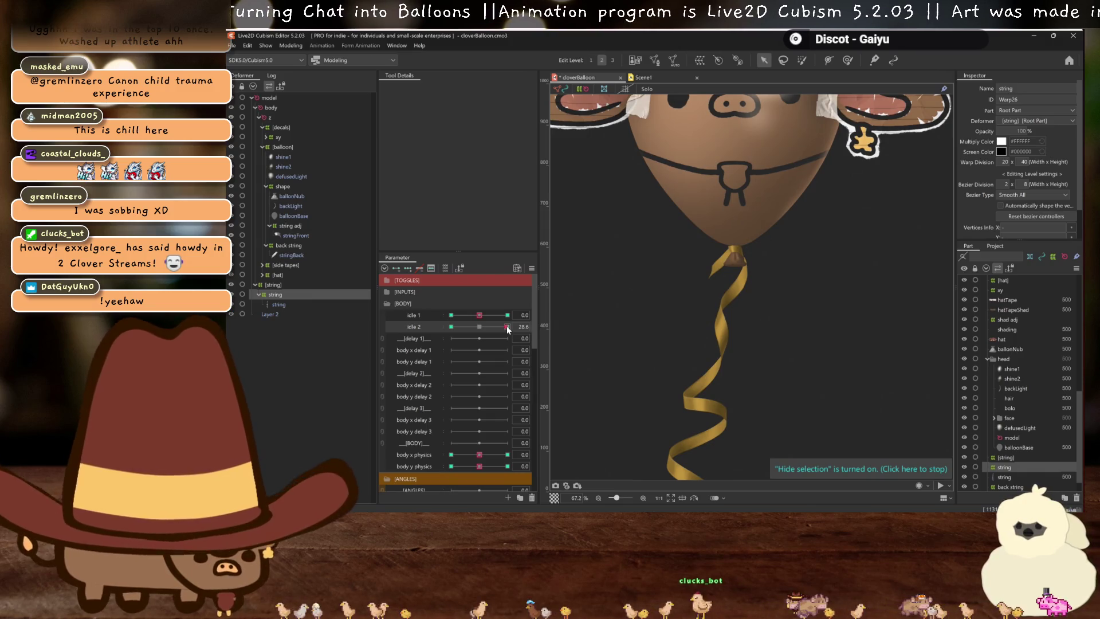
left_click(508, 328)
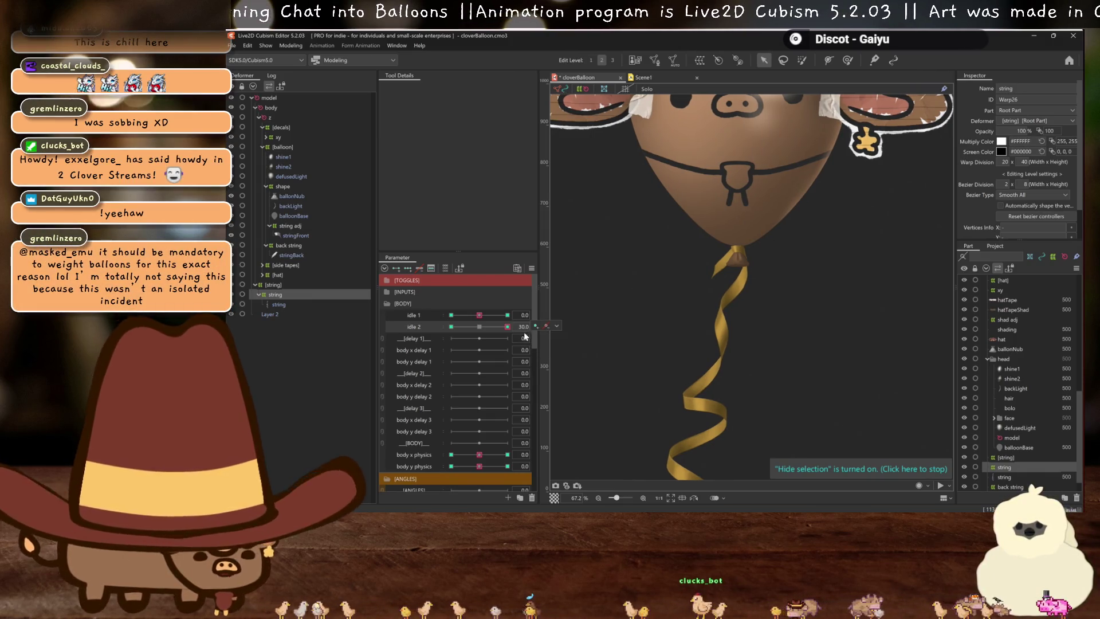
left_click_drag(508, 329, 508, 329)
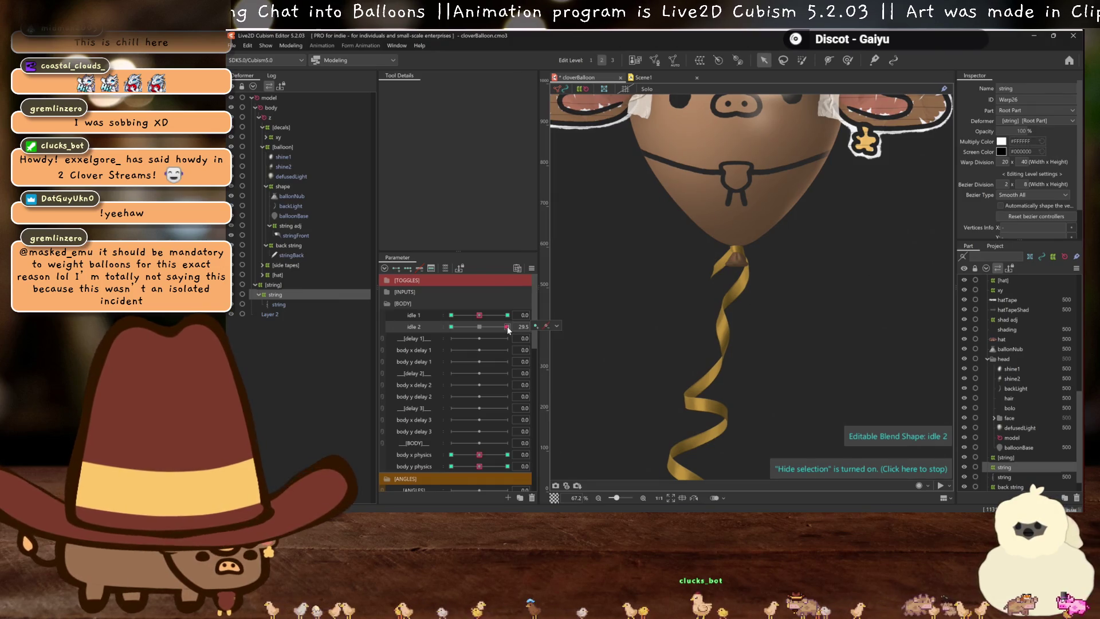
left_click(508, 330)
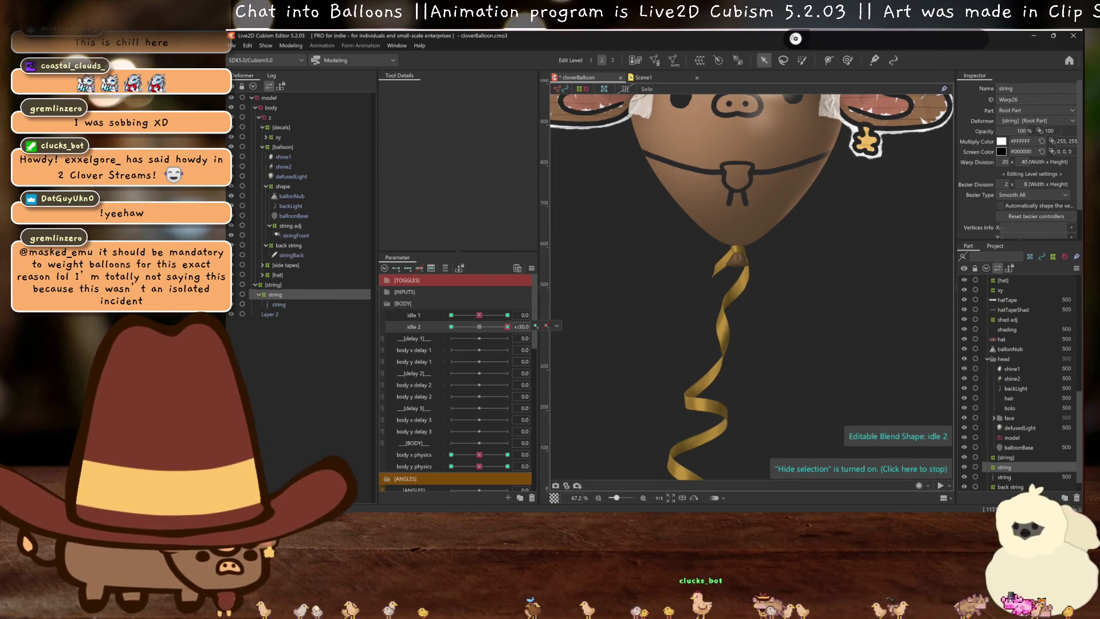
scroll(772, 310, "up", 6)
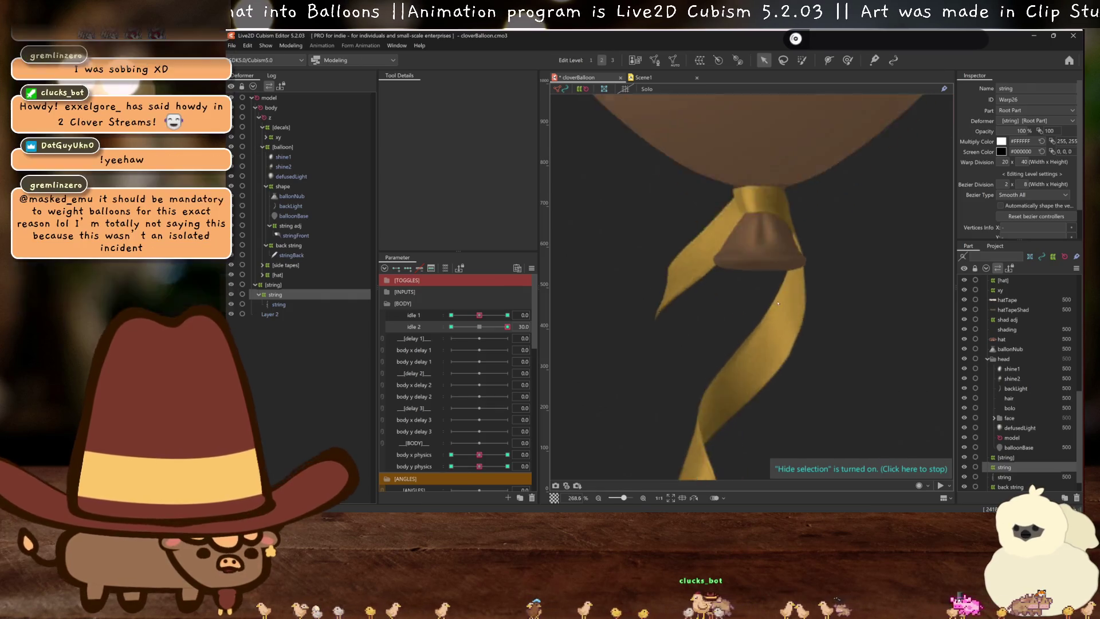
scroll(780, 301, "down", 8)
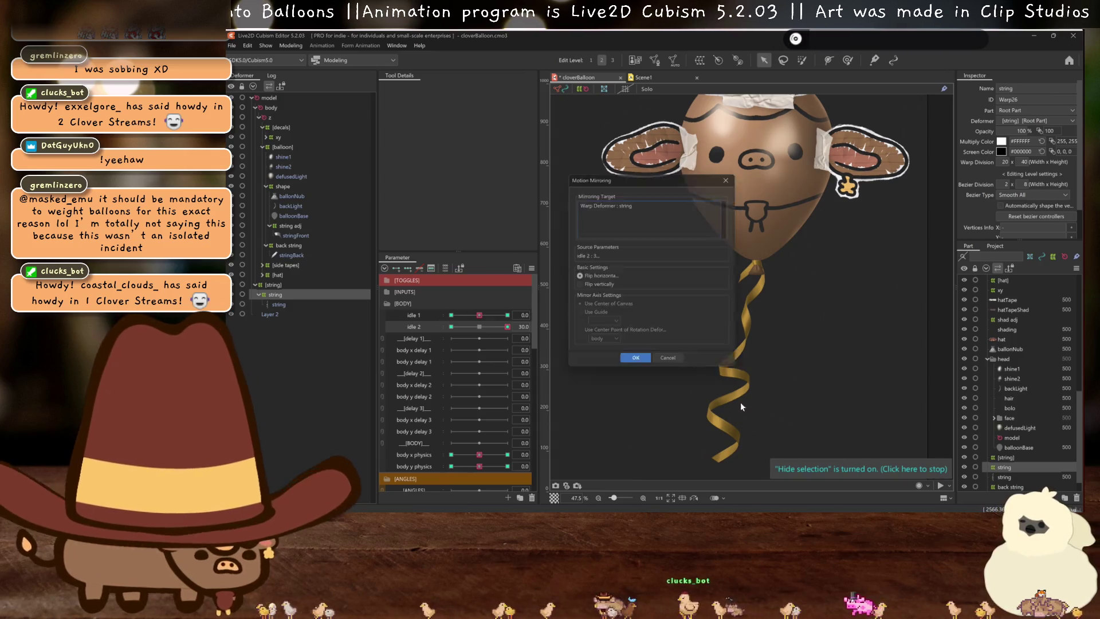
Mirror the idle 2 bend and check it at -30, then preview full body x physics
left_click(638, 363)
mouse_move(451, 327)
left_mouse_down()
mouse_move(466, 328)
mouse_move(431, 330)
left_mouse_up()
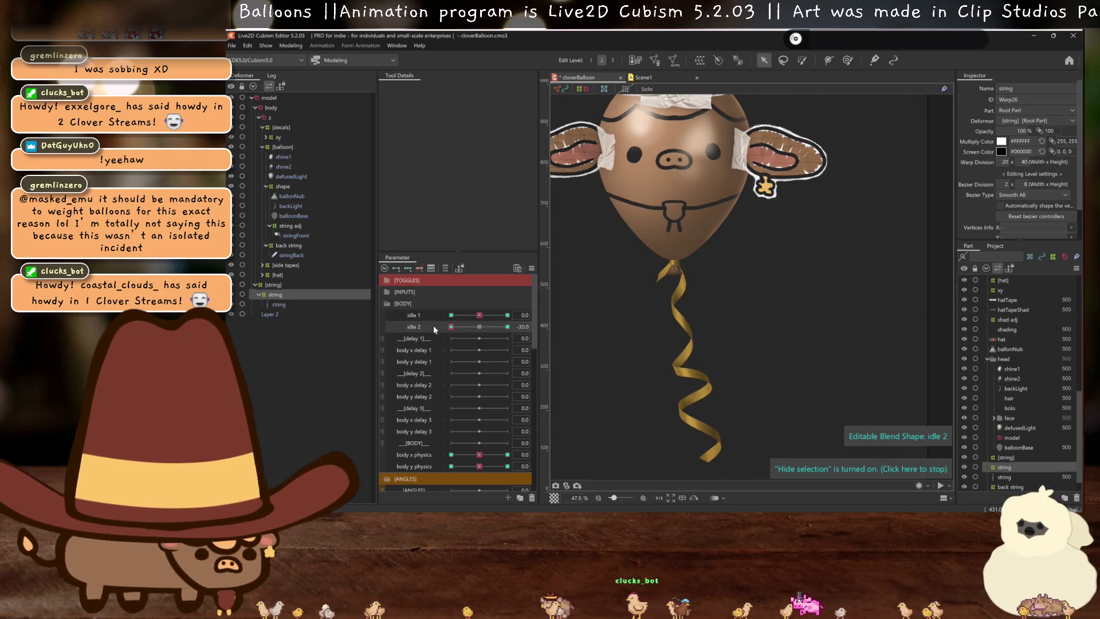
mouse_move(480, 454)
left_mouse_down()
mouse_move(412, 457)
mouse_move(691, 445)
left_mouse_up()
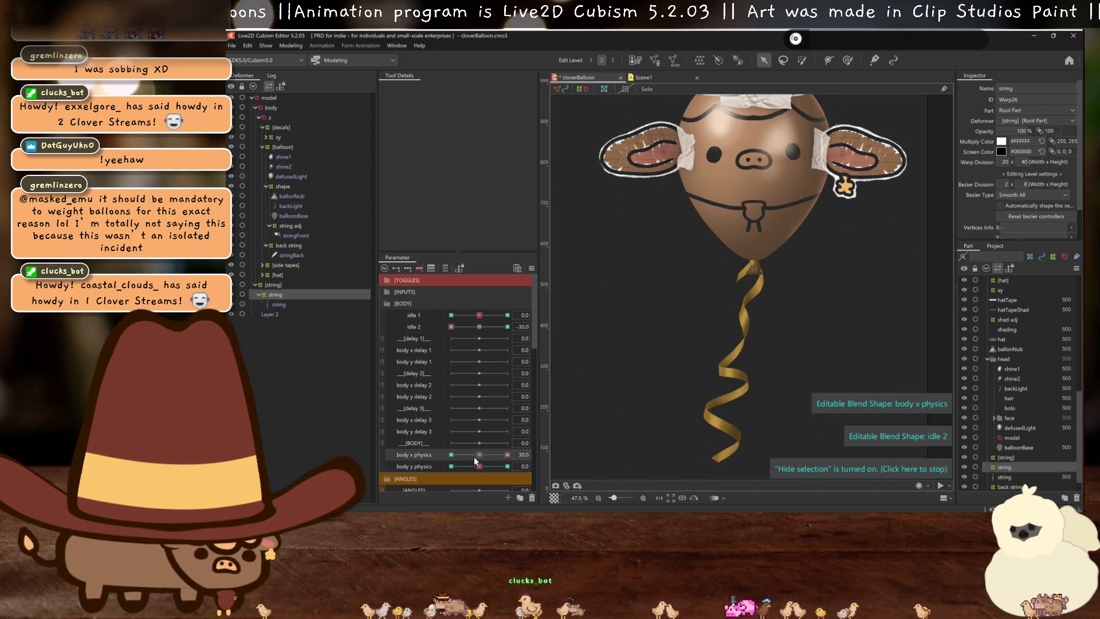
left_click(479, 455)
left_click(480, 327)
Preview idle 1 and body y physics, undo stray changes, and reset idle 1 to 0
left_click_drag(479, 315, 512, 316)
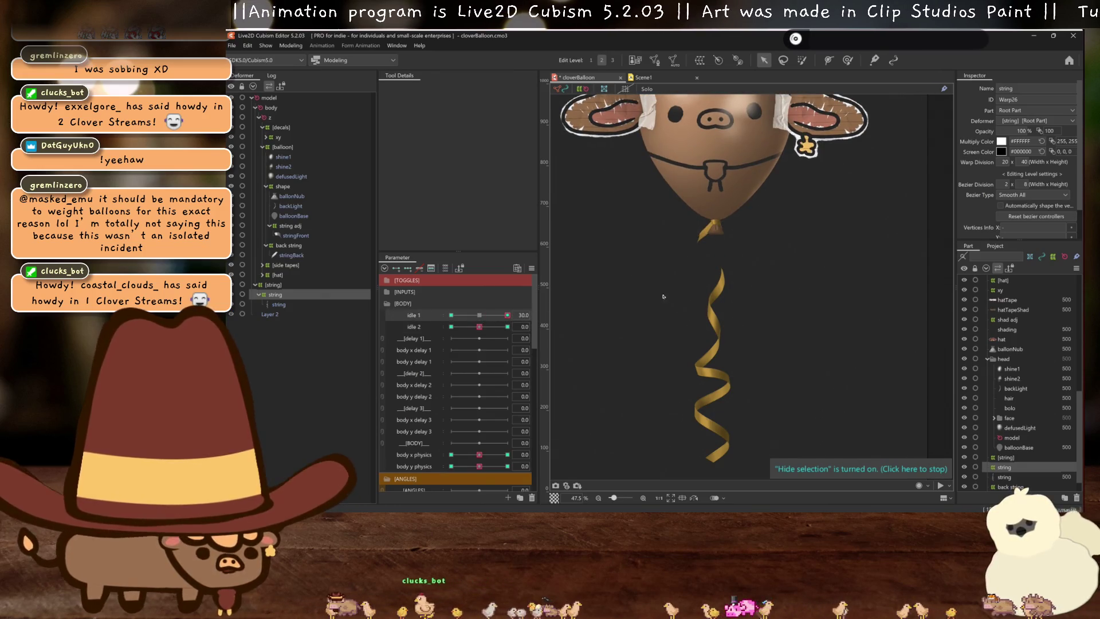
left_click(480, 316)
mouse_move(484, 467)
left_mouse_down()
mouse_move(542, 458)
mouse_move(483, 466)
mouse_move(497, 466)
left_mouse_up()
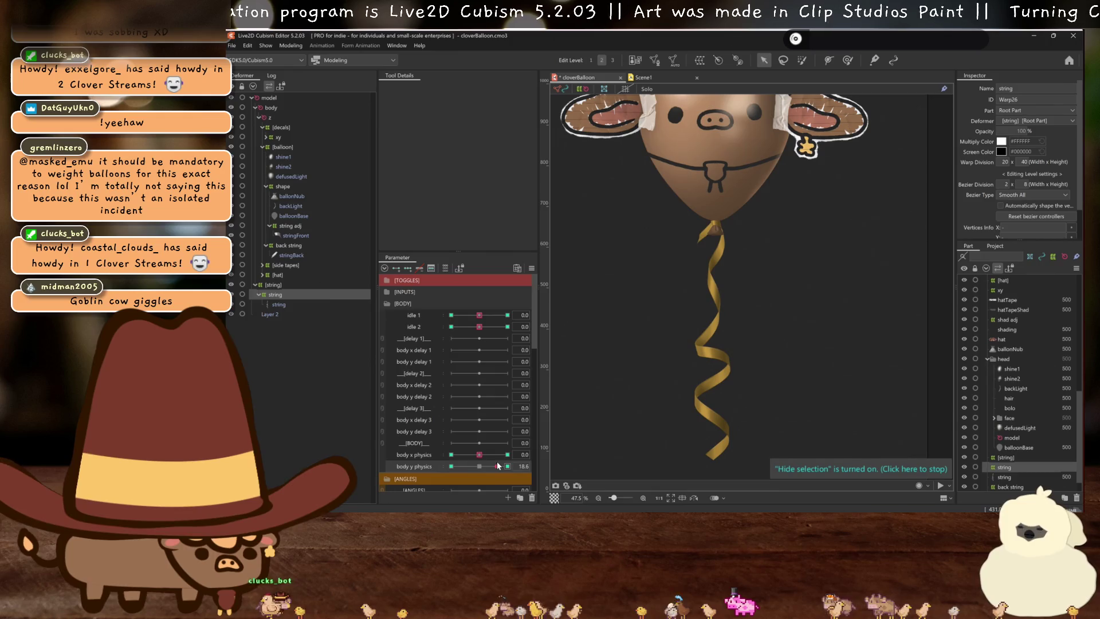
left_click(479, 466)
left_click(507, 315)
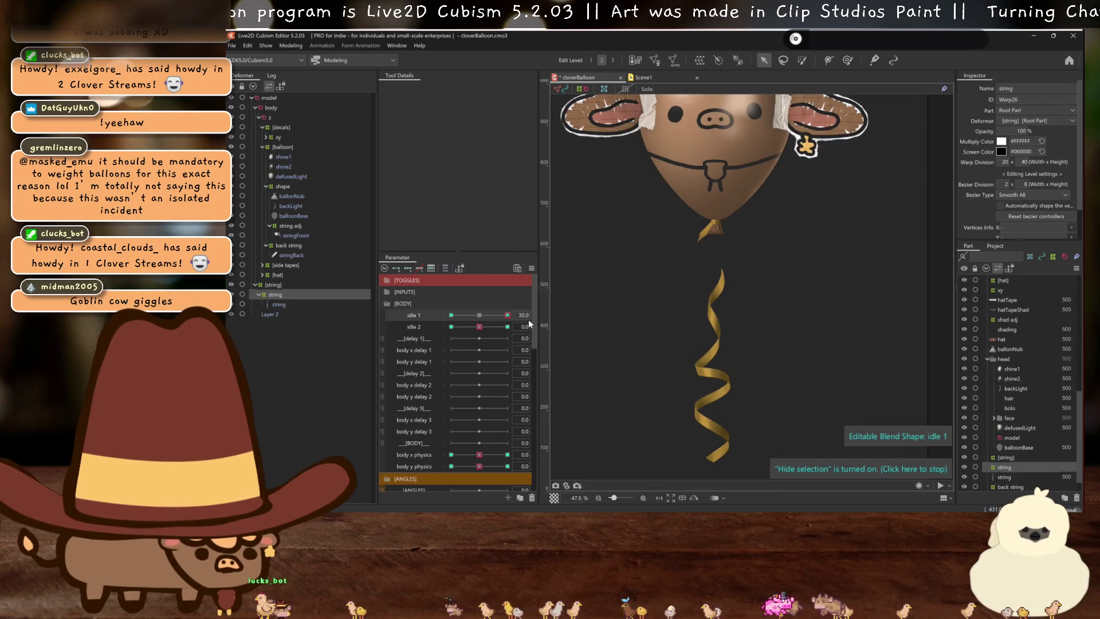
left_click(481, 315)
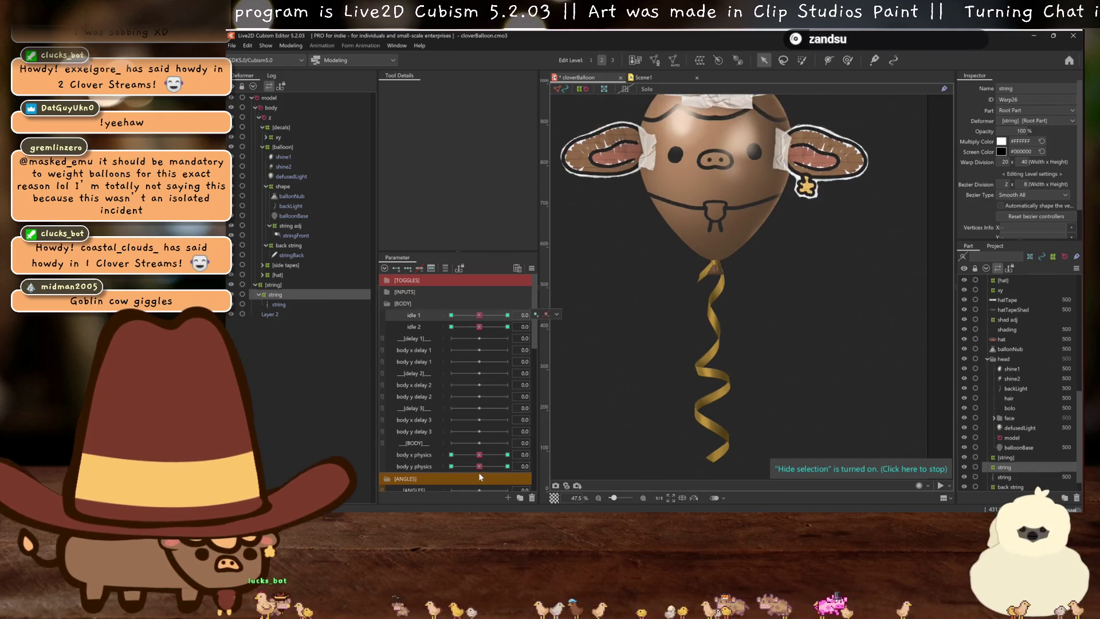
left_click_drag(479, 466, 497, 466)
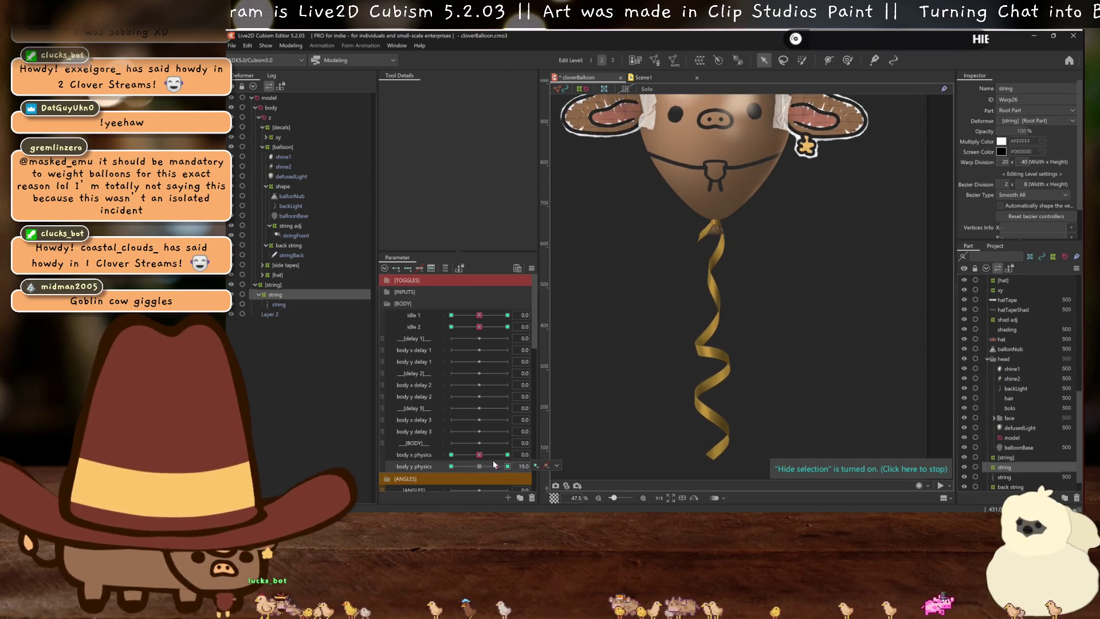
key("ctrl+z")
key("ctrl+z")
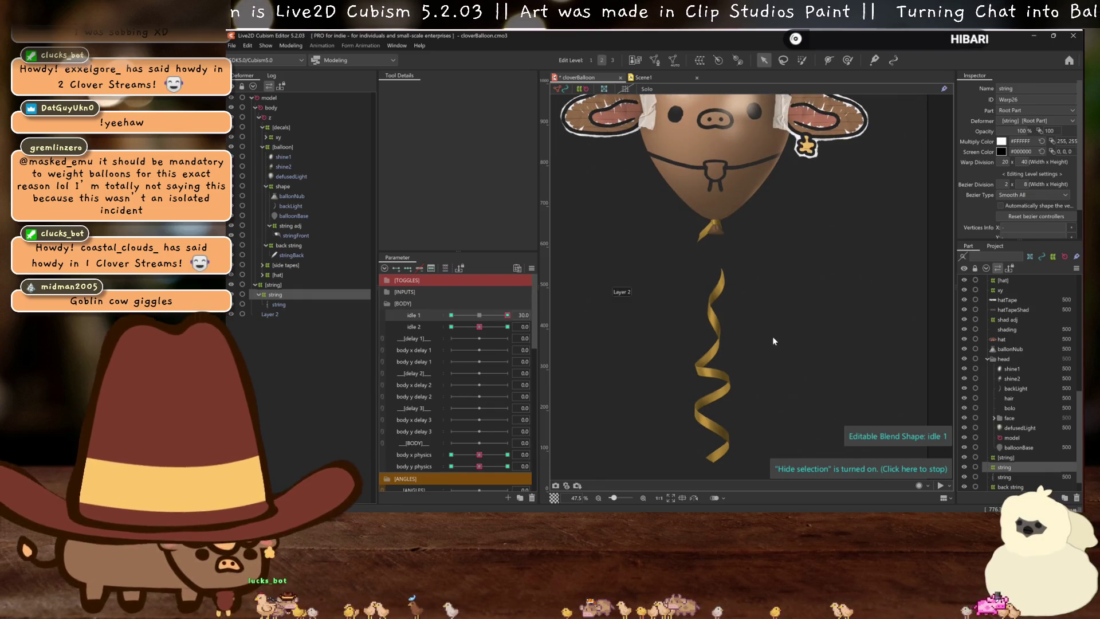
key("ctrl+z")
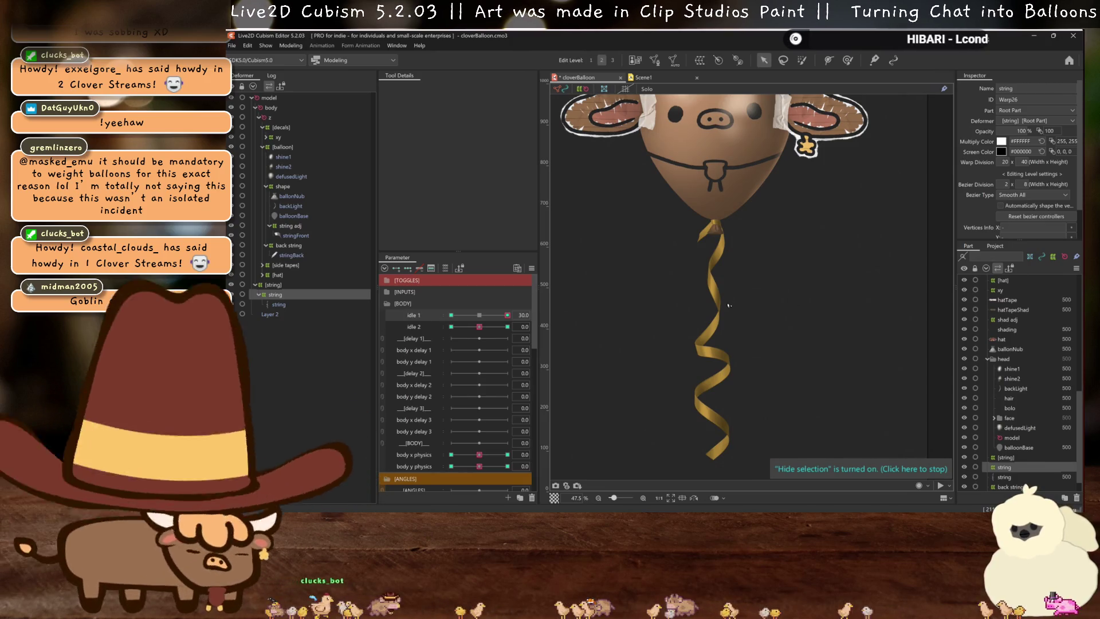
left_click(480, 315)
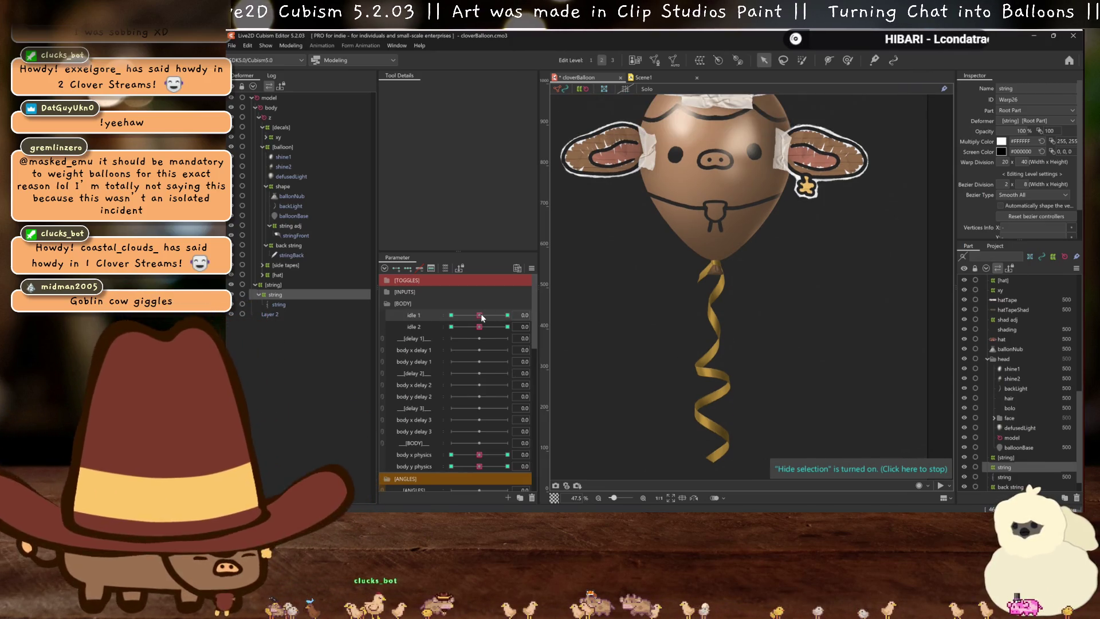
Test idle 1 at -30 with body y physics extremes, then reset all parameters to zero
left_click_drag(482, 316, 425, 317)
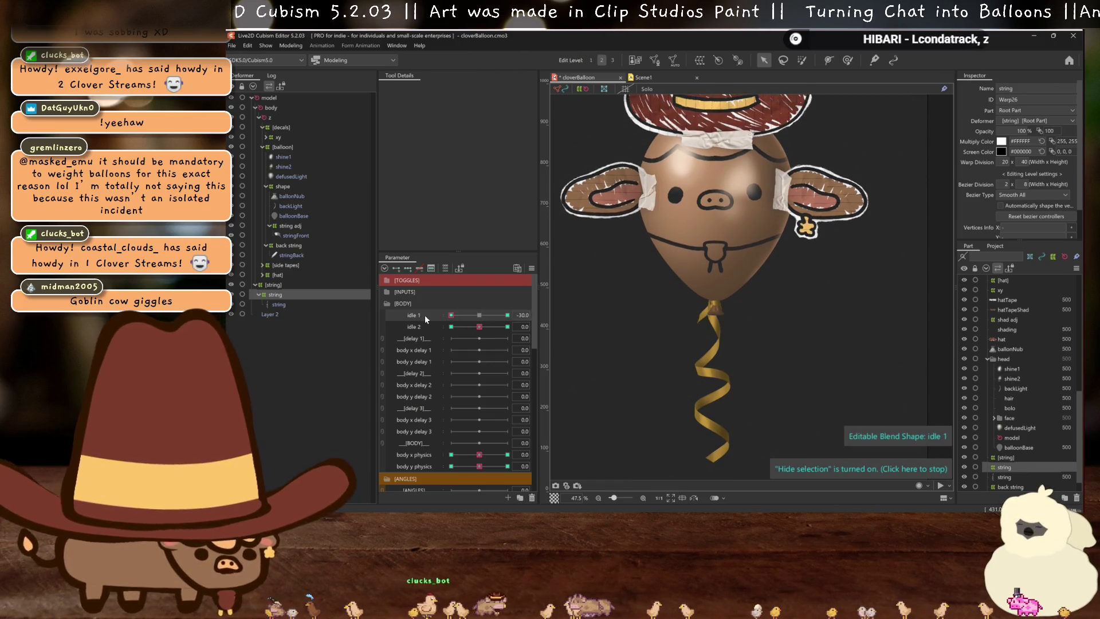
mouse_move(424, 314)
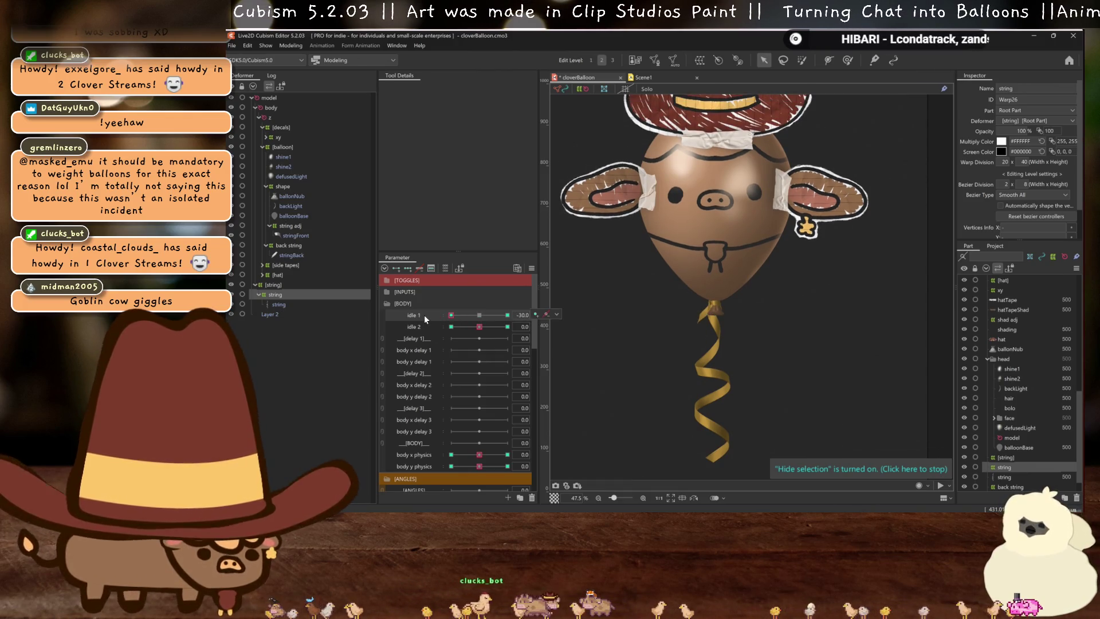
left_click_drag(480, 466, 462, 467)
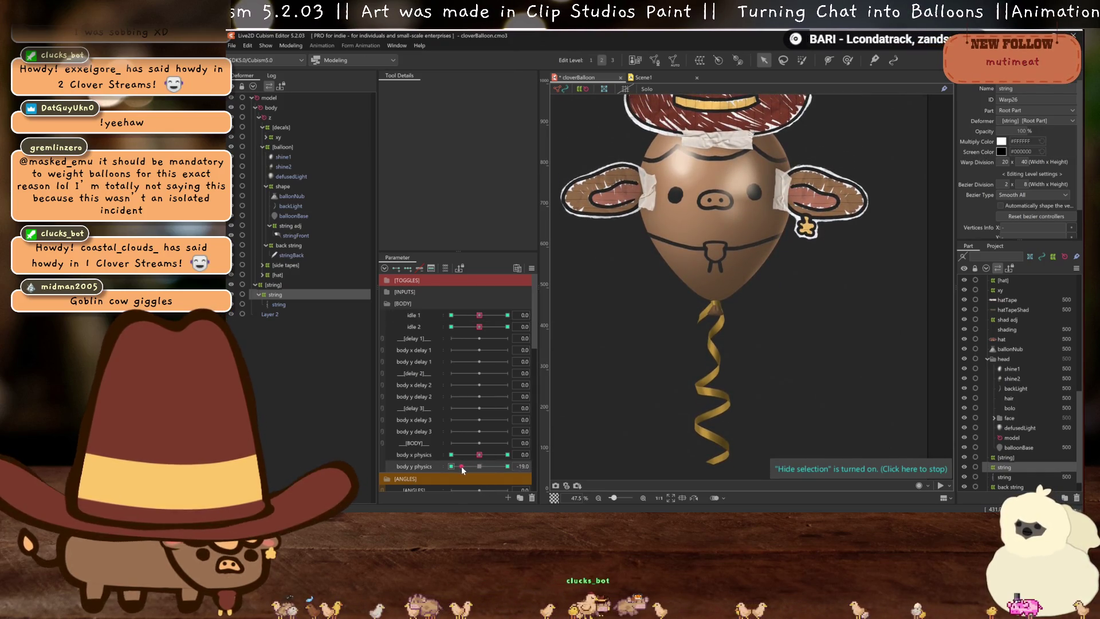
mouse_move(462, 466)
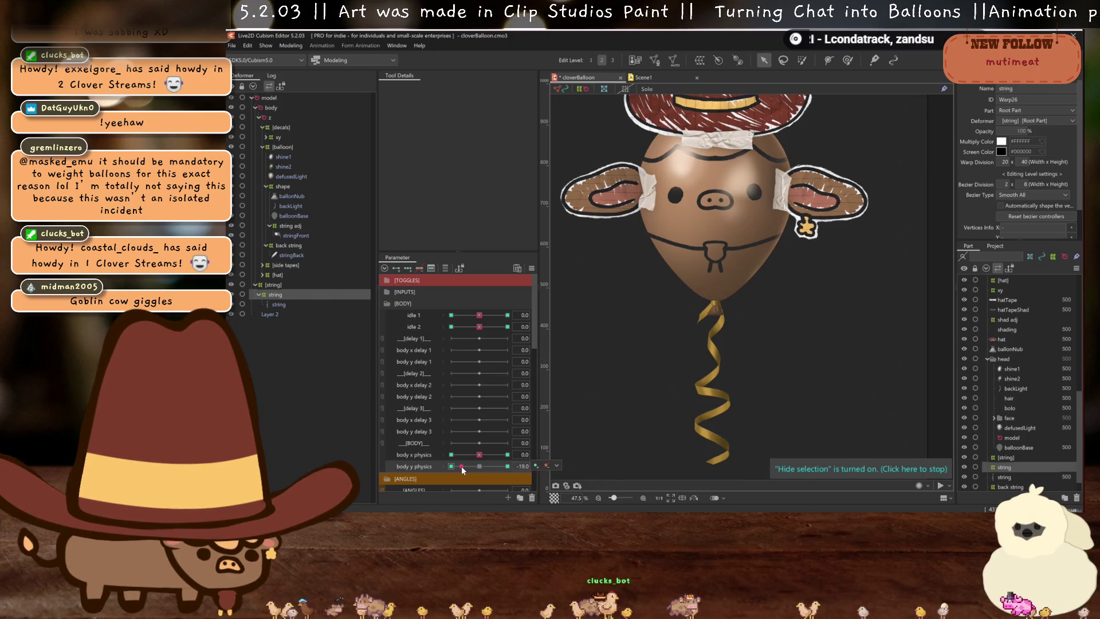
left_click_drag(467, 462, 480, 465)
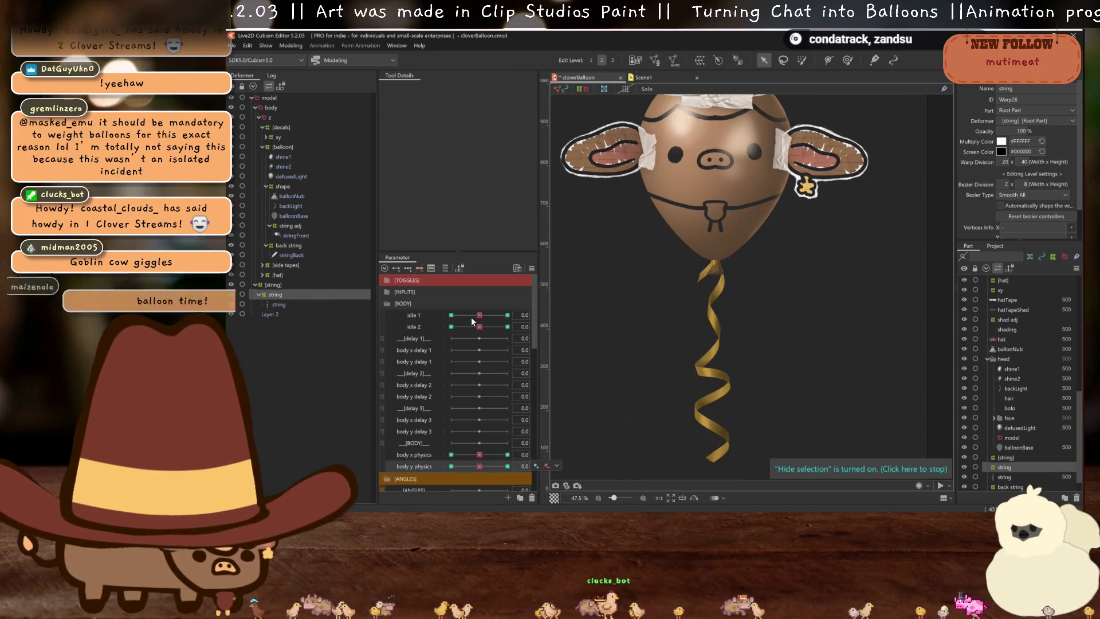
left_click(429, 316)
mouse_move(418, 316)
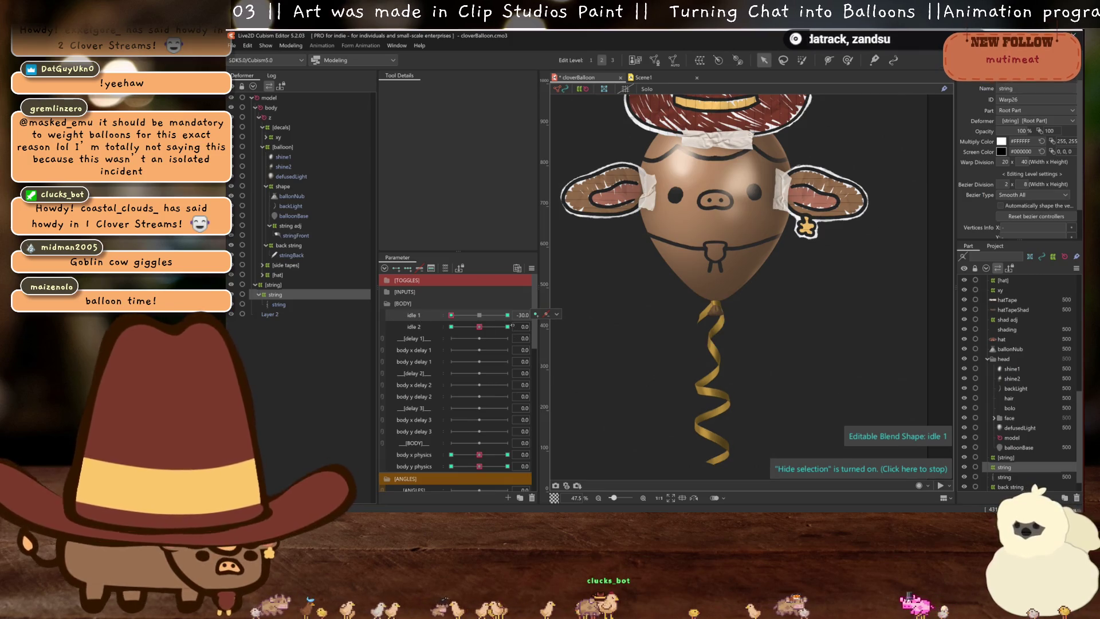
left_click(556, 315)
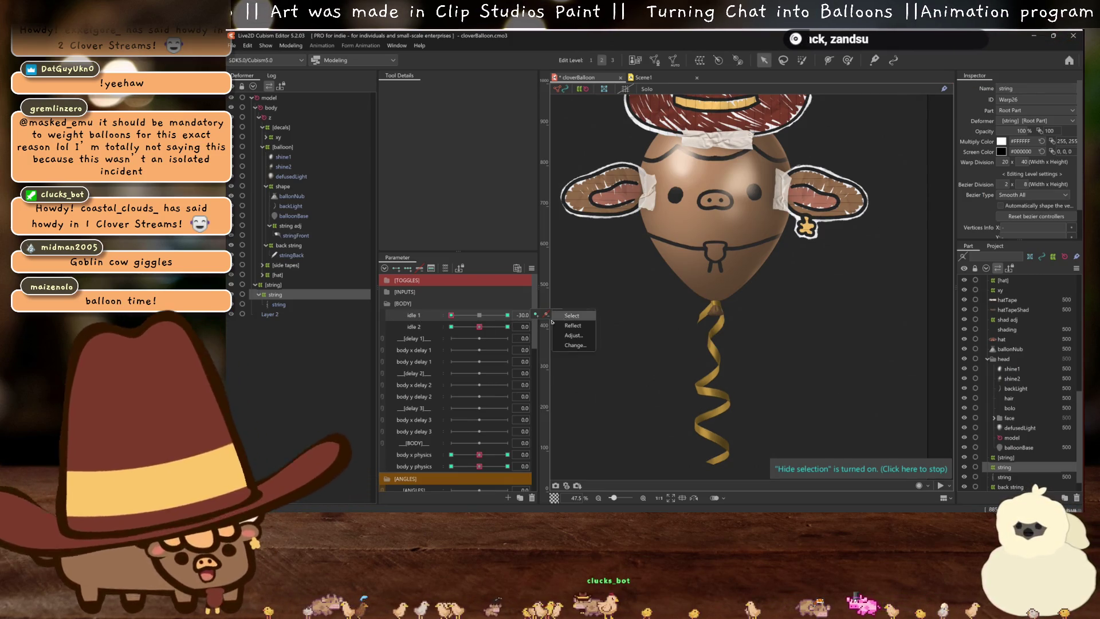
left_click(451, 466)
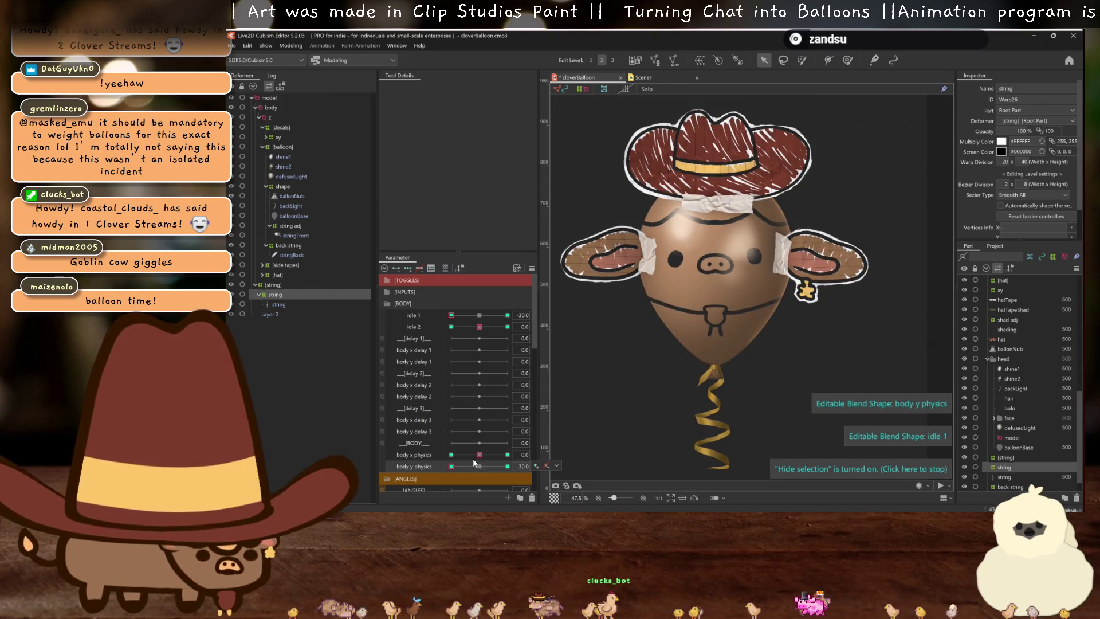
left_click_drag(573, 247, 737, 314)
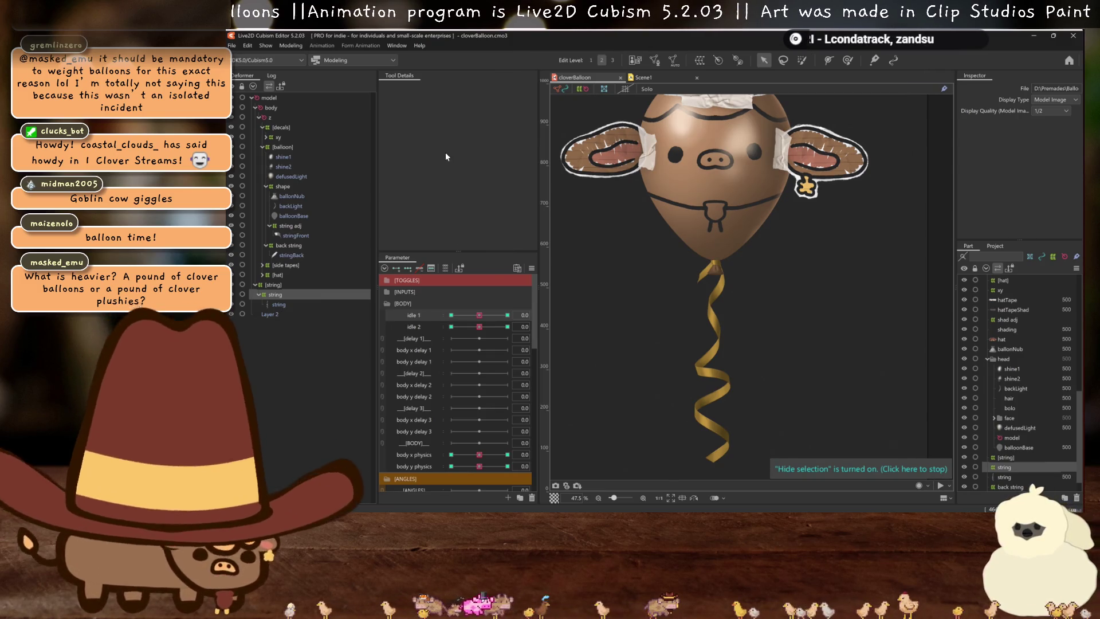
left_click(291, 46)
Play the balloon's physics preview in Physics Settings, then close the window
left_click(298, 244)
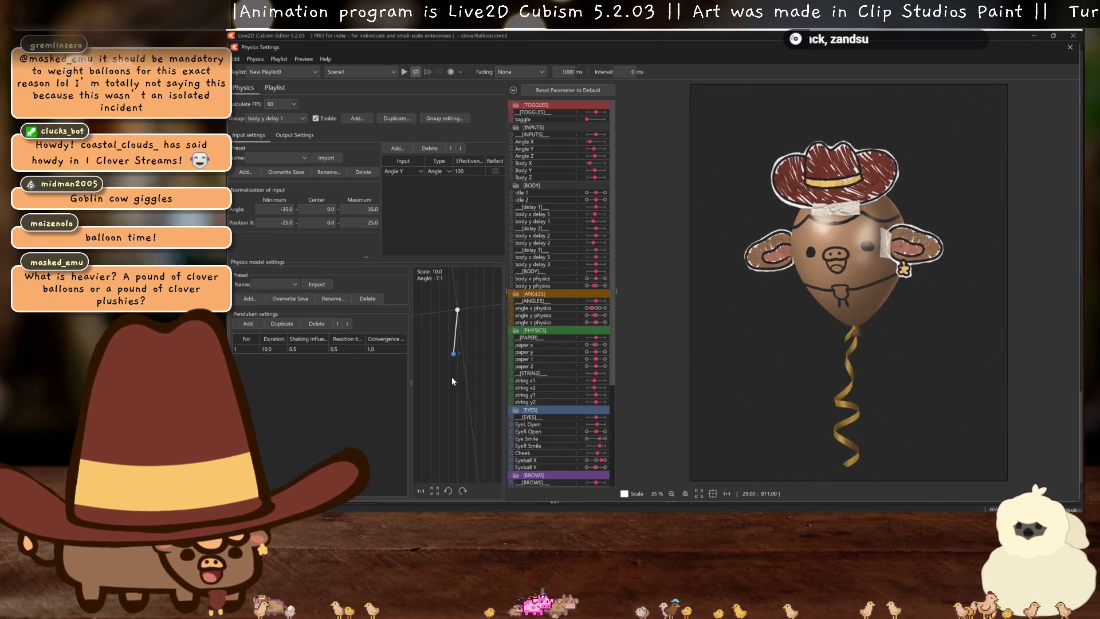
left_click(404, 71)
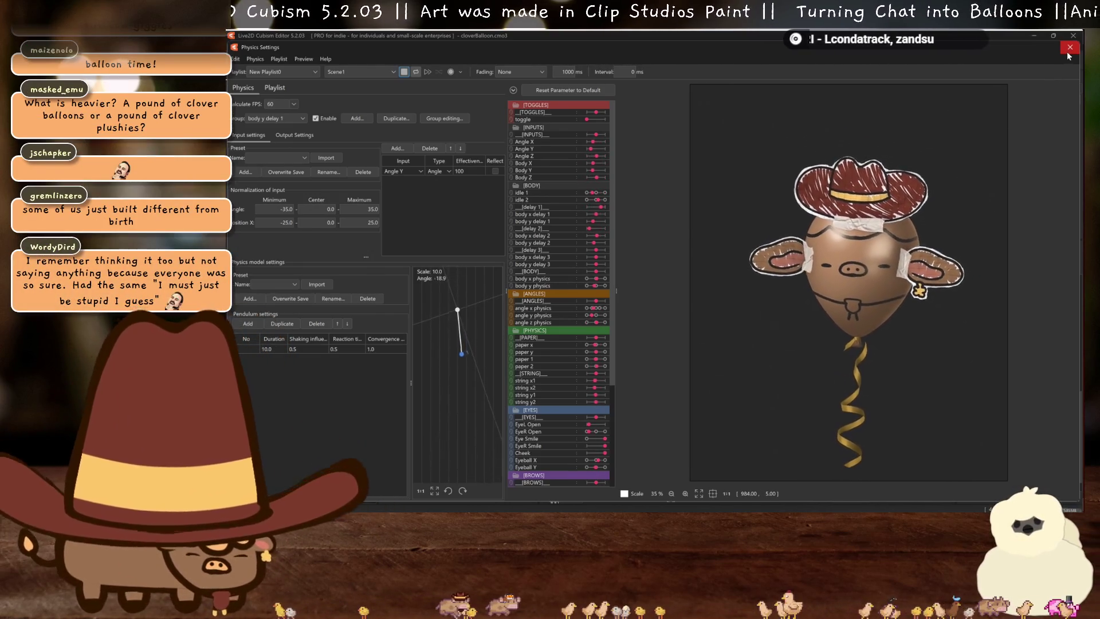
left_click(1067, 50)
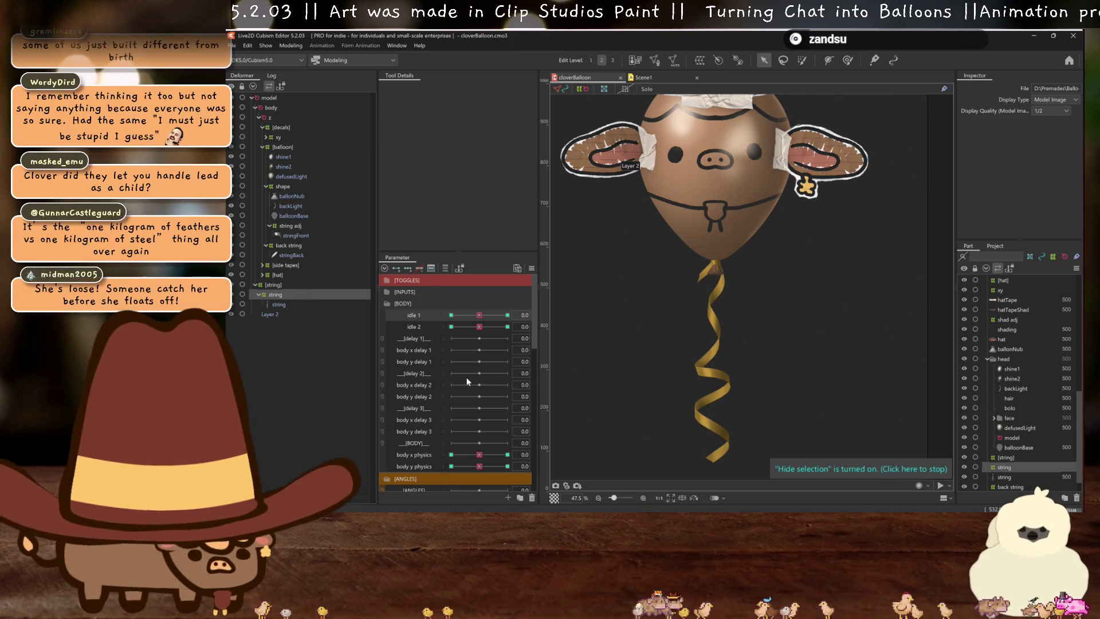
Set angle z physics to 30 and select the ribbon string's warp deformer
scroll(467, 381, "down", 5)
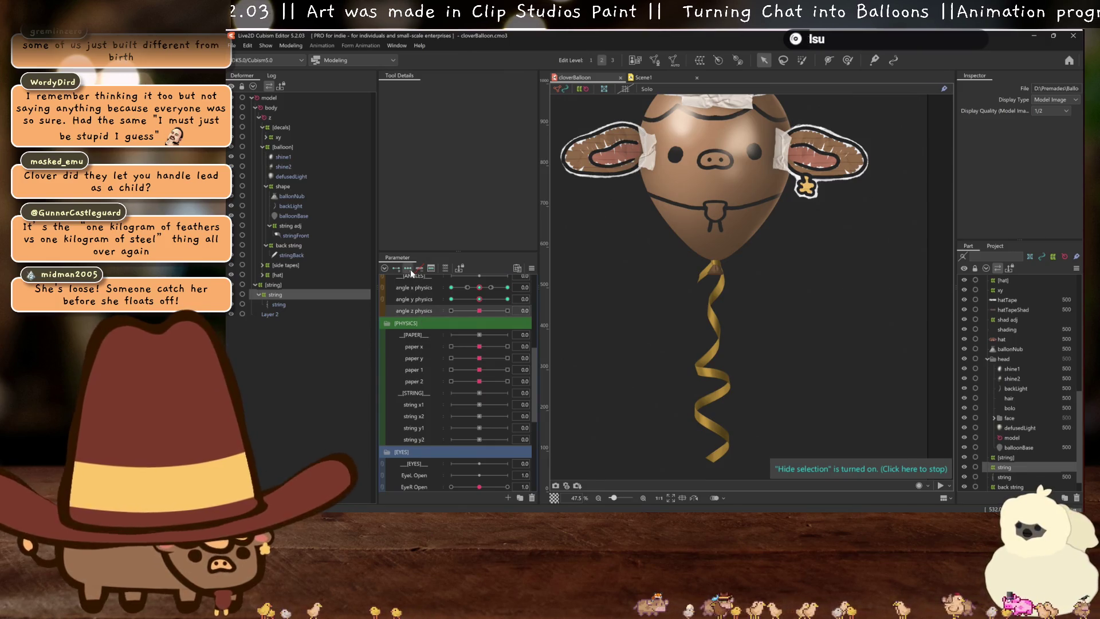
left_click(508, 311)
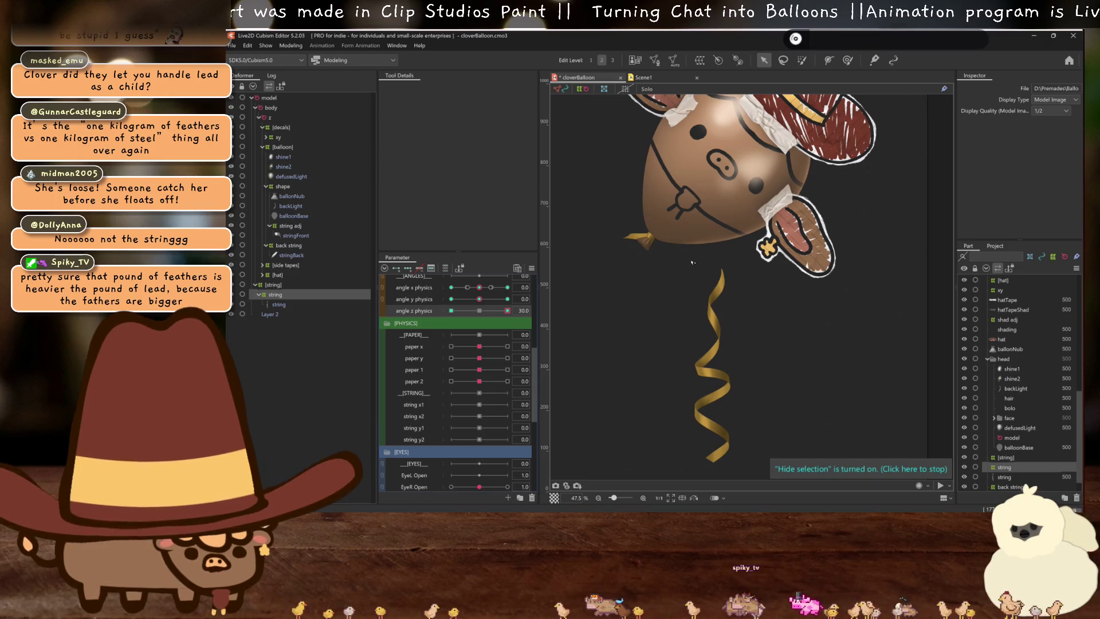
left_click(713, 257)
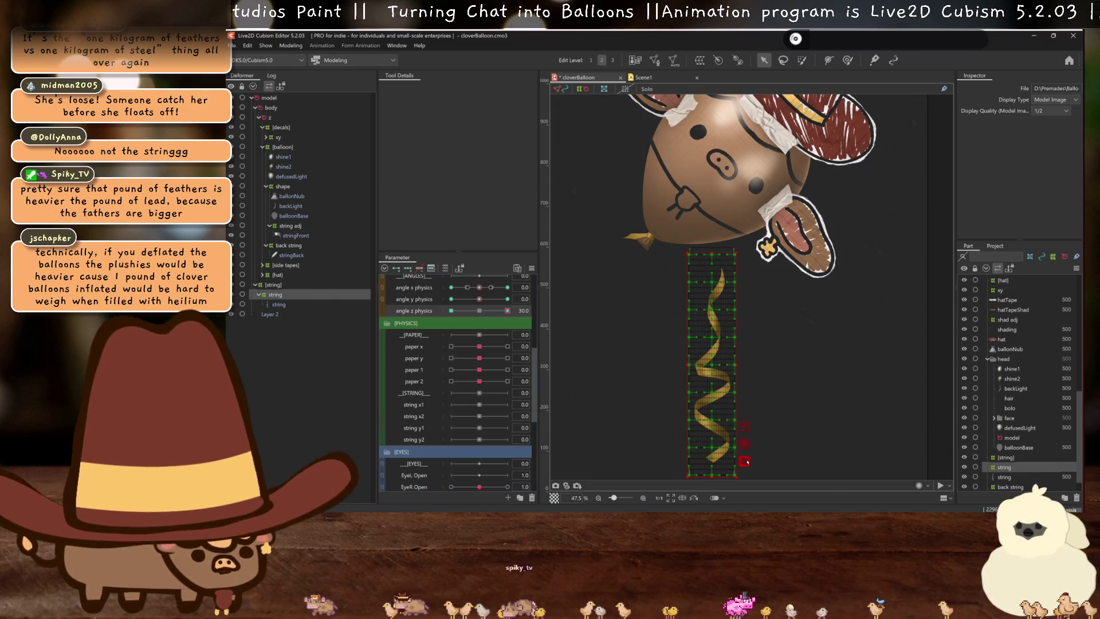
Temporarily deform the string warp, skewing it with Perspective and stretching its top with Free transform
left_click(745, 461)
left_click(458, 89)
left_click(453, 109)
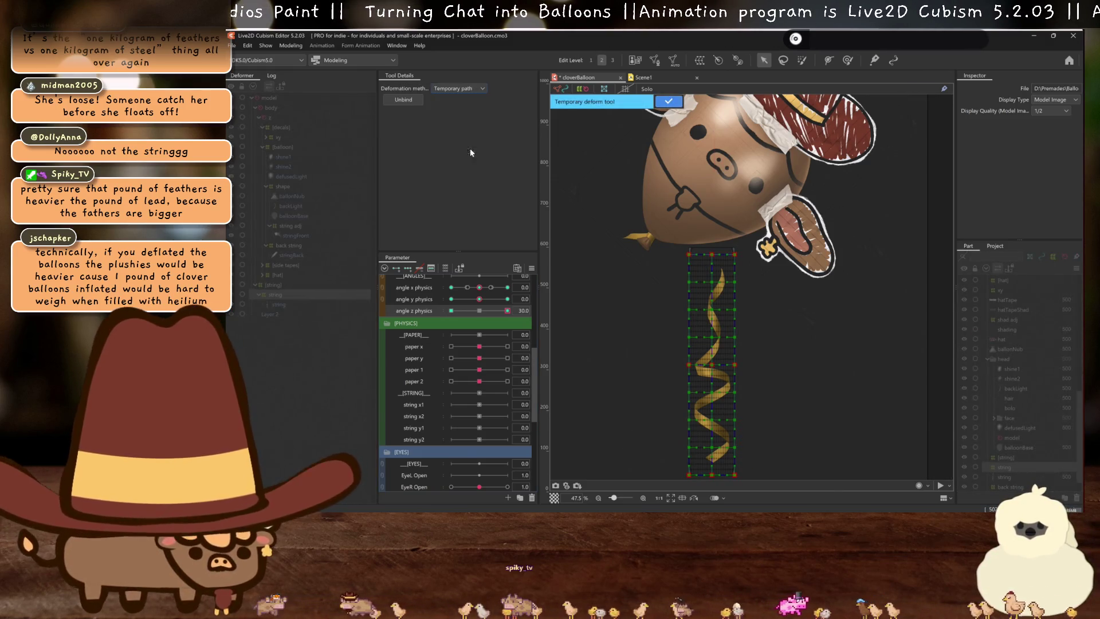
left_click(445, 90)
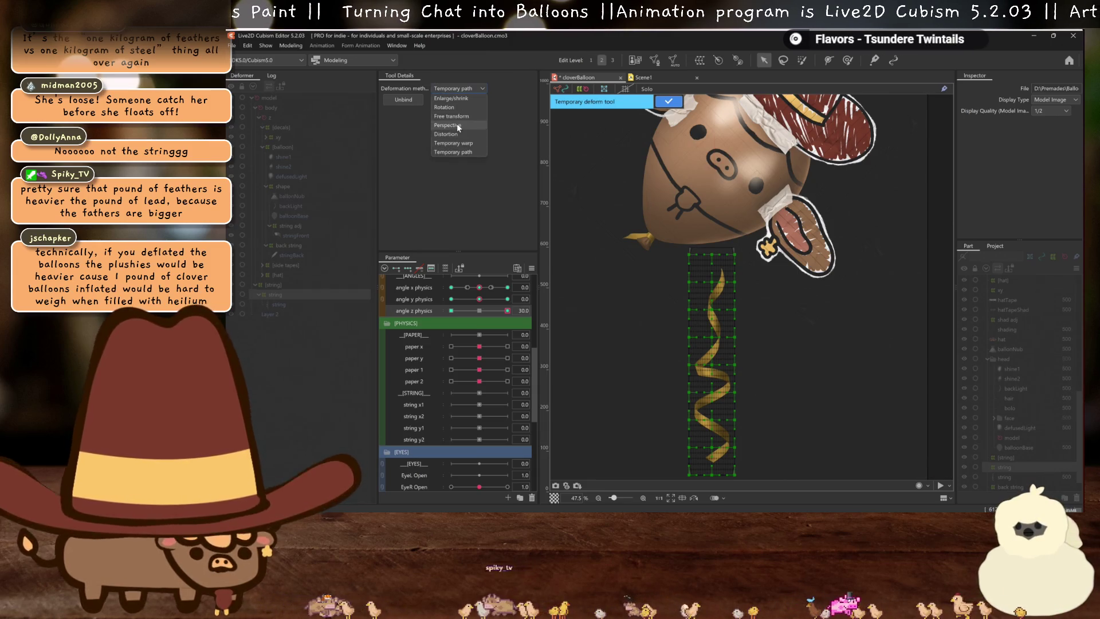
left_click(457, 122)
left_click_drag(715, 256, 641, 253)
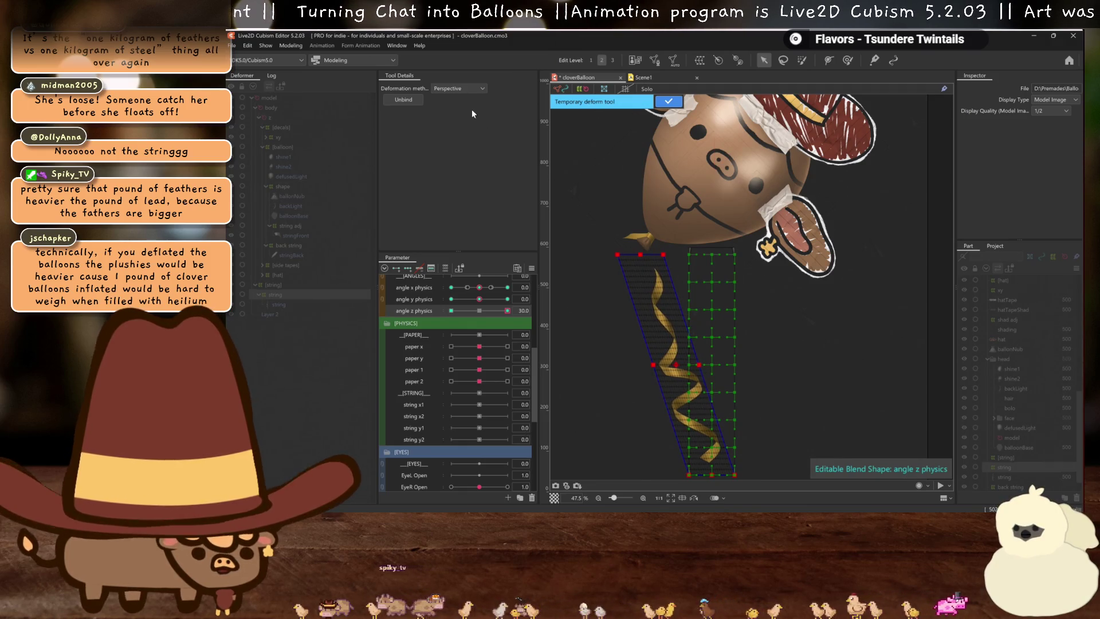
left_click(458, 89)
left_click(452, 98)
scroll(649, 246, "up", 5)
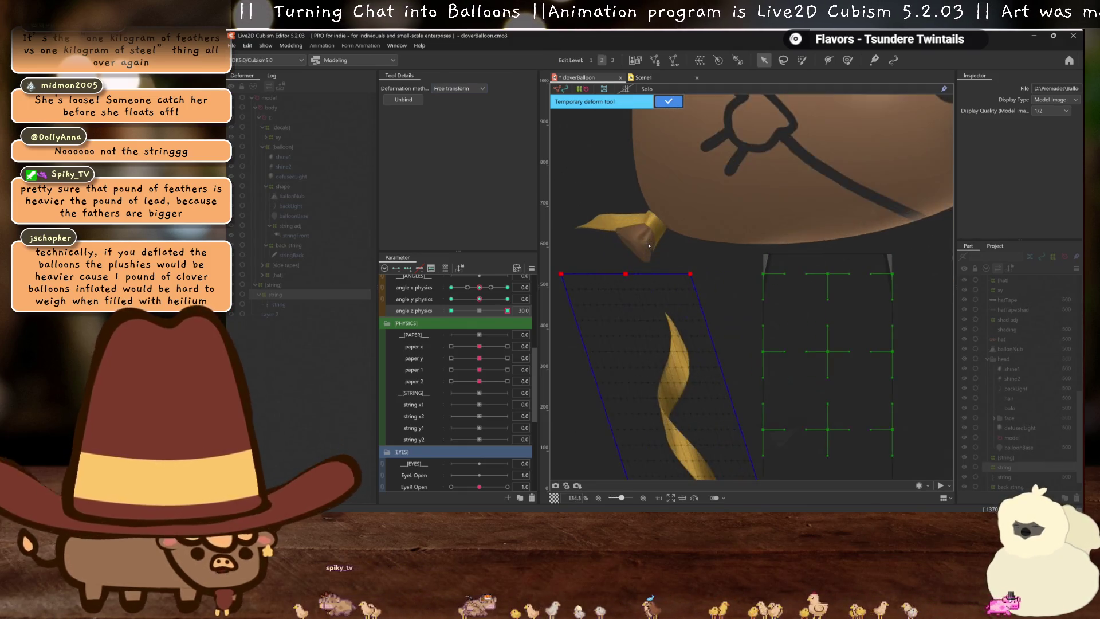
mouse_move(629, 273)
left_mouse_down()
mouse_move(633, 226)
mouse_move(617, 193)
left_mouse_up()
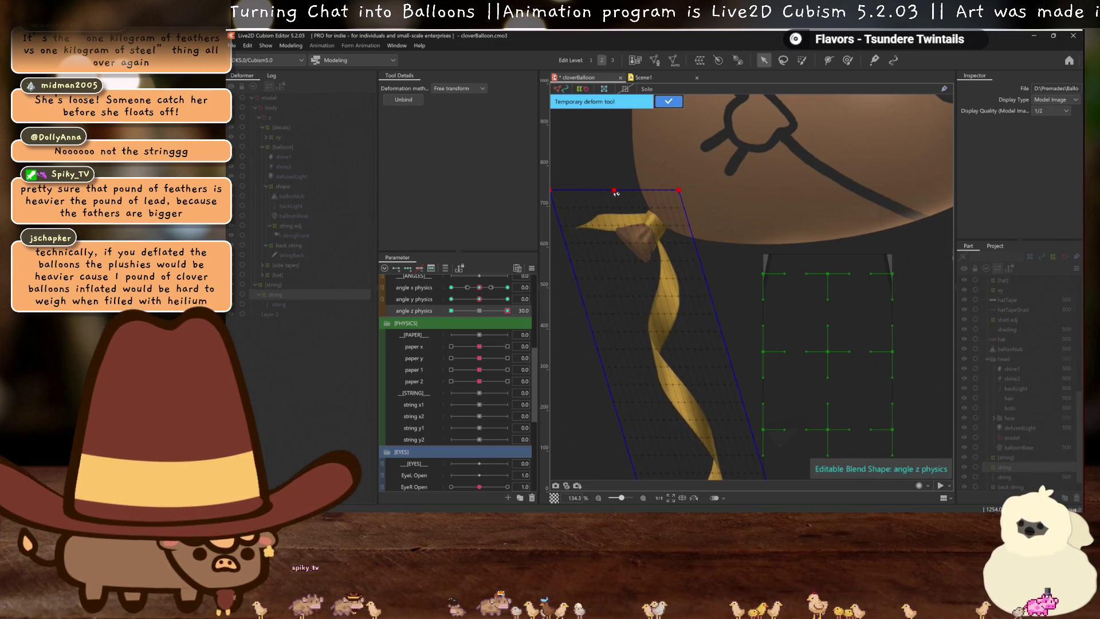
left_click(662, 103)
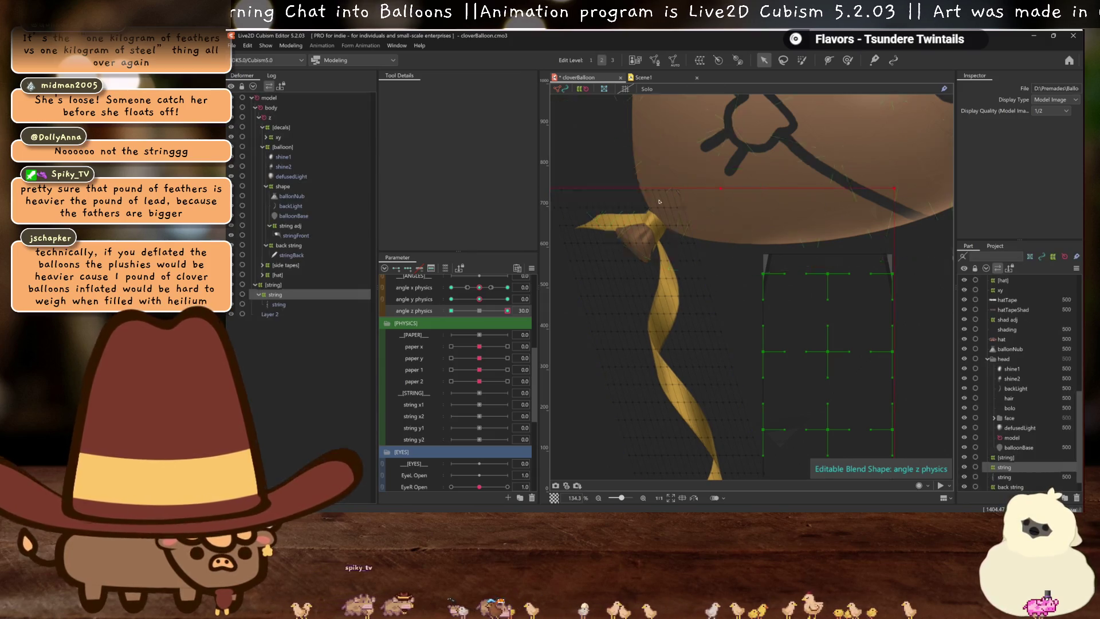
Nudge the string warp's left and upper grid points, then undo the last two edits
scroll(661, 289, "down", 2)
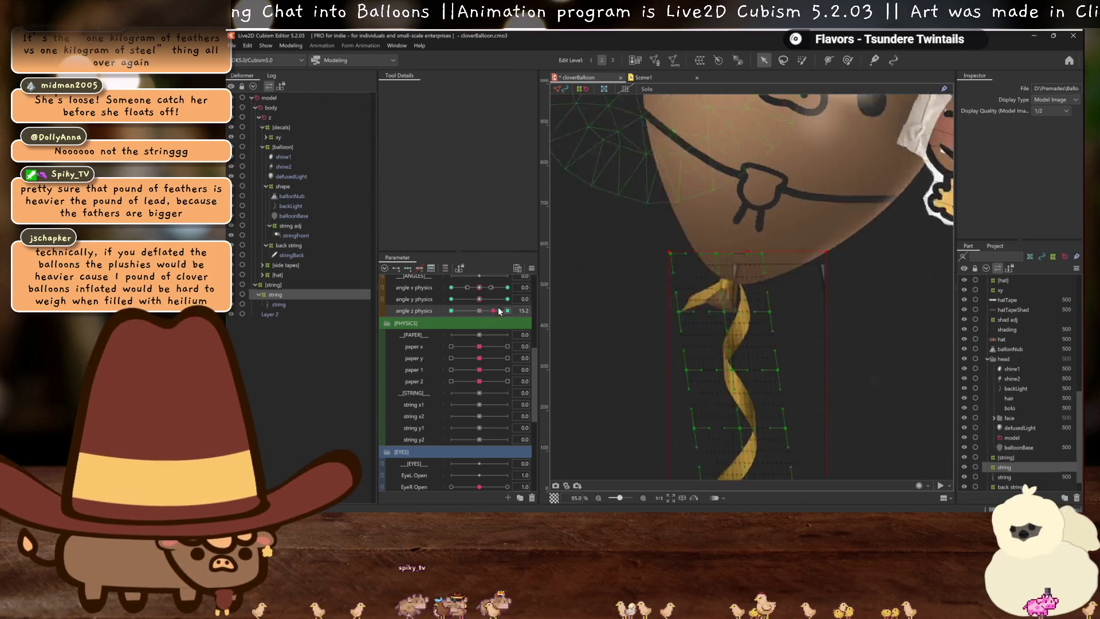
left_click(649, 283)
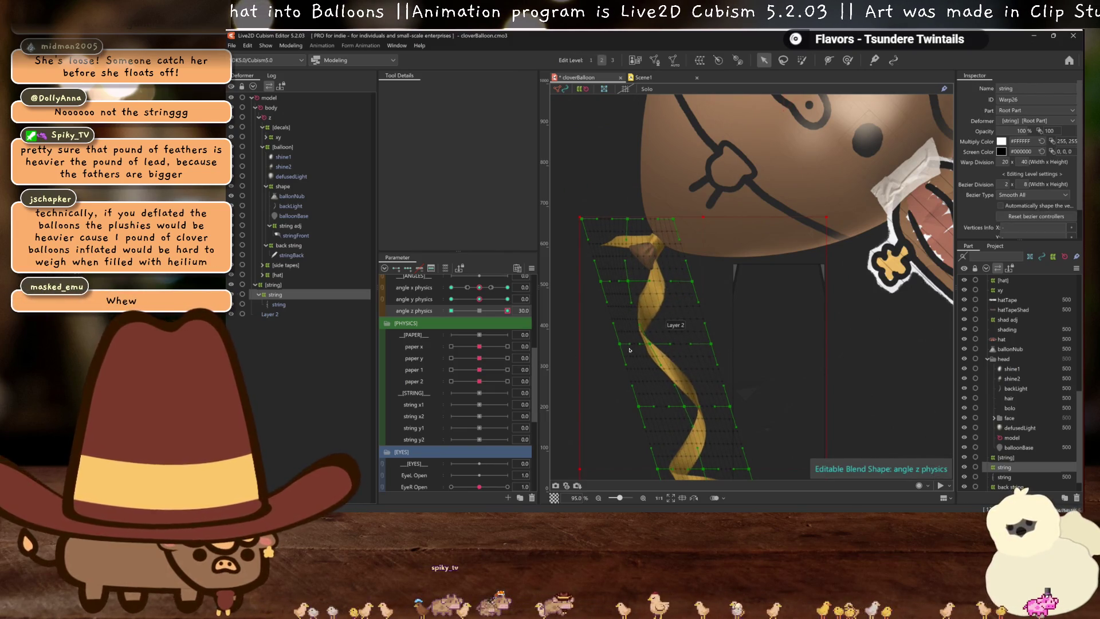
left_click_drag(622, 345, 602, 346)
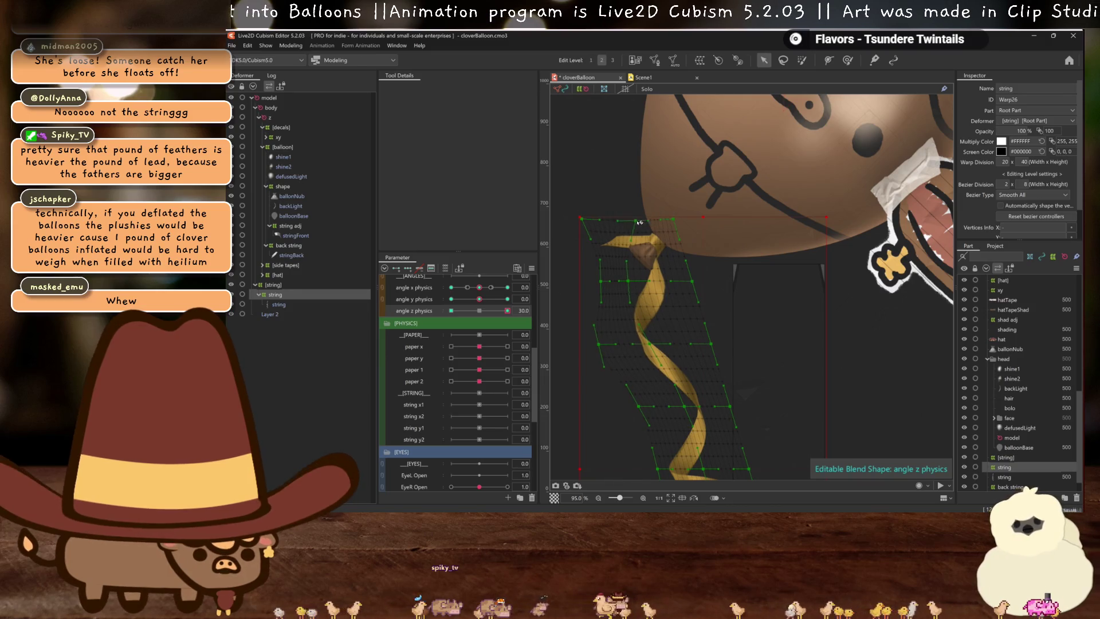
left_click_drag(629, 283, 622, 280)
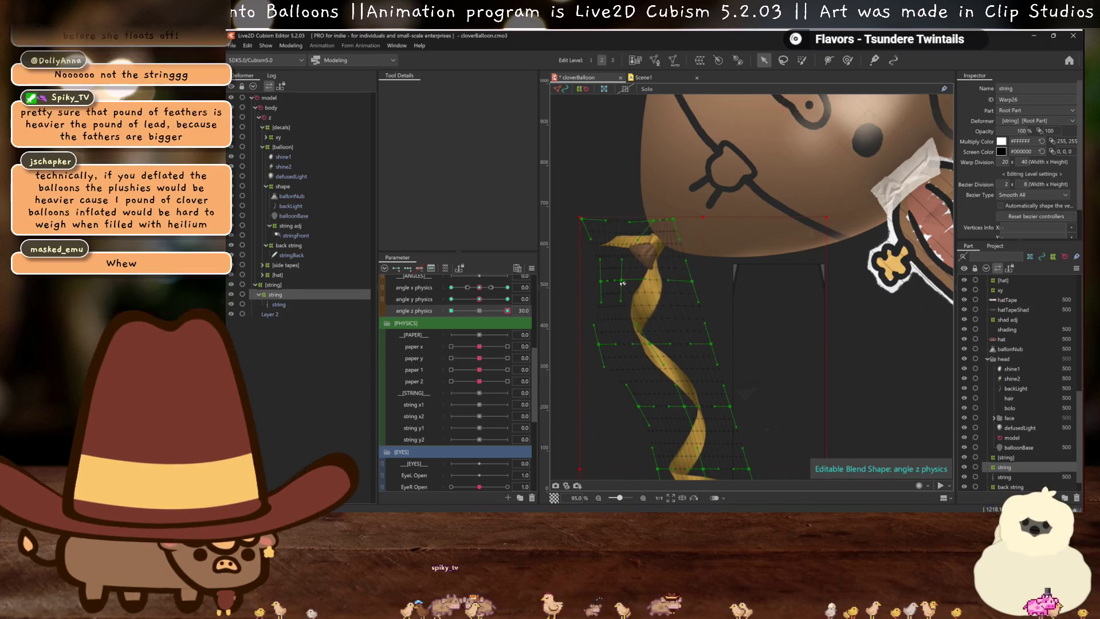
left_click_drag(692, 280, 688, 285)
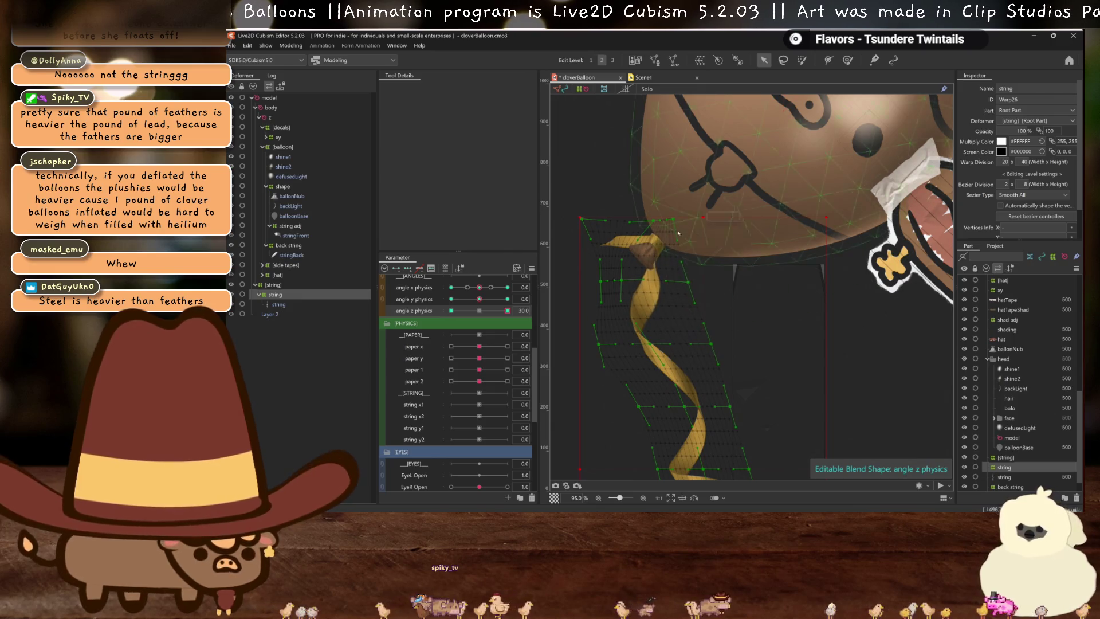
key("ctrl+z")
key("ctrl+z")
key("ctrl+z")
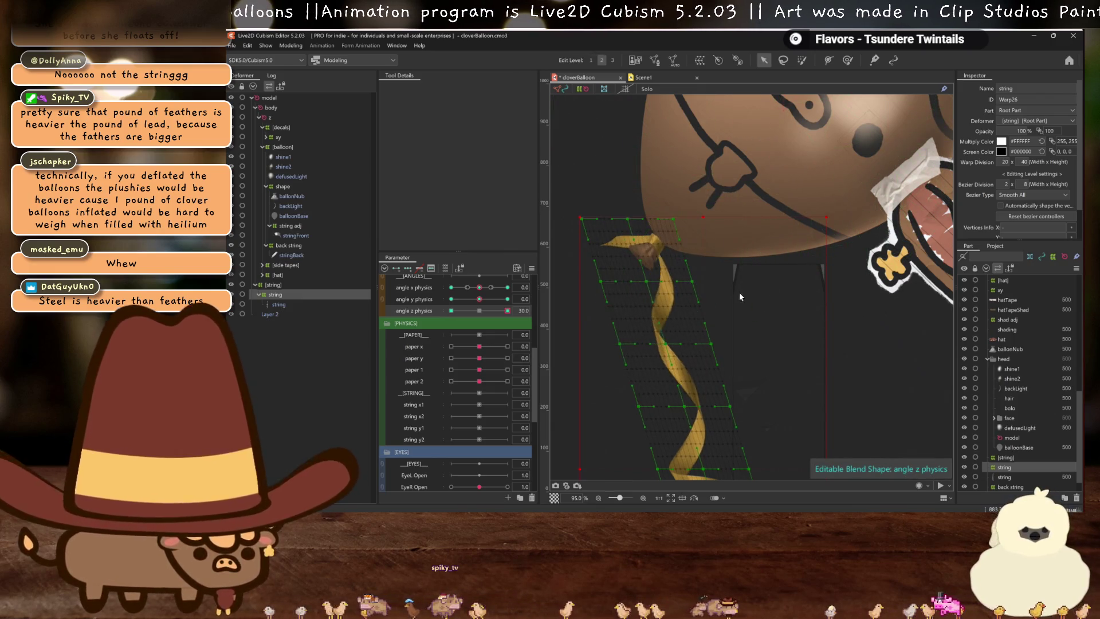
key("ctrl+z")
scroll(739, 292, "down", 5)
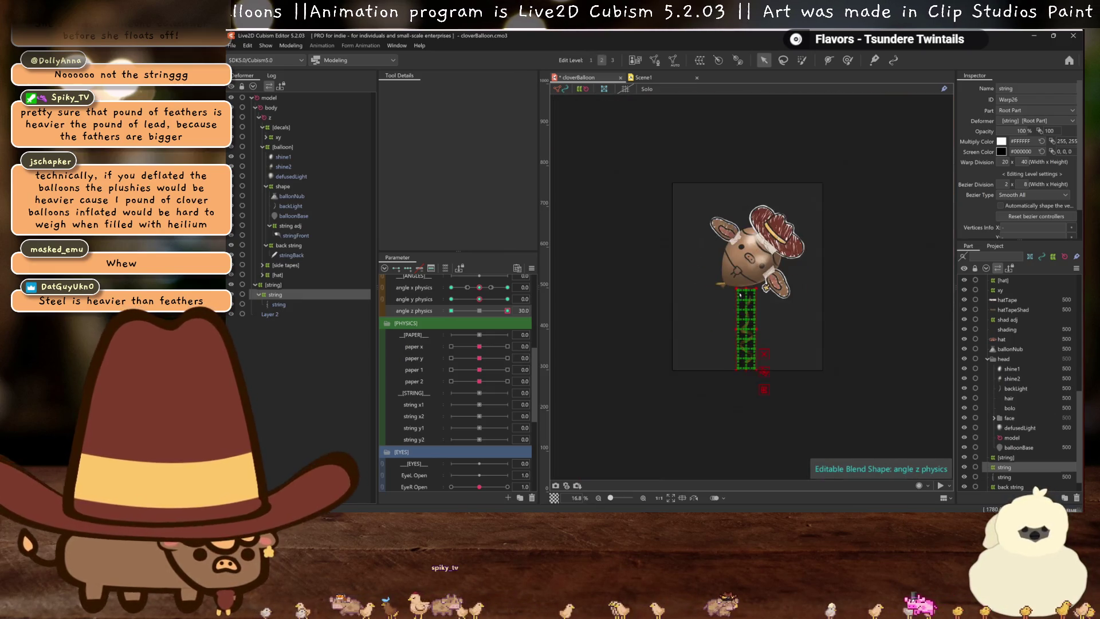
Reset angle z physics to 0 and rename the z rotation deformer to 'z string'
left_click(480, 311)
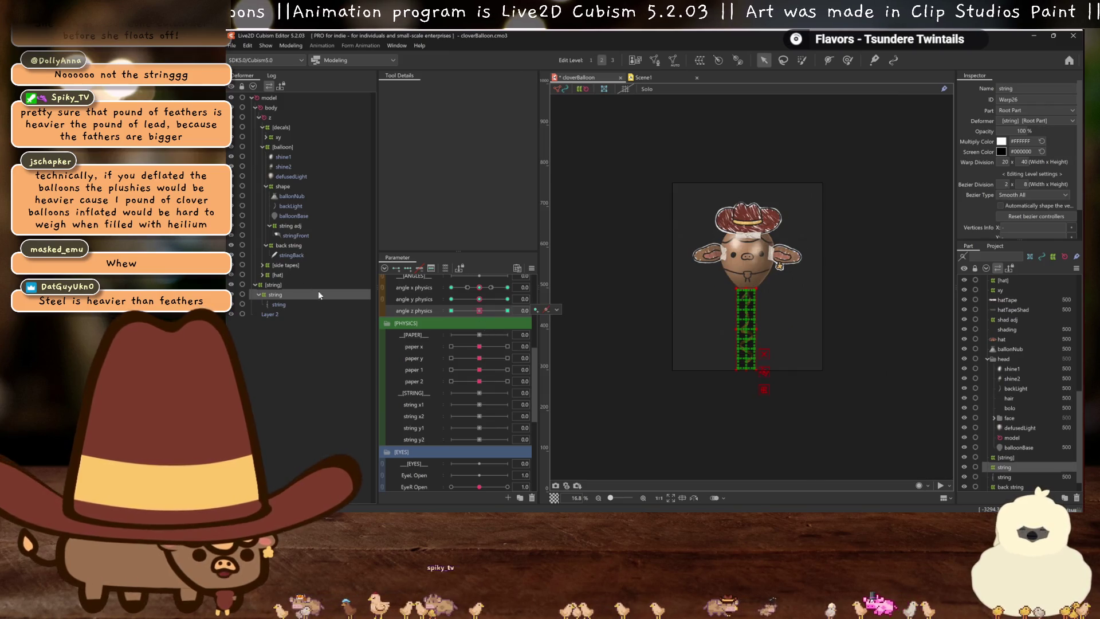
left_click(272, 285)
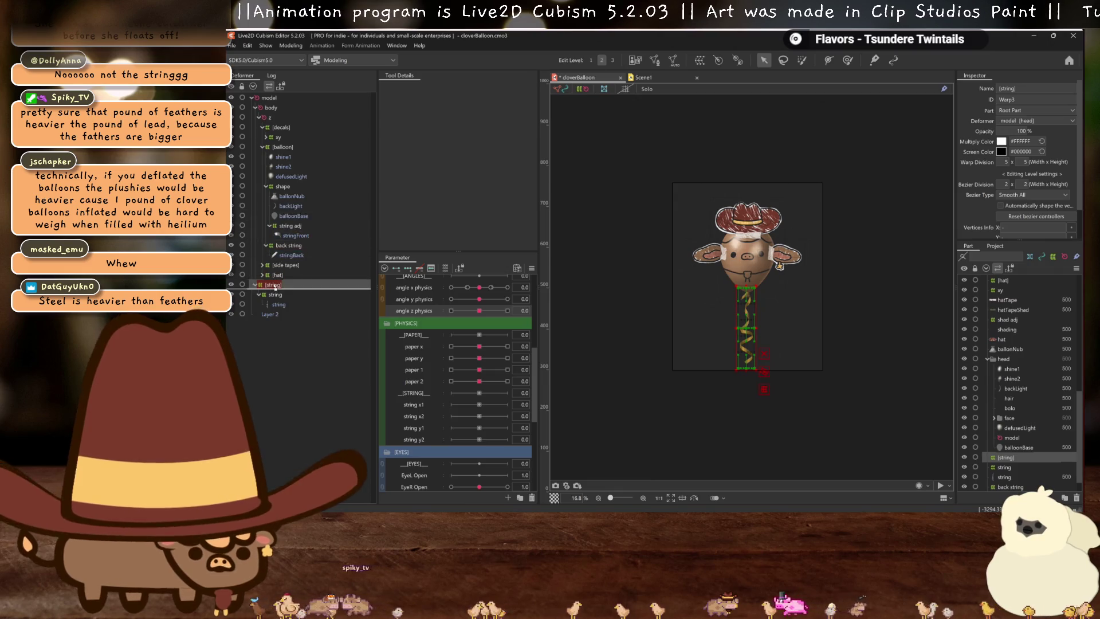
left_click(270, 118)
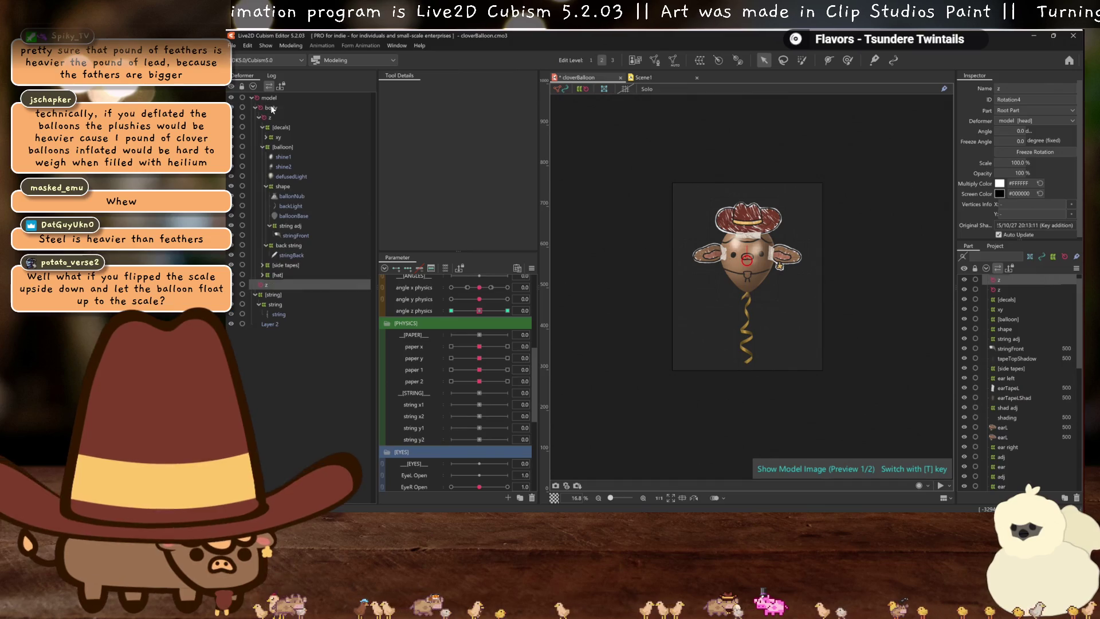
left_click(1036, 89)
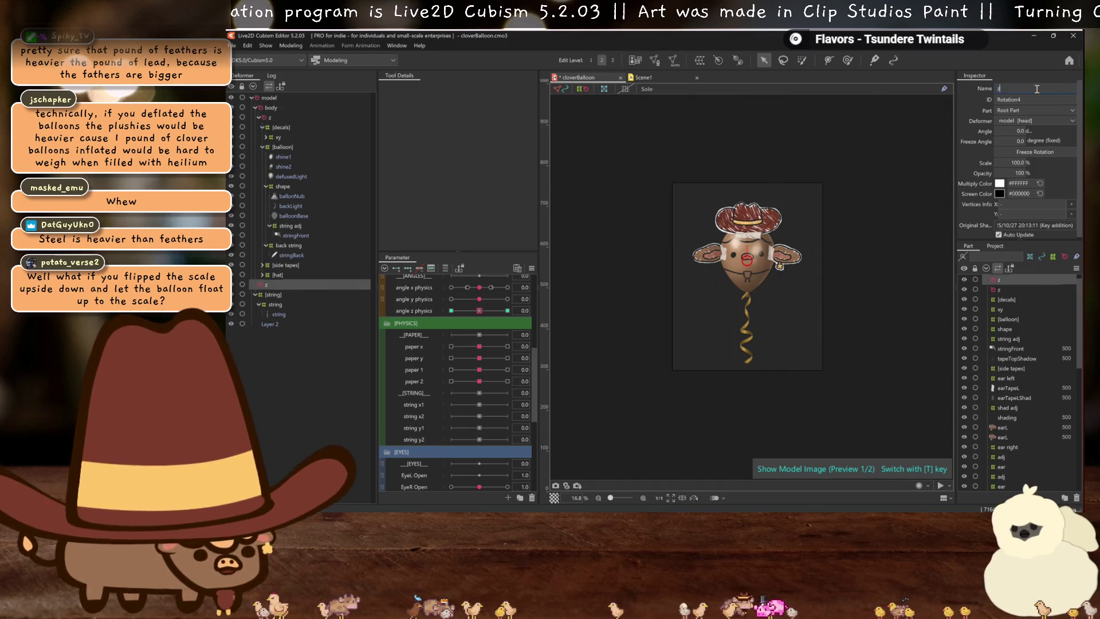
type("string")
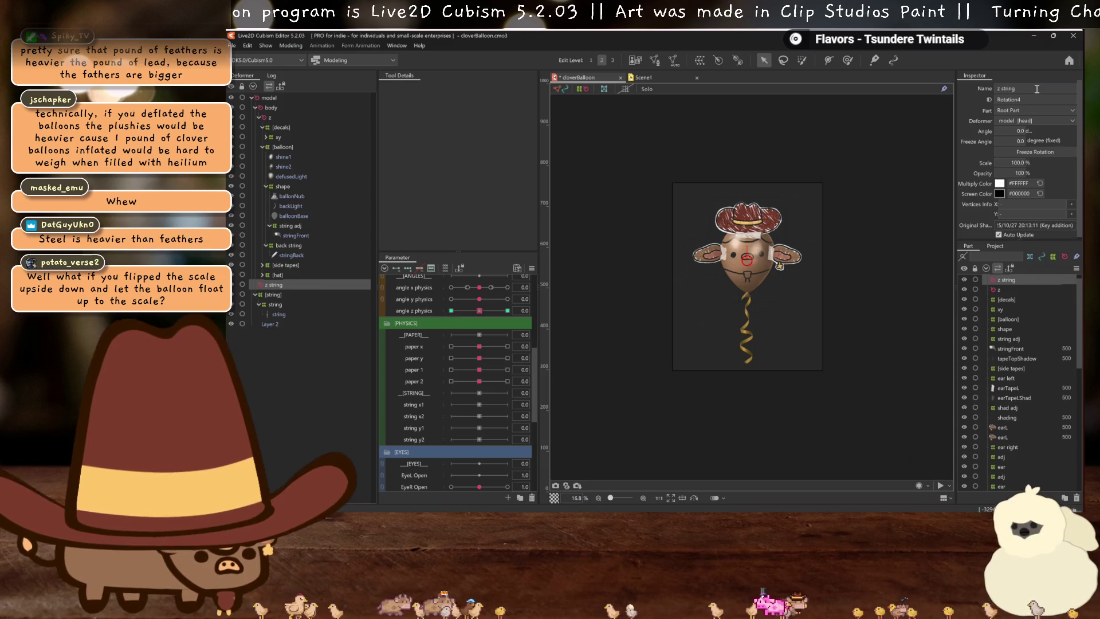
Nest the [string] deformer under z string and set angle z physics to 30
left_click_drag(273, 294, 260, 284)
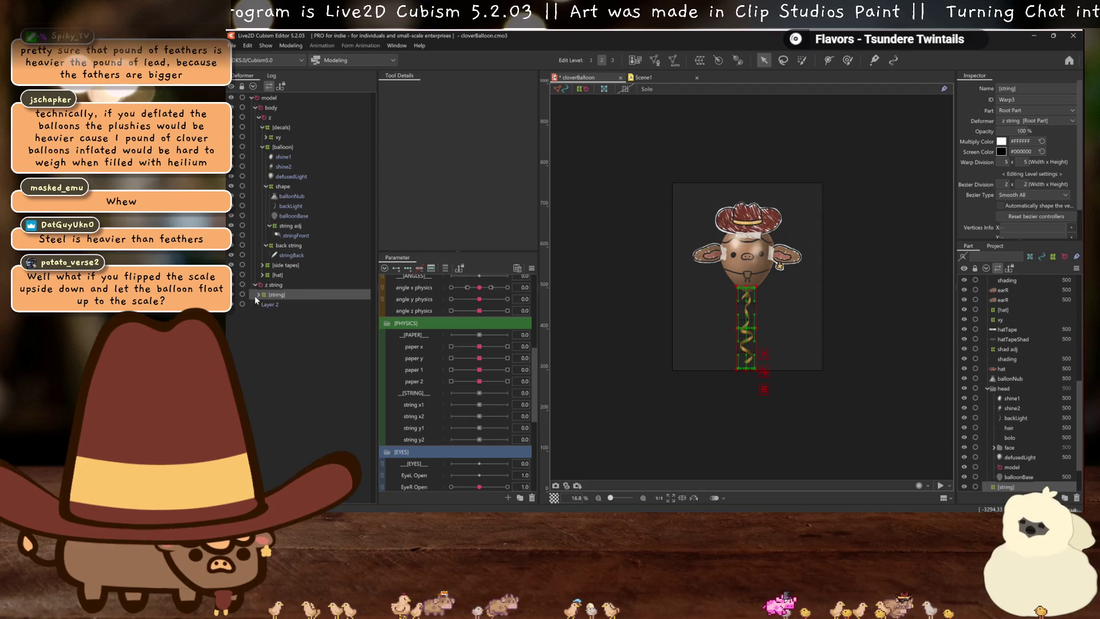
left_click(259, 294)
left_click(271, 304)
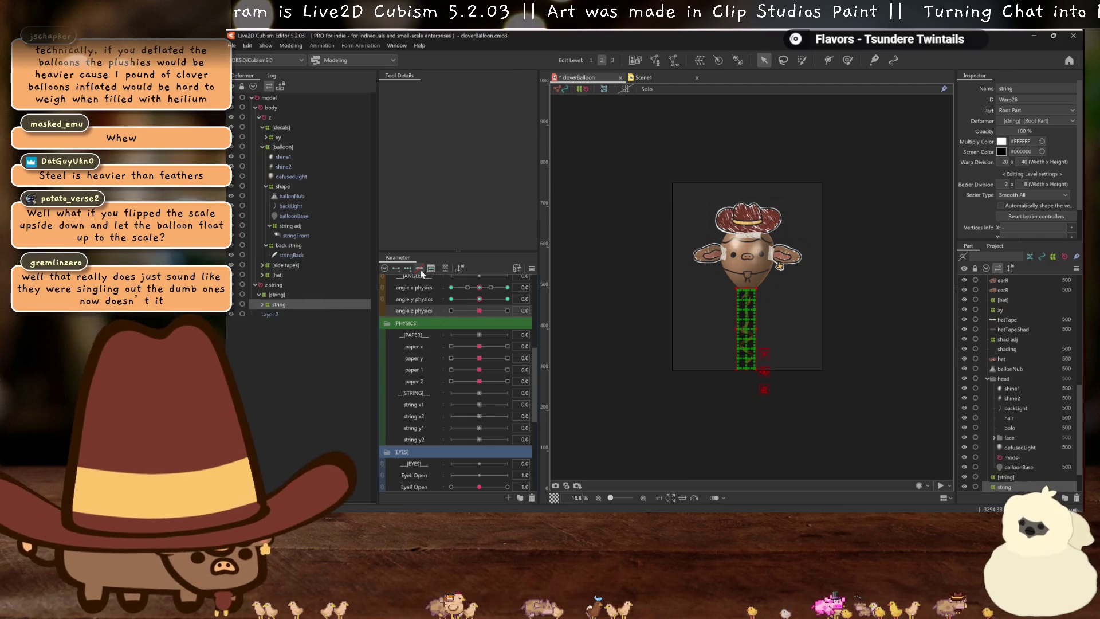
left_click(507, 311)
scroll(724, 331, "up", 2)
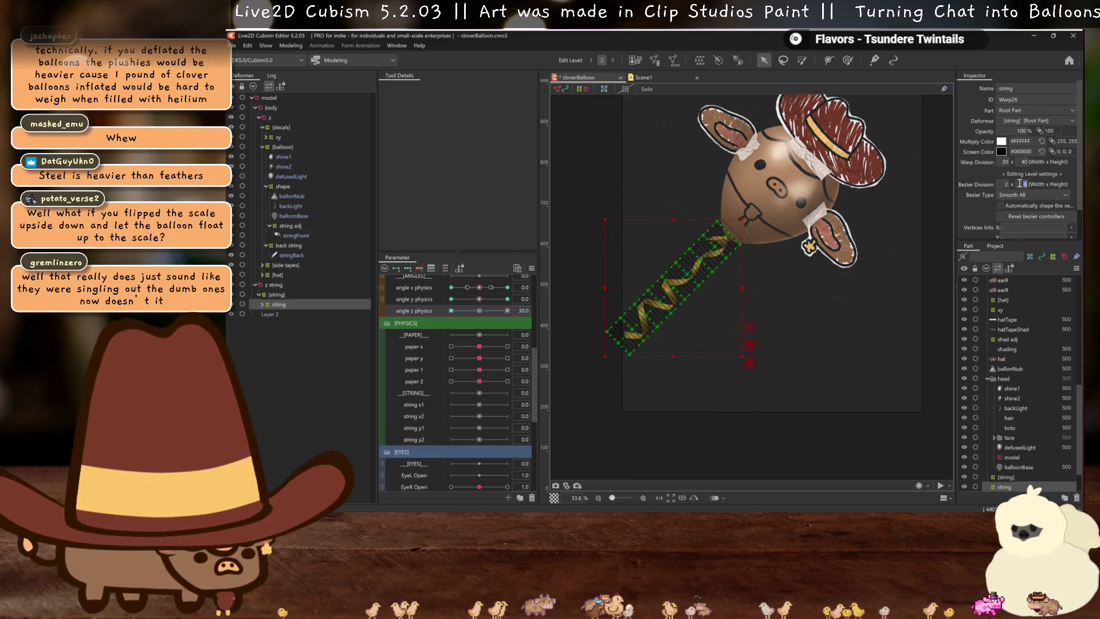
Set Bezier Division to 2 and move angle z physics to -30
type("2")
key("Return")
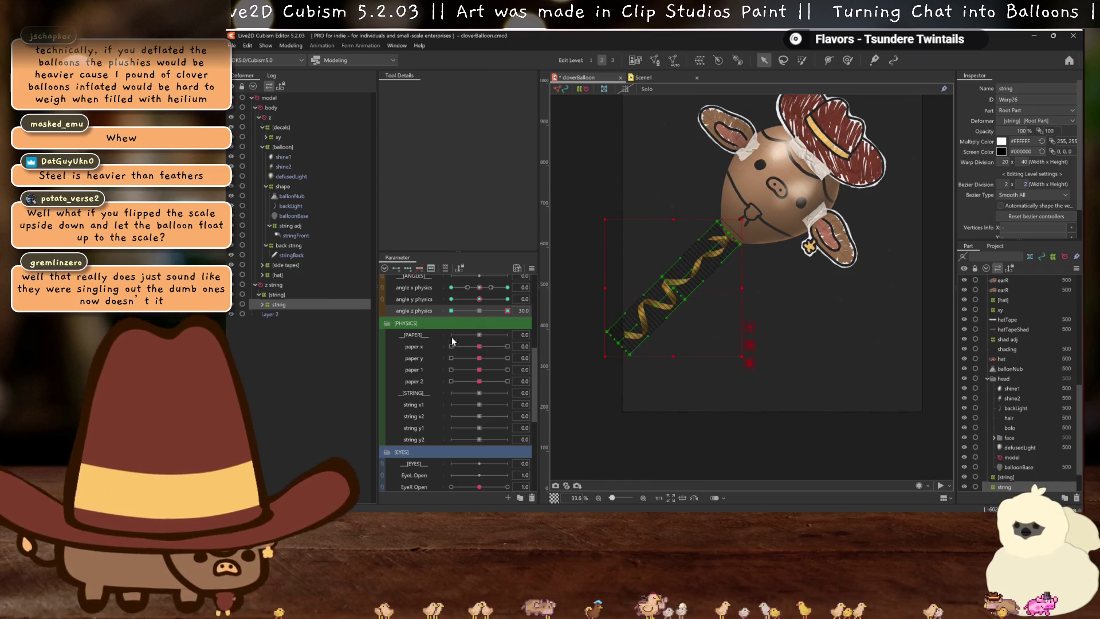
left_click(479, 311)
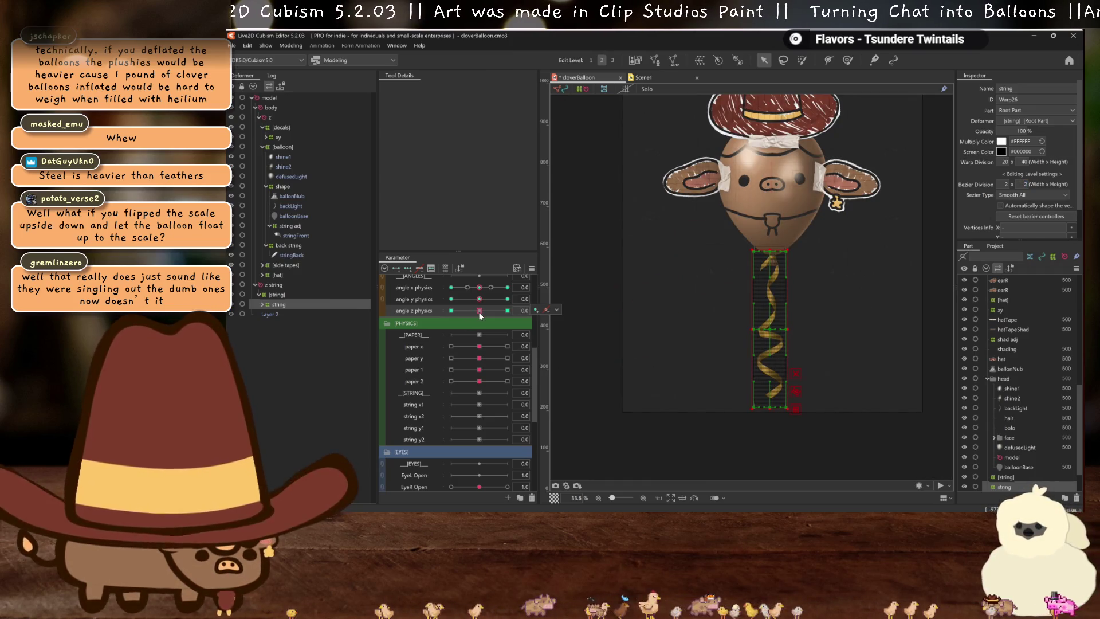
left_click(452, 310)
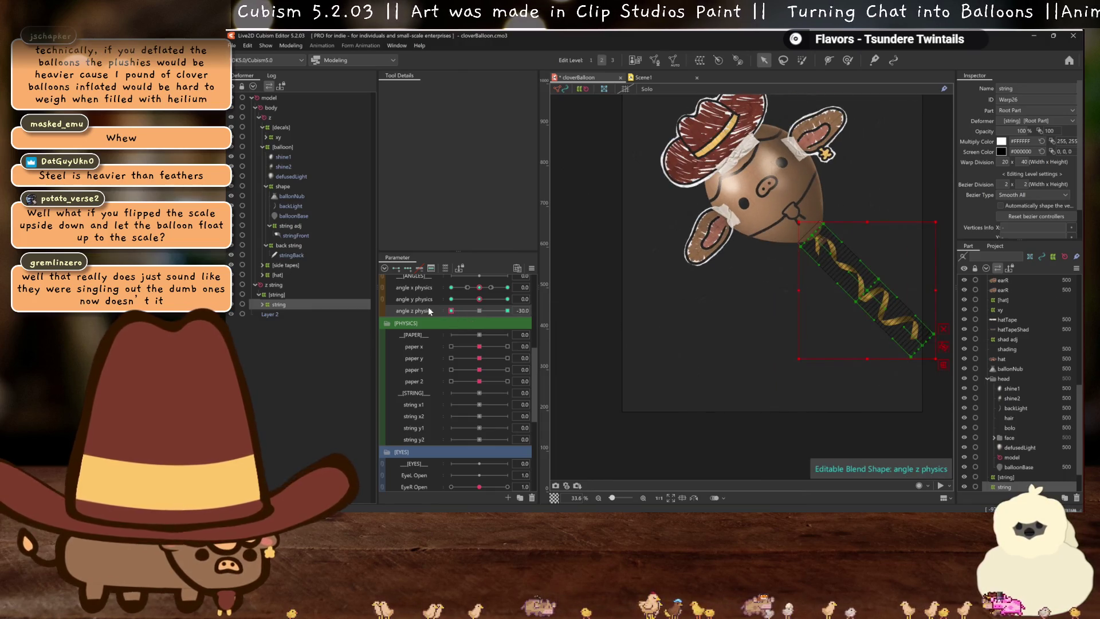
left_click(557, 309)
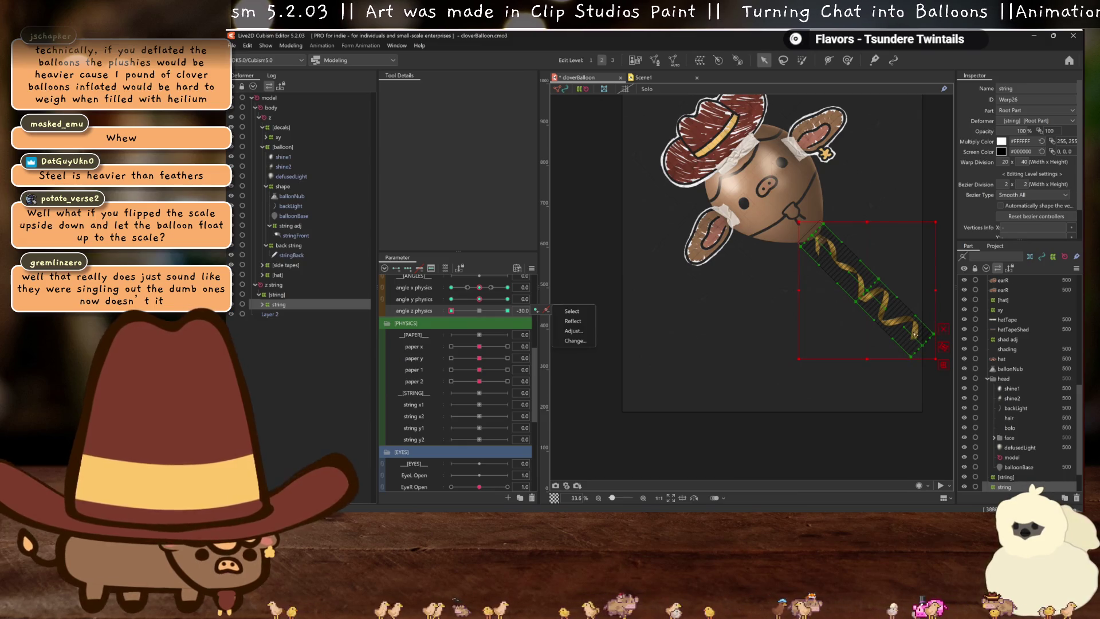
Drag the string warp's points to bend the spiral ribbon down-left under the balloon
left_click_drag(913, 357, 734, 406)
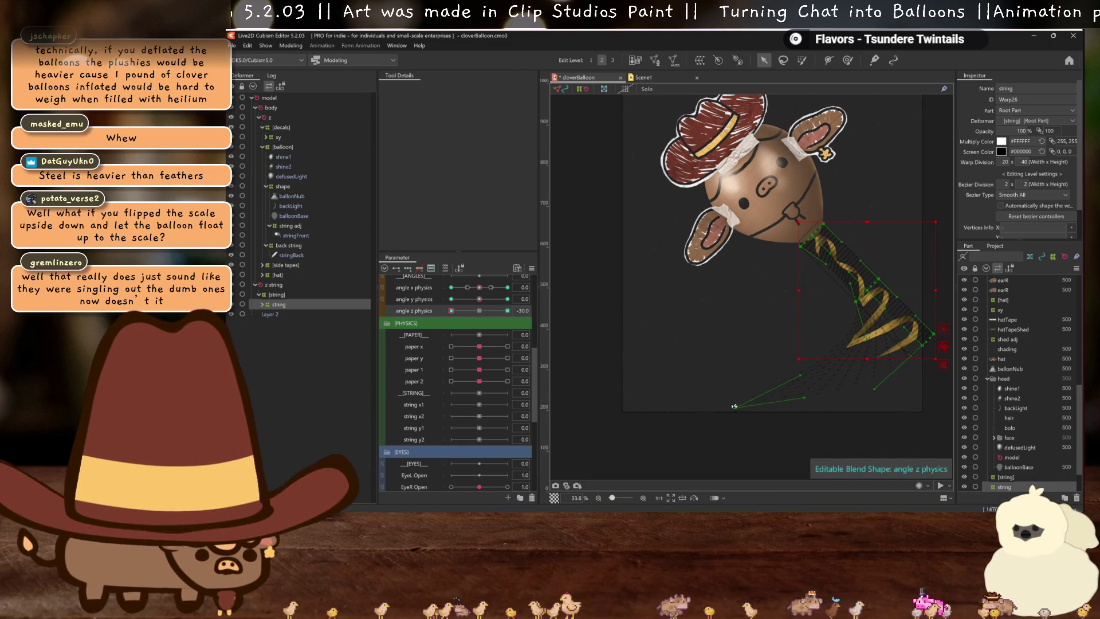
left_click_drag(923, 354, 763, 408)
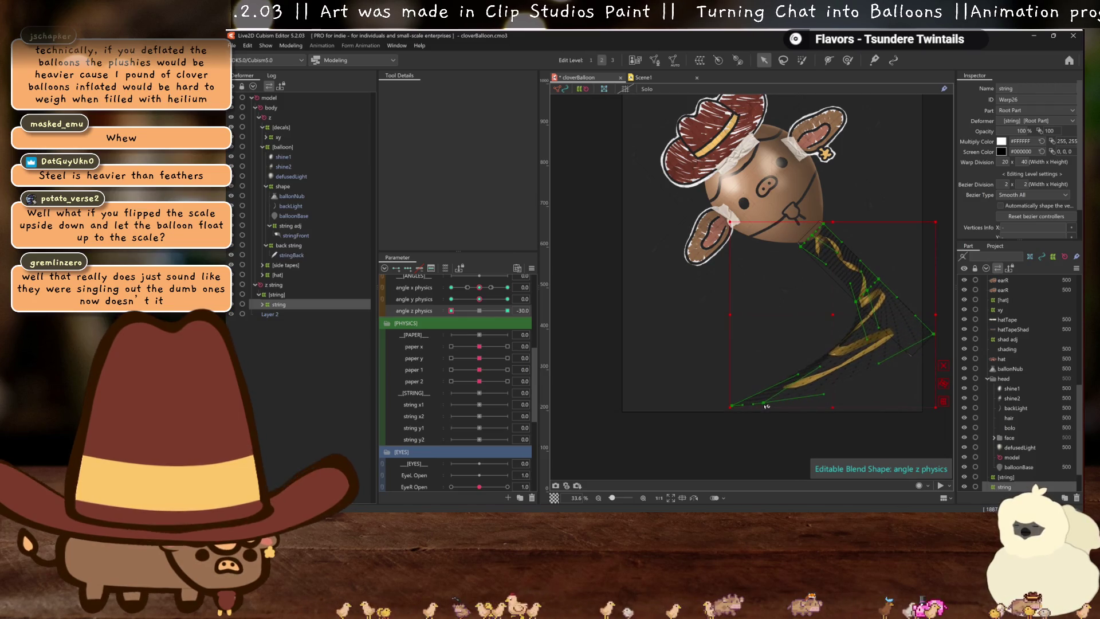
left_click_drag(932, 337, 828, 399)
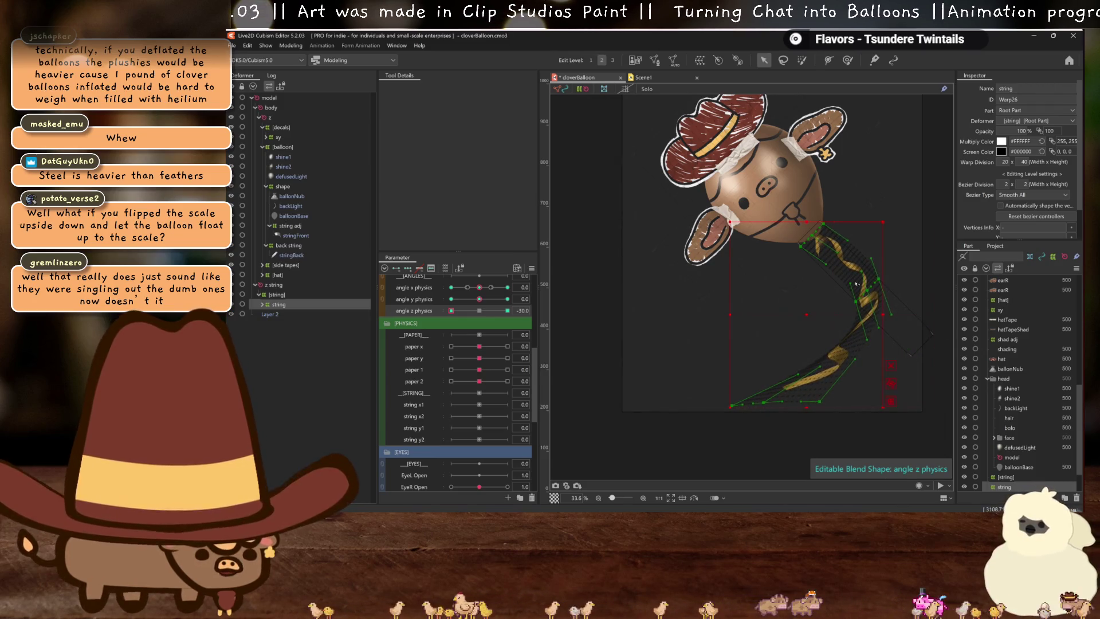
mouse_move(853, 302)
left_mouse_down()
mouse_move(883, 295)
mouse_move(769, 330)
left_mouse_up()
left_click_drag(879, 279, 834, 352)
left_click_drag(833, 352, 835, 352)
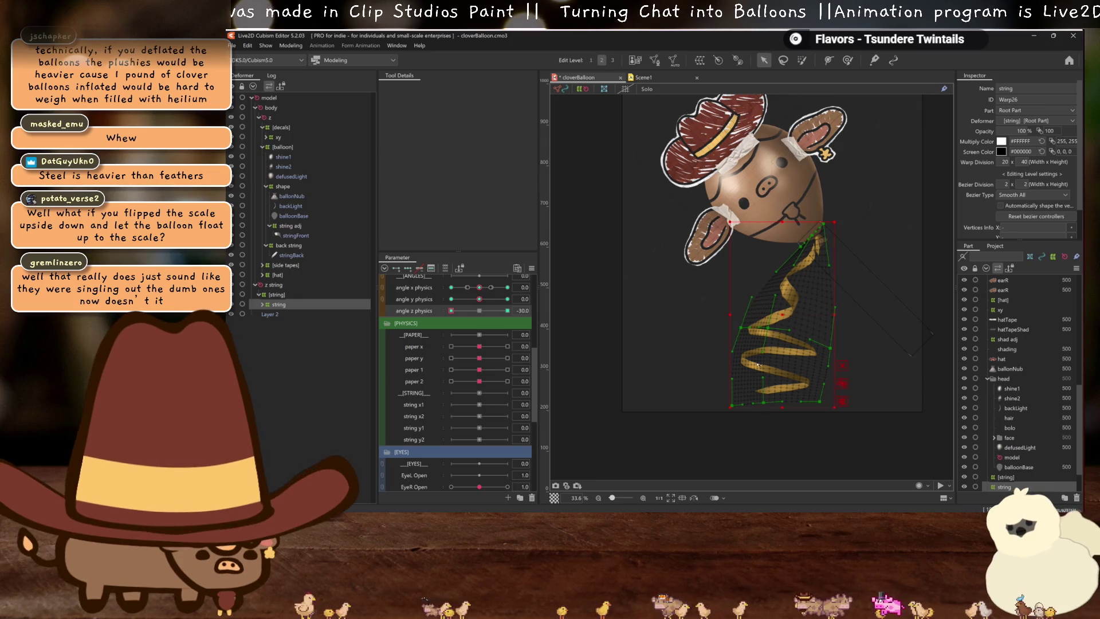
mouse_move(771, 333)
left_mouse_down()
mouse_move(751, 338)
mouse_move(760, 345)
left_mouse_up()
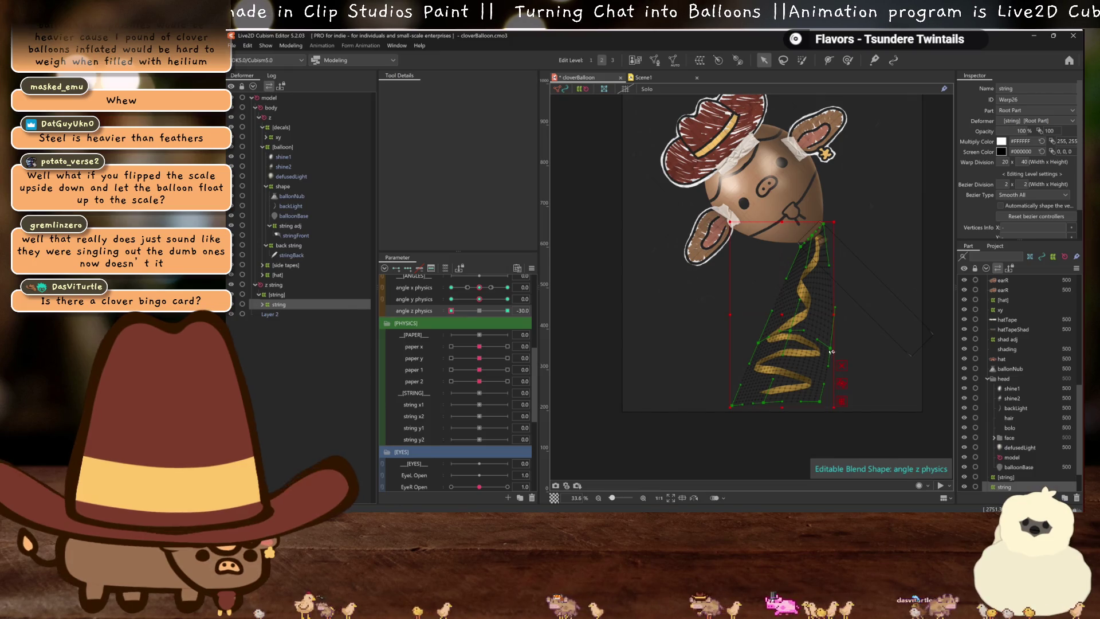
mouse_move(831, 351)
left_mouse_down()
mouse_move(754, 339)
mouse_move(769, 315)
left_mouse_up()
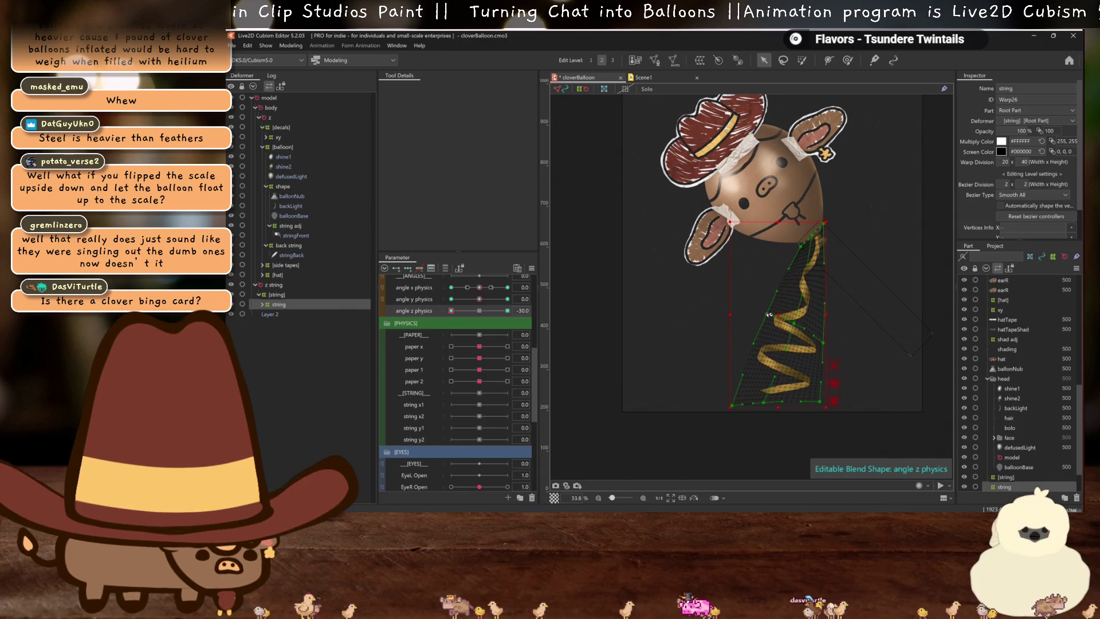
left_click_drag(821, 343, 821, 284)
left_click_drag(823, 222, 826, 224)
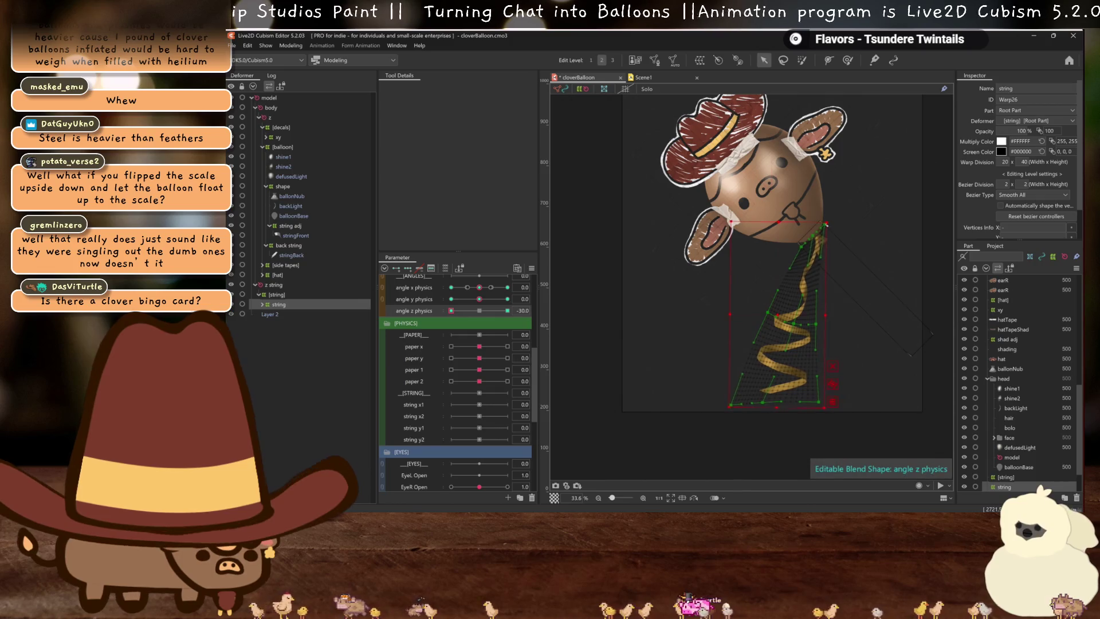
left_click(762, 304)
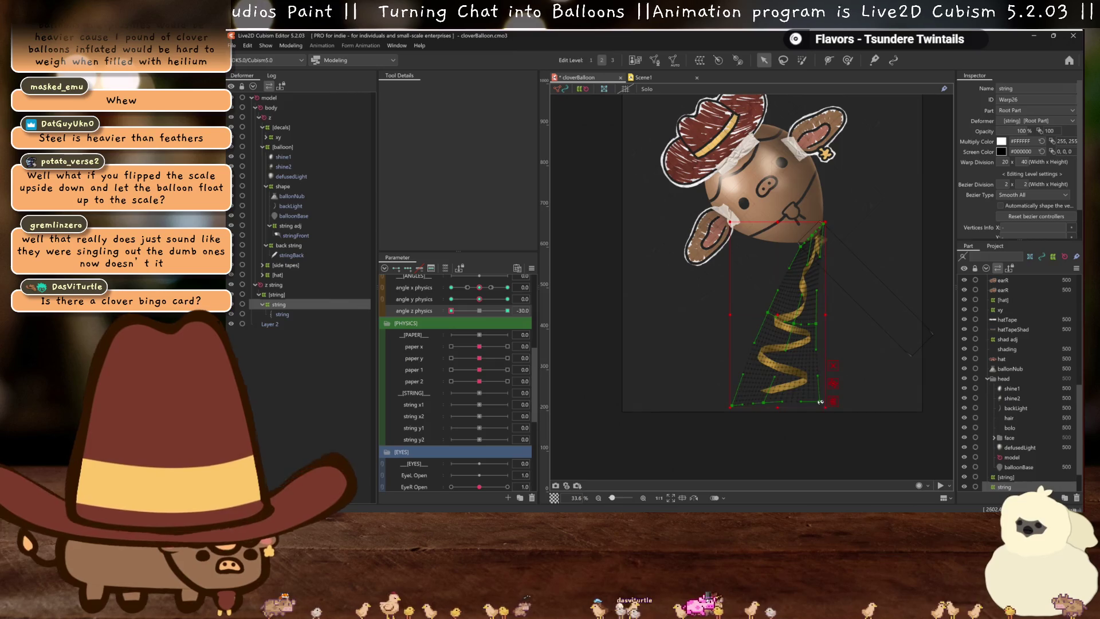
mouse_move(820, 402)
left_mouse_down()
mouse_move(815, 411)
mouse_move(768, 405)
left_mouse_up()
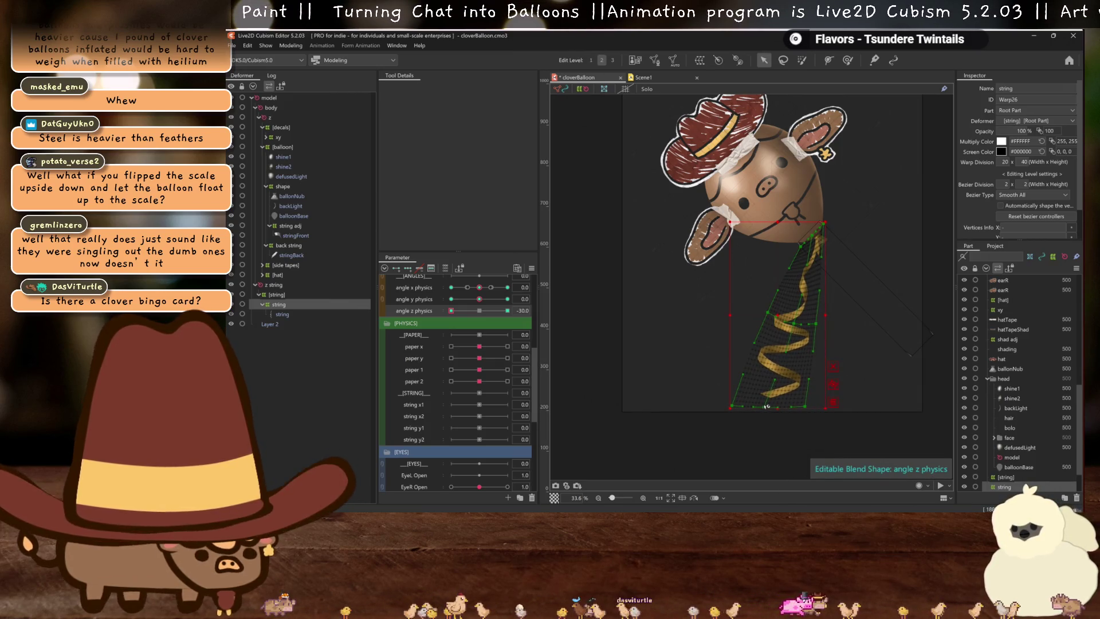
Compare against angle z 0, refine the string's corners and edges at -30, and hide the selection
left_click(481, 311)
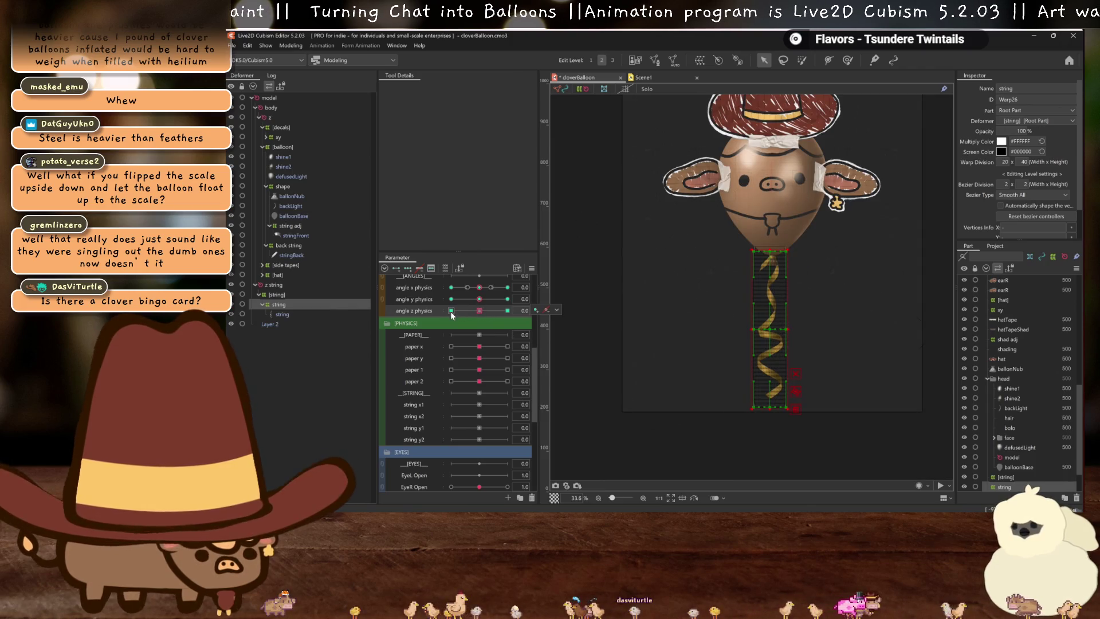
left_click(452, 310)
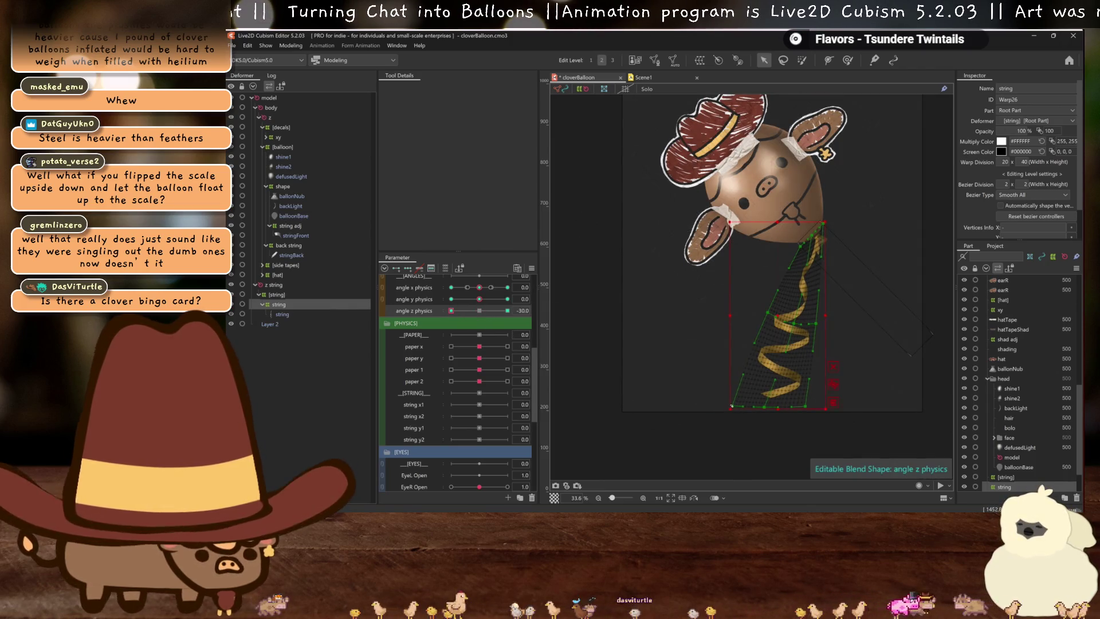
left_click_drag(738, 407, 739, 407)
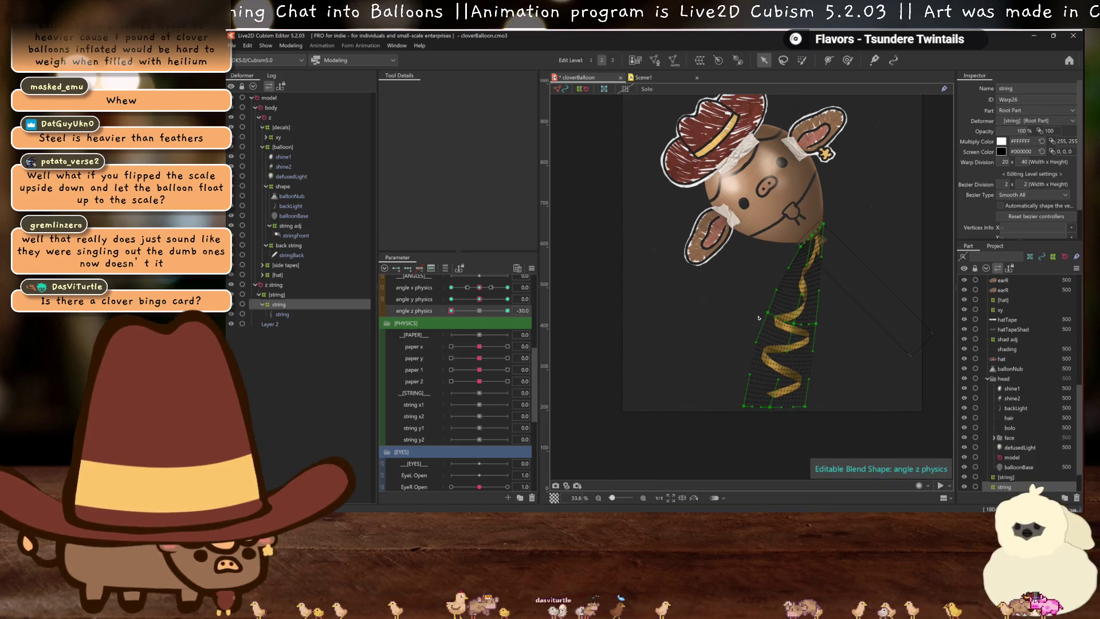
left_click_drag(769, 315, 776, 317)
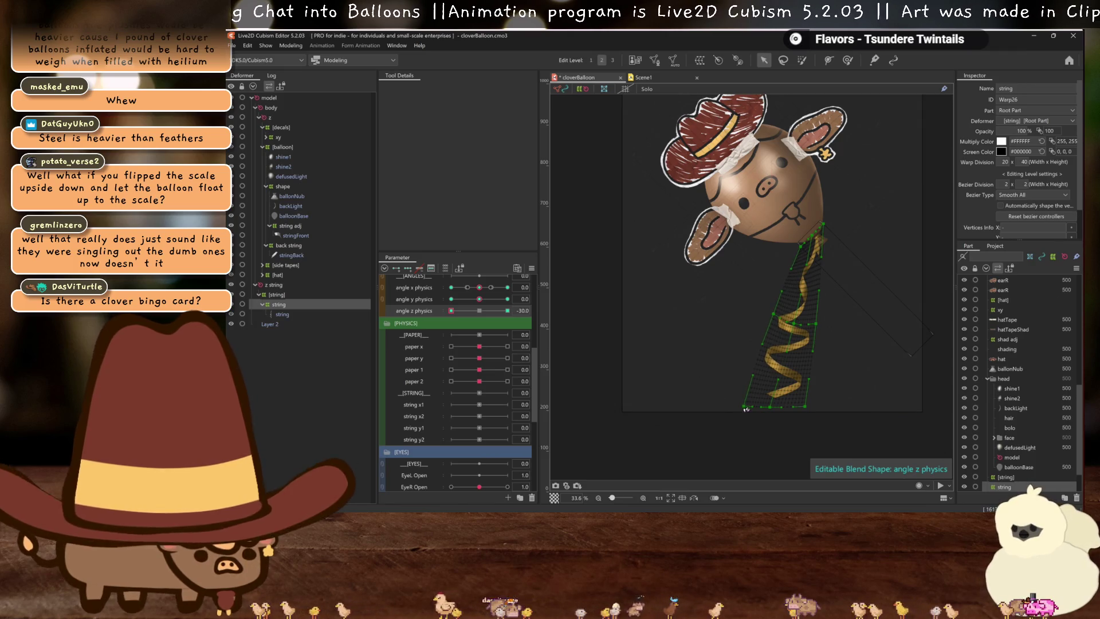
mouse_move(814, 325)
left_mouse_down()
mouse_move(784, 318)
mouse_move(801, 319)
left_mouse_up()
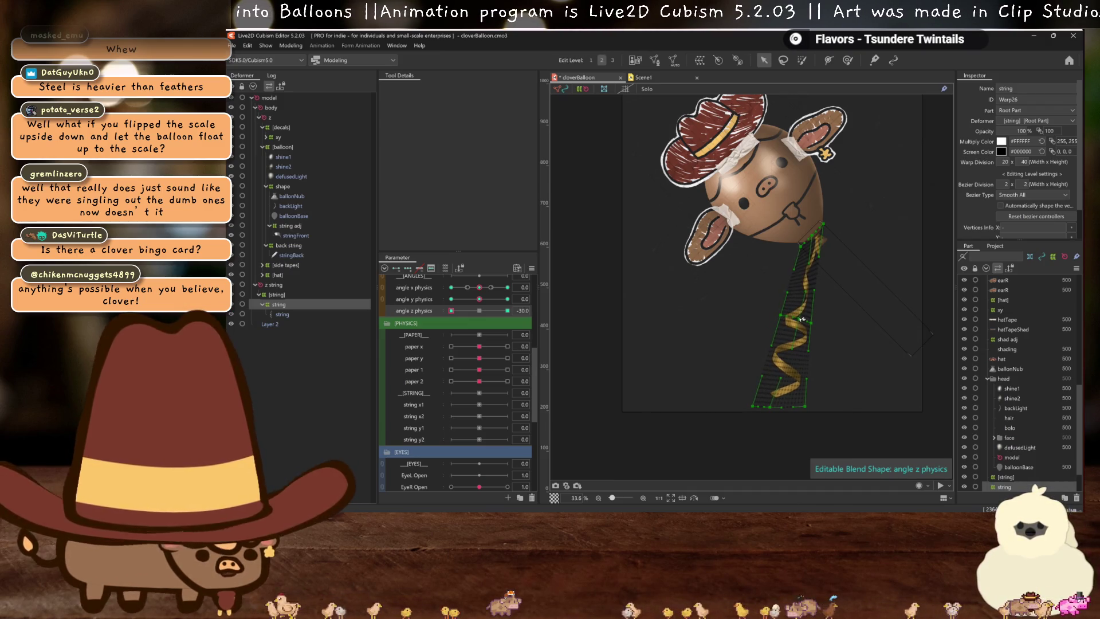
key("ctrl+h")
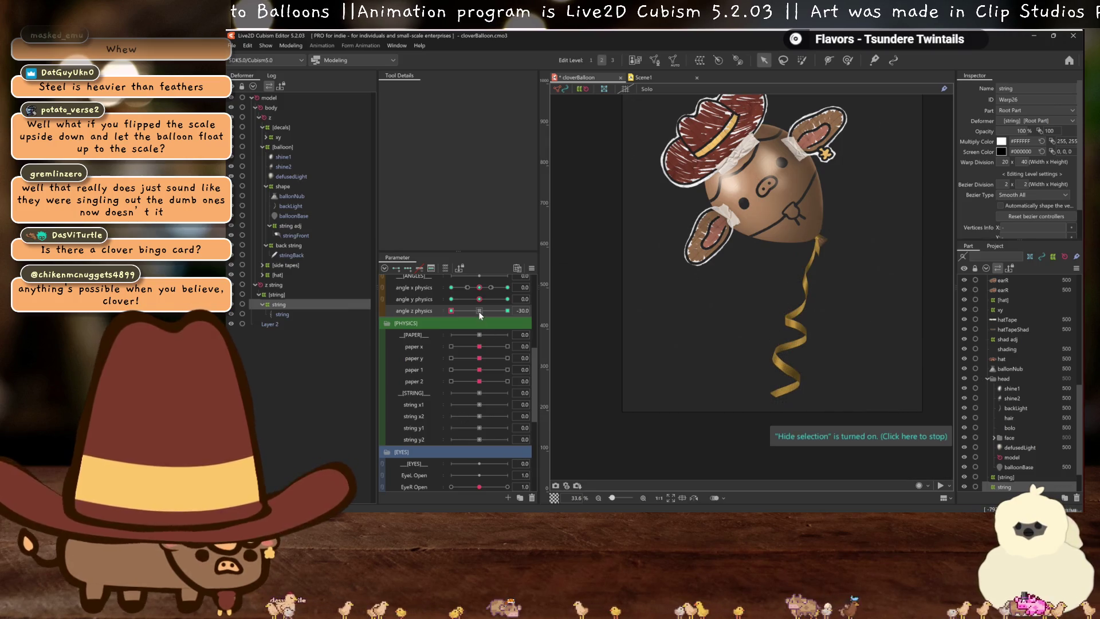
Preview angle z physics, then at -30 pull the warp's top corner up-right to the knot
mouse_move(479, 311)
left_mouse_down()
mouse_move(455, 311)
mouse_move(471, 318)
left_mouse_up()
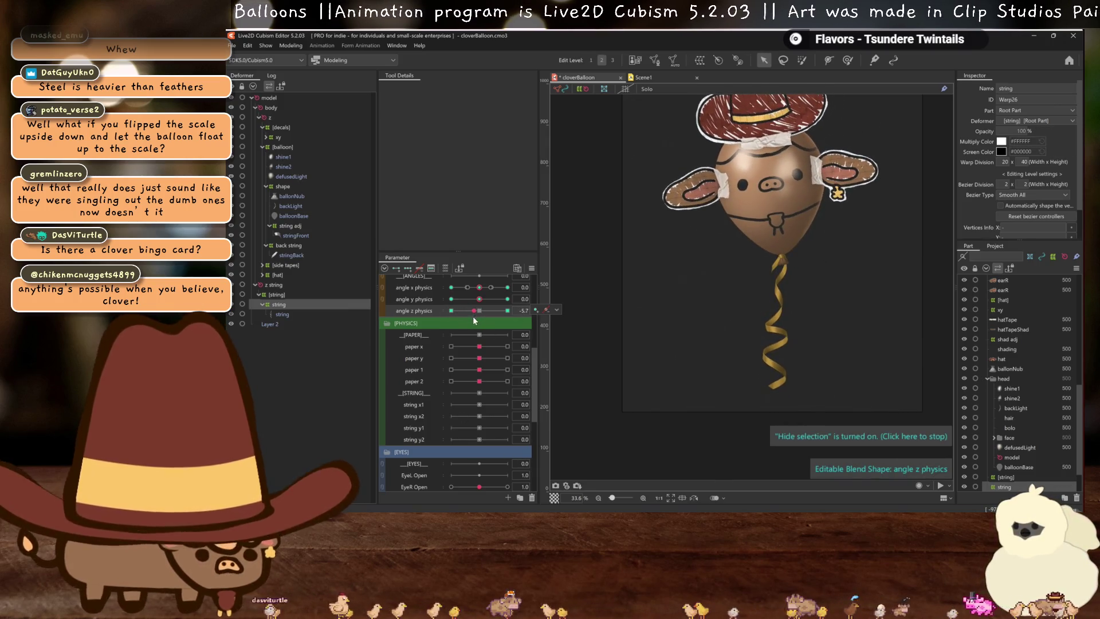
left_click(479, 311)
left_click(451, 311)
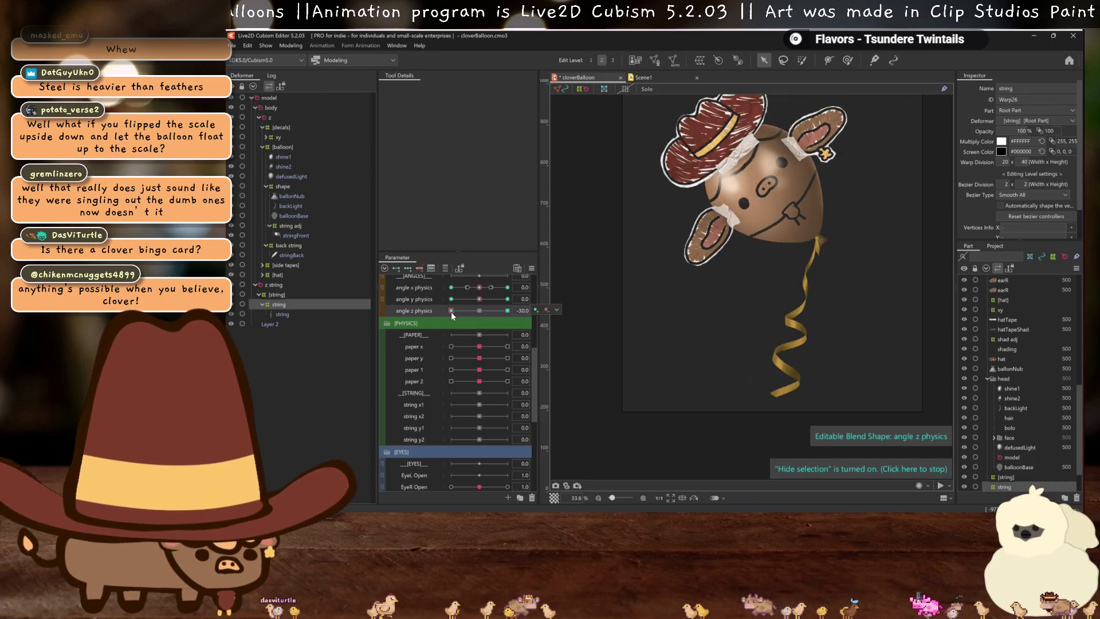
scroll(754, 259, "up", 6)
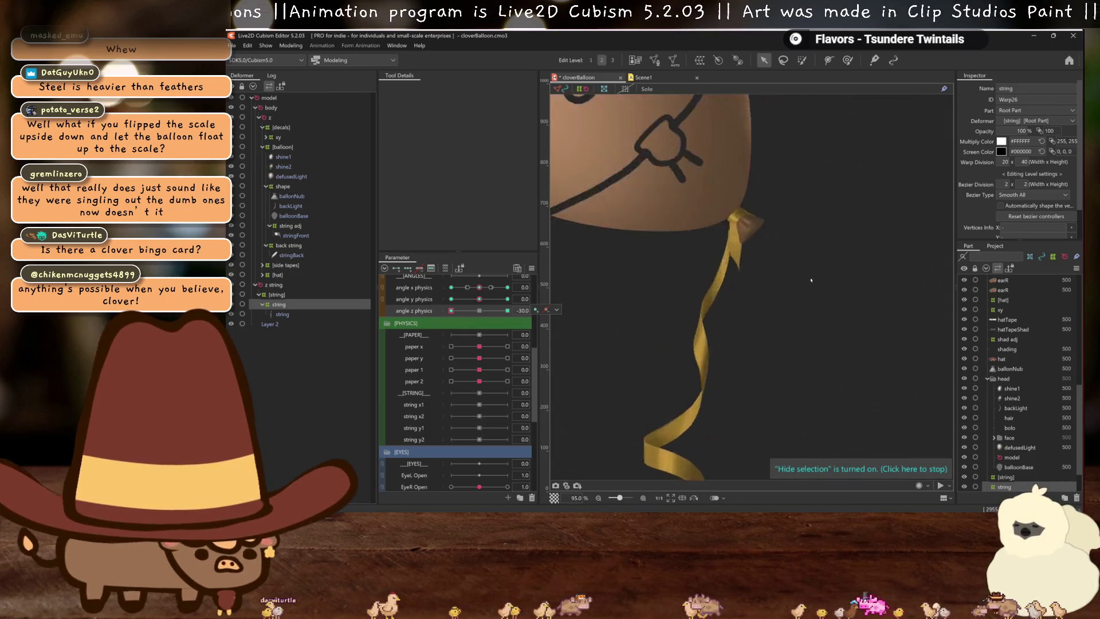
left_click_drag(758, 174, 825, 147)
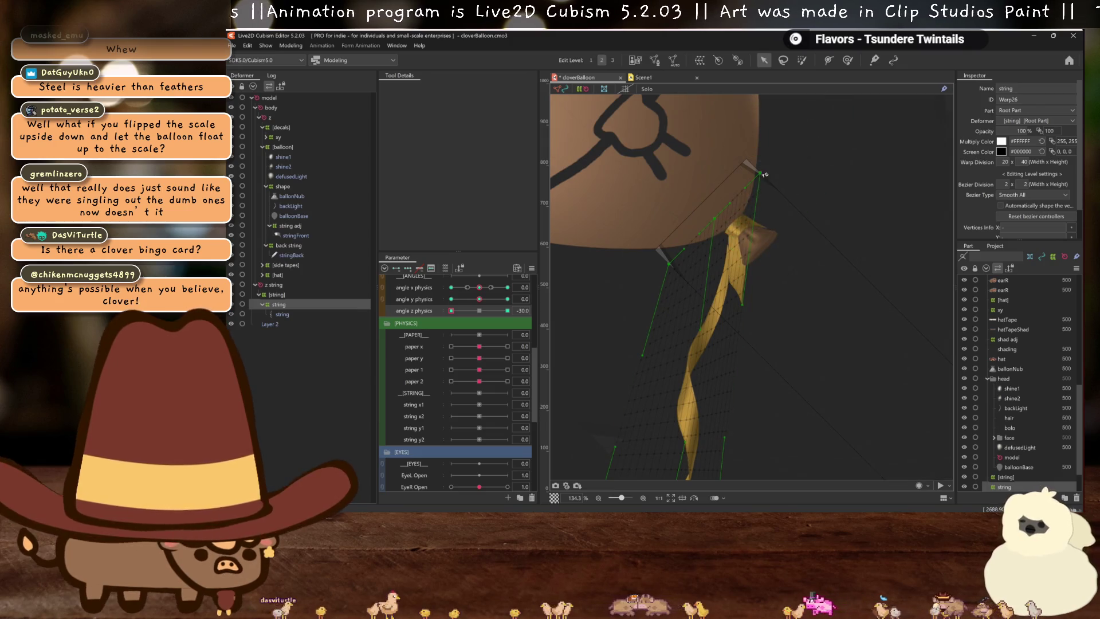
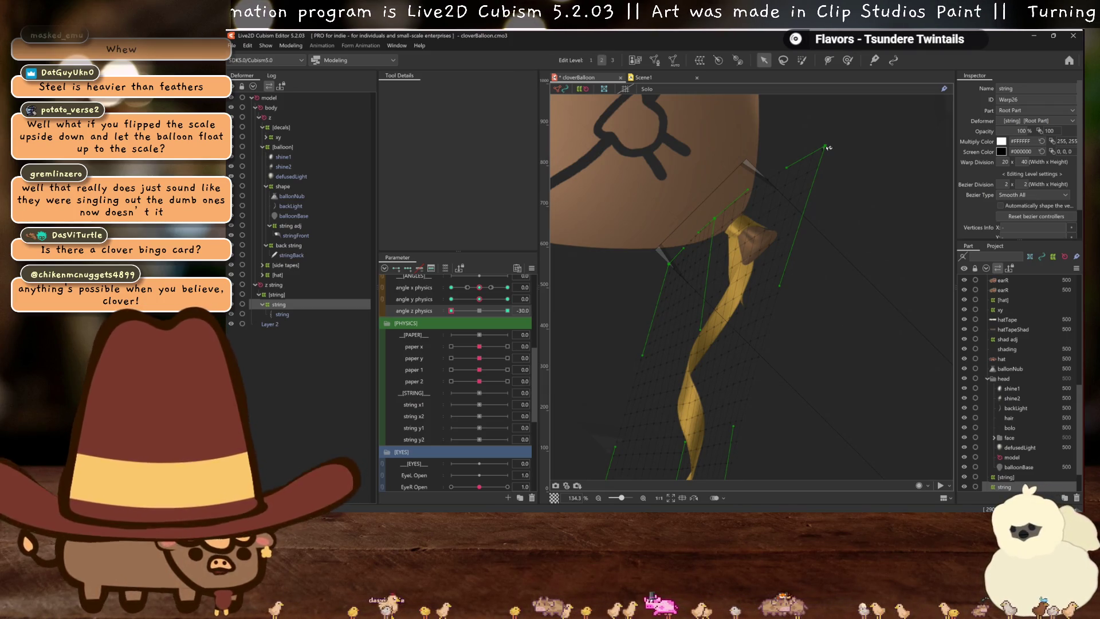
Undo a trial warp stretch and set the string warp's Bezier division height to 8
left_click_drag(827, 147, 847, 137)
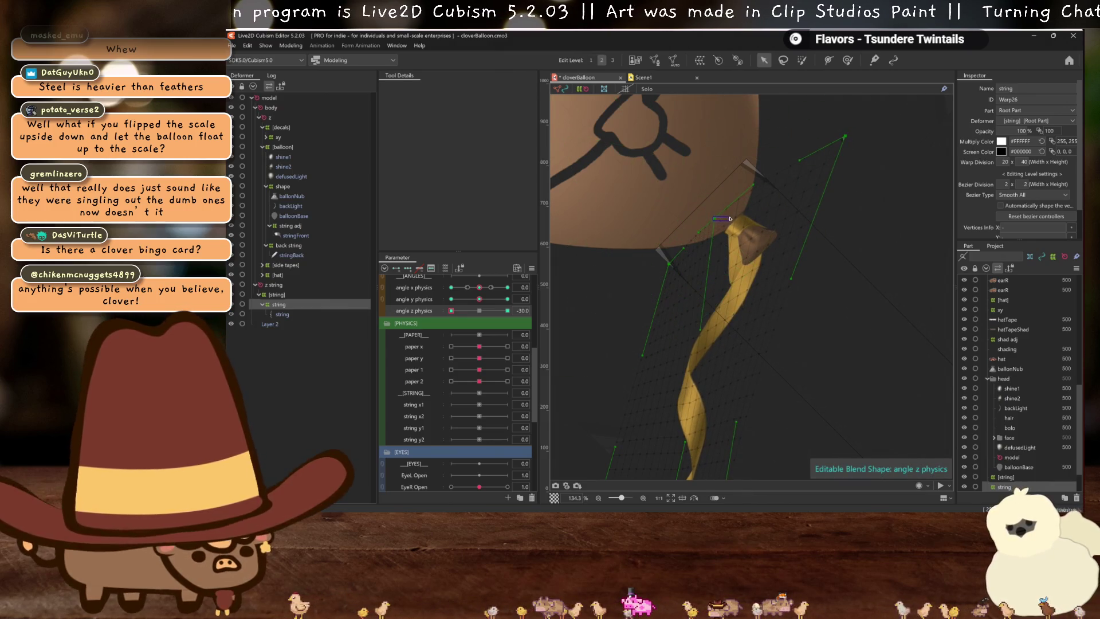
left_click_drag(714, 223, 736, 215)
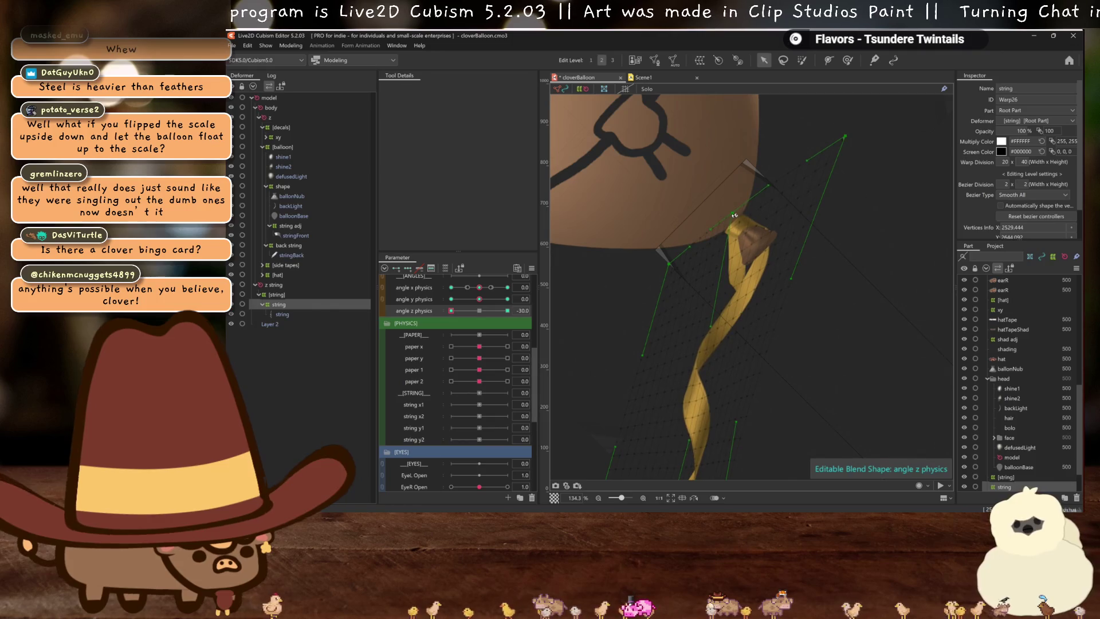
key("ctrl+z")
key("ctrl+z")
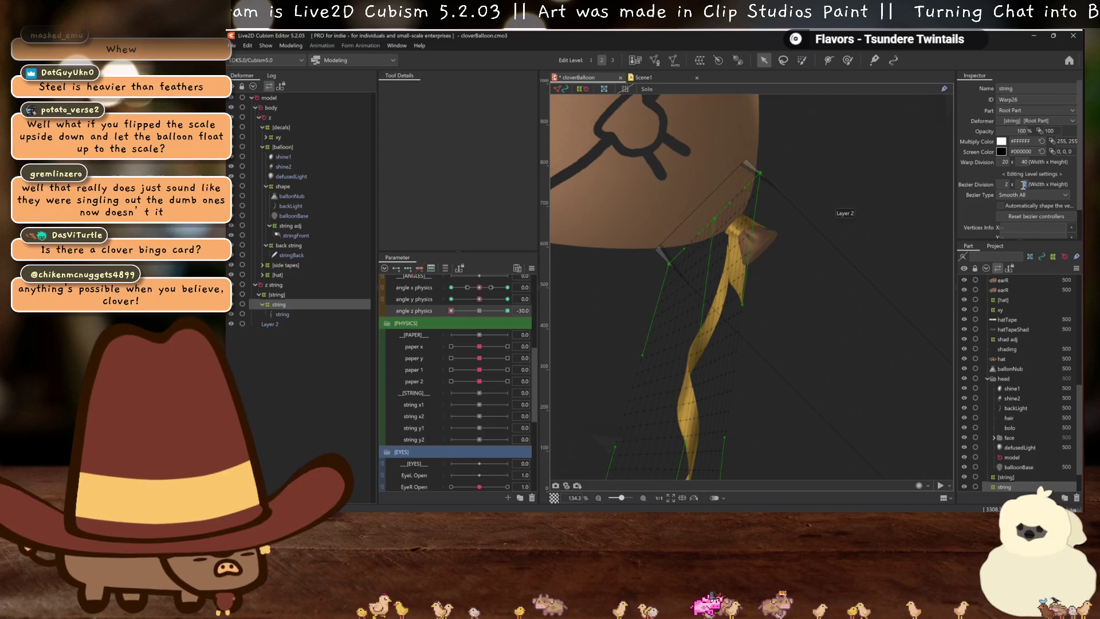
type("8")
key("Return")
Re-twist the ribbon's upper, middle and lower sections by dragging warp points
left_click_drag(746, 277, 789, 244)
left_click_drag(706, 303, 740, 281)
left_click_drag(738, 374, 740, 362)
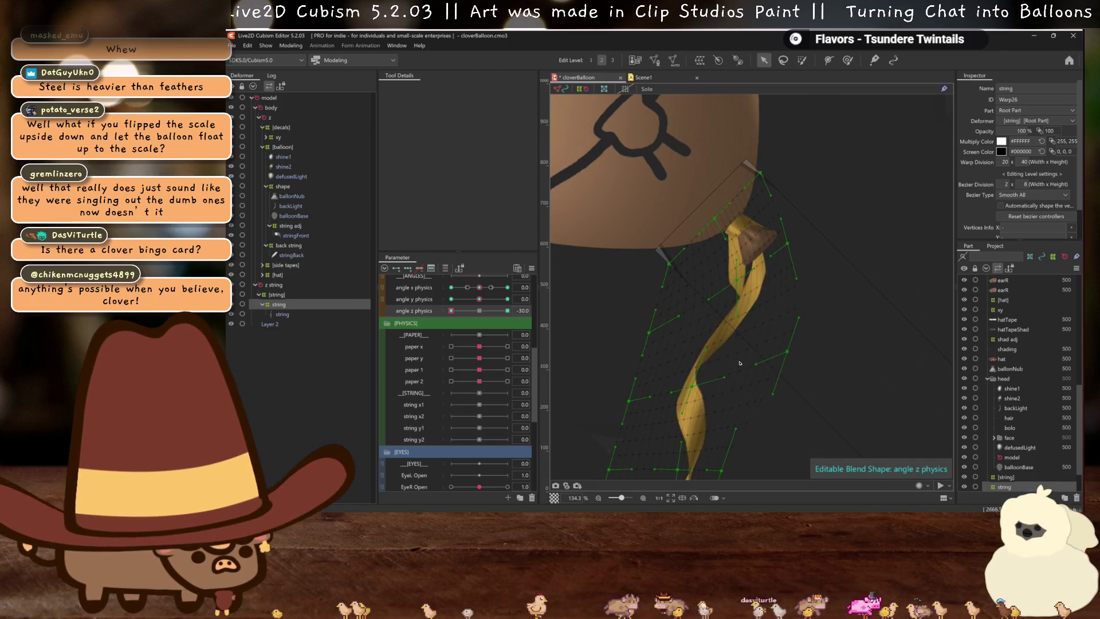
left_click_drag(687, 387, 720, 382)
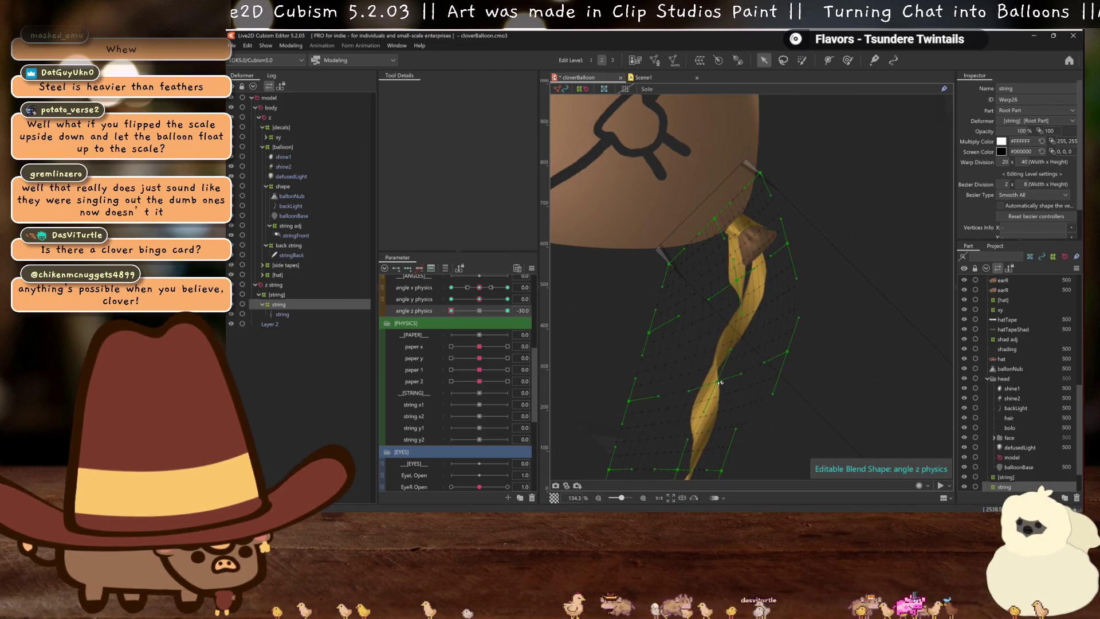
left_click_drag(634, 400, 670, 393)
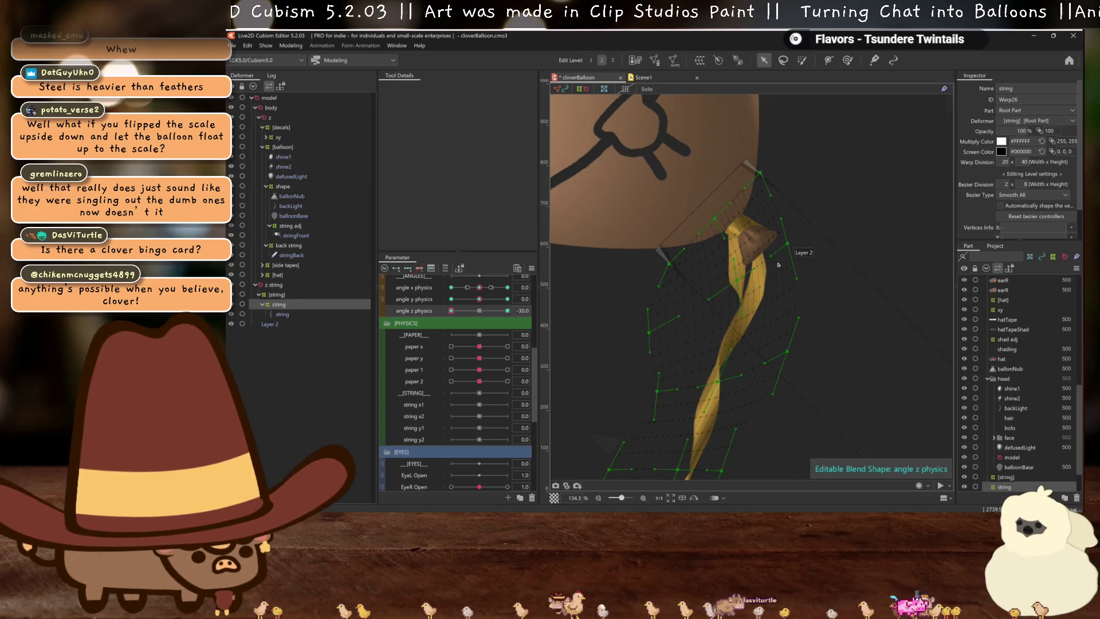
Refine the ribbon's upper and middle twist, then hide the warp mesh to preview
left_click_drag(786, 248, 796, 241)
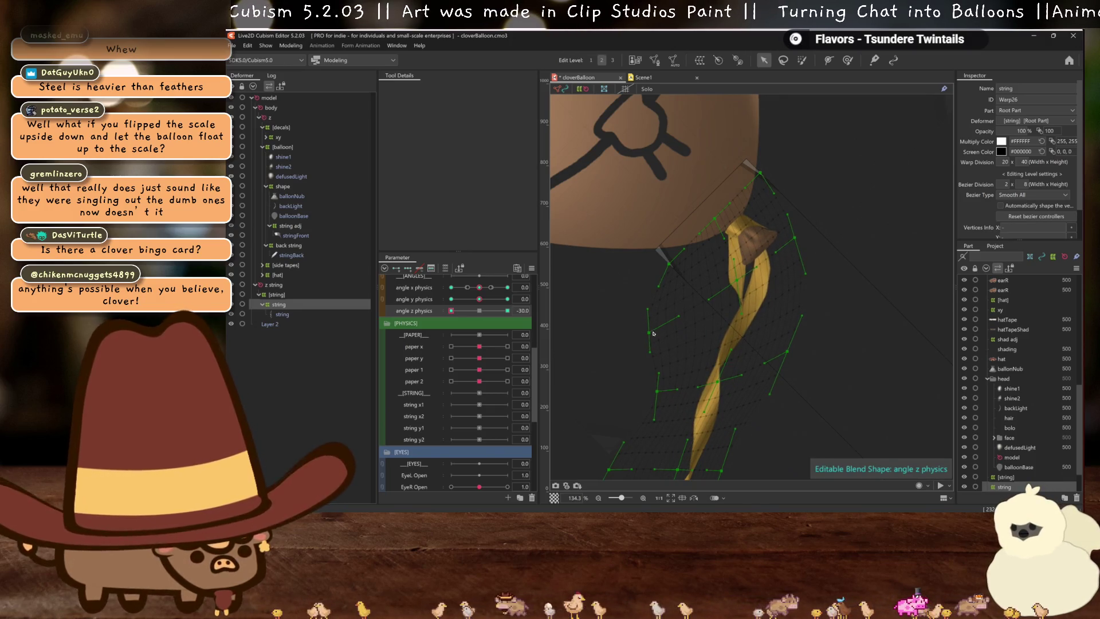
left_click_drag(653, 333, 701, 319)
left_click_drag(738, 284, 742, 271)
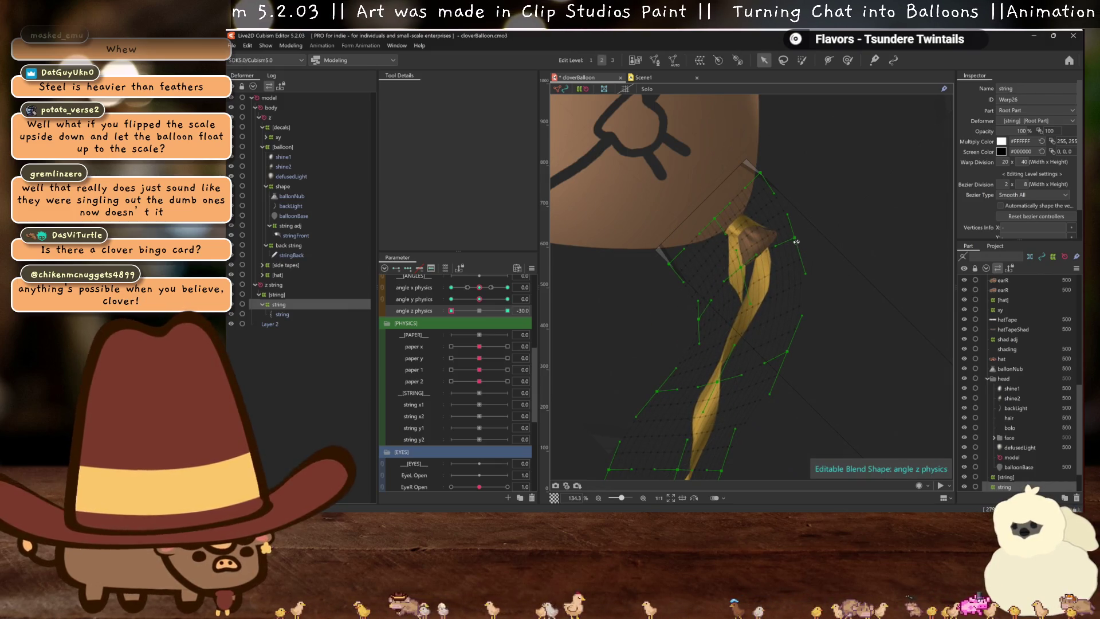
left_click_drag(796, 241, 808, 228)
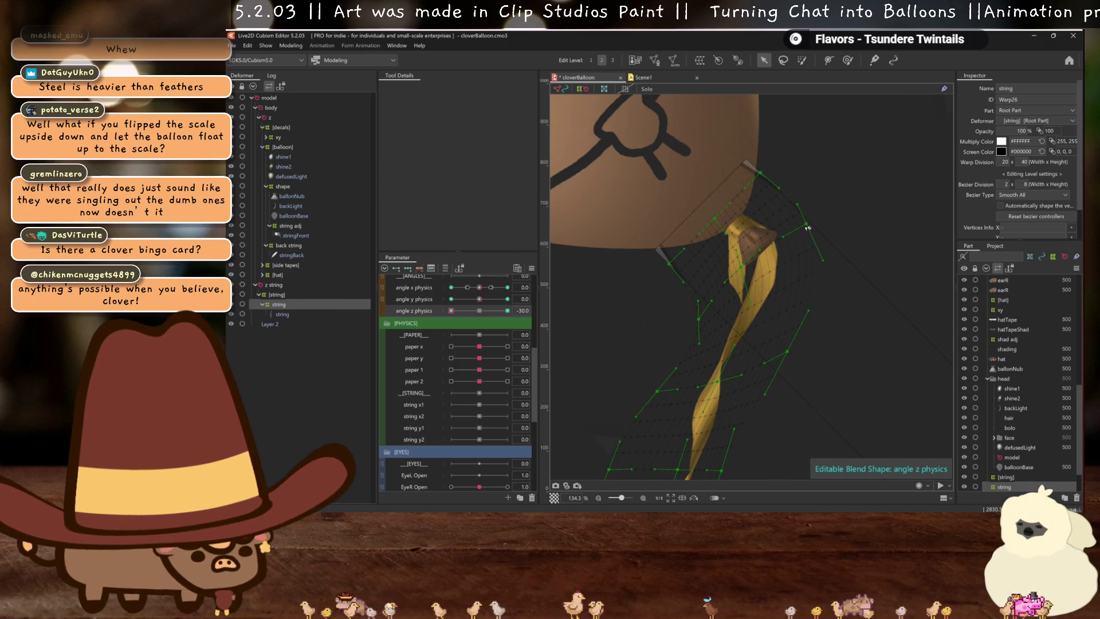
left_click_drag(780, 356, 748, 360)
scroll(748, 367, "down", 6)
key("ctrl+h")
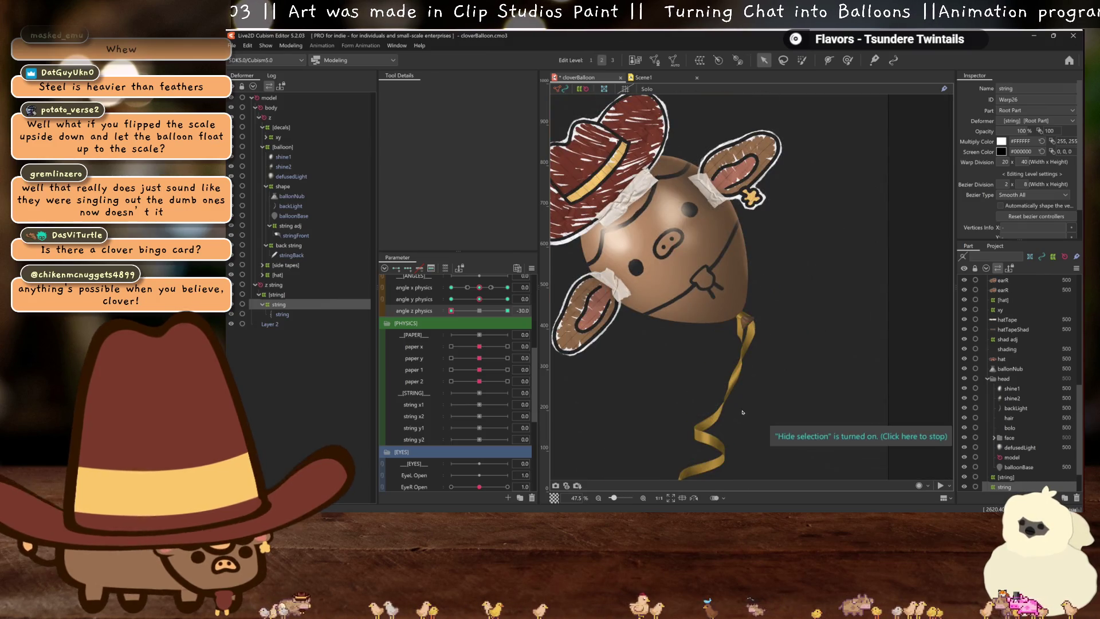
Compare the upright pose, then nudge a lower ribbon point right at the -30 tilt
scroll(700, 367, "down", 2)
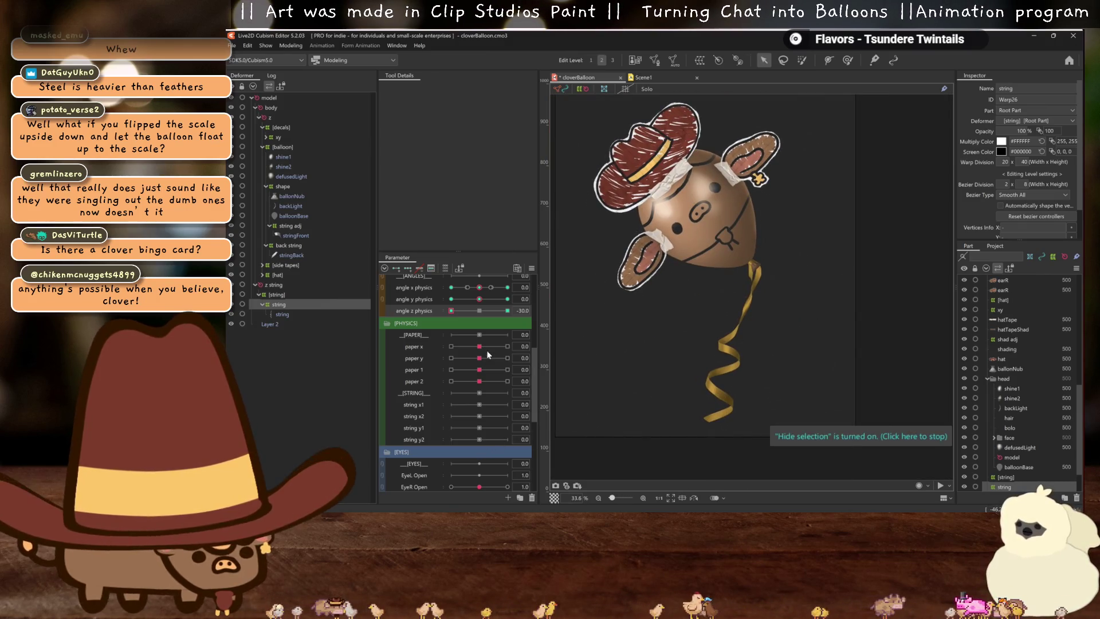
left_click(479, 311)
left_click(451, 311)
key("ctrl+h")
scroll(689, 353, "up", 2)
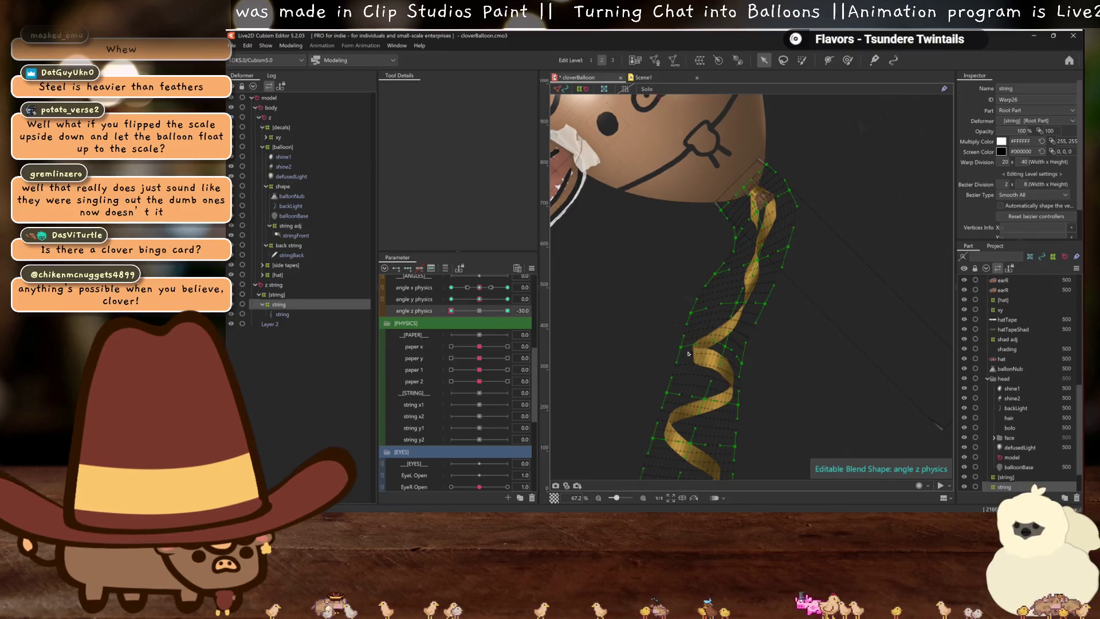
left_click_drag(689, 354, 696, 349)
key("ctrl+h")
scroll(754, 375, "down", 2)
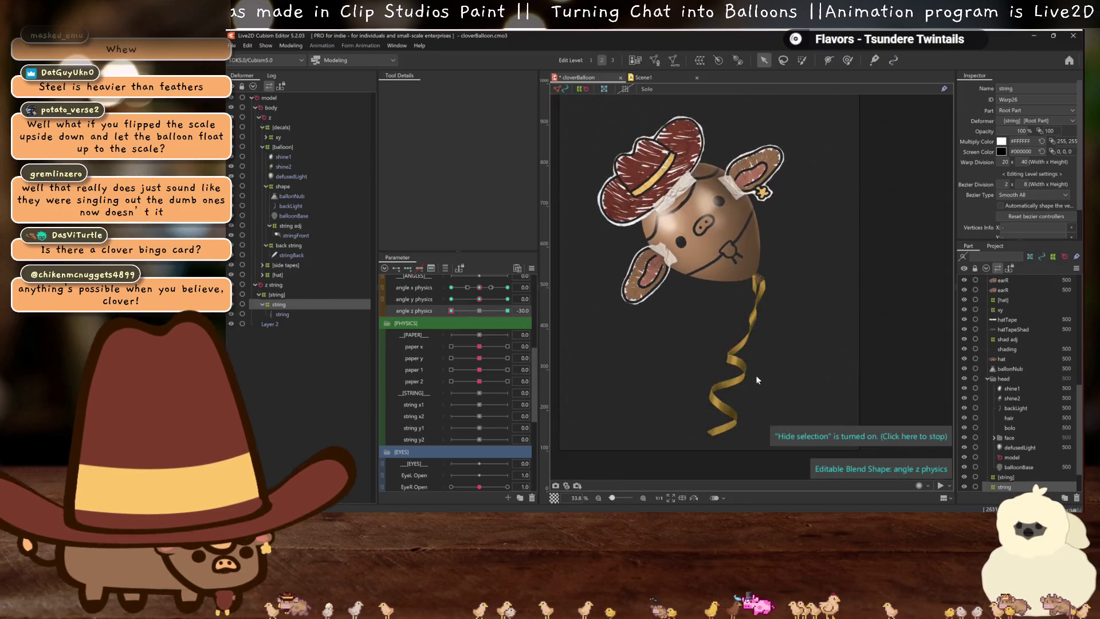
Test angle z physics at 0 and 30, then delete the z string rotation deformer
left_click(479, 311)
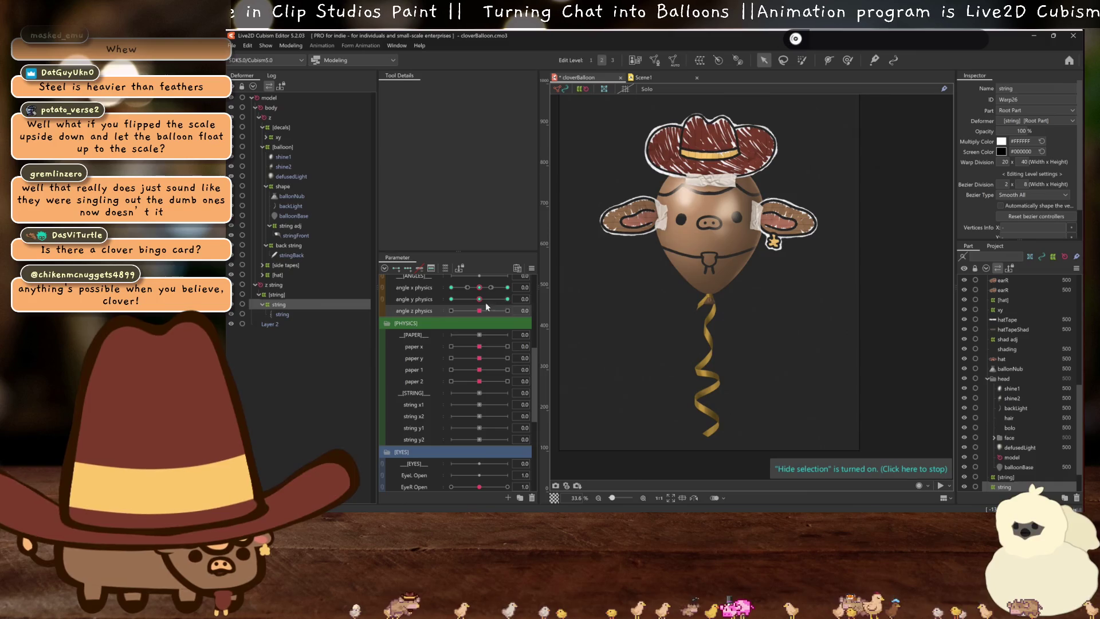
mouse_move(486, 310)
left_mouse_down()
mouse_move(514, 311)
mouse_move(442, 319)
left_mouse_up()
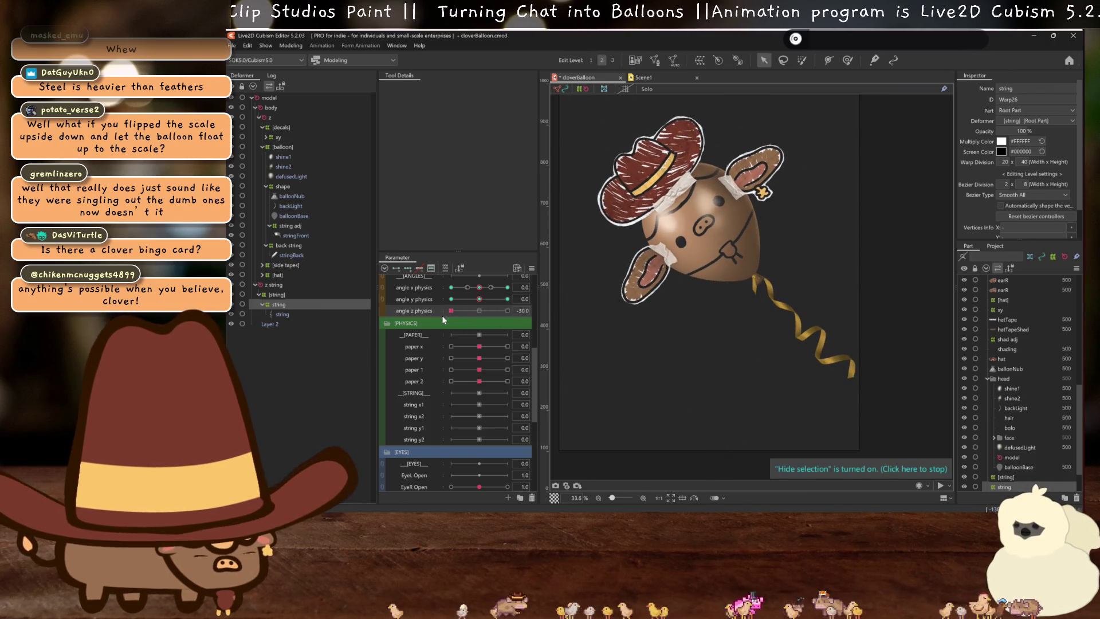
left_click(274, 285)
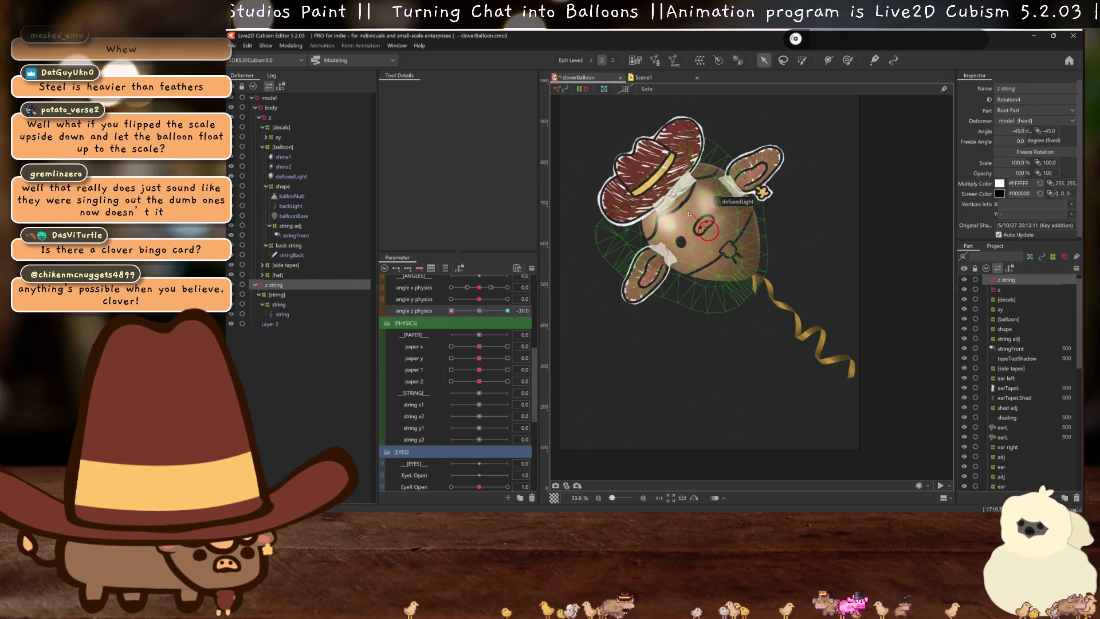
left_click(479, 311)
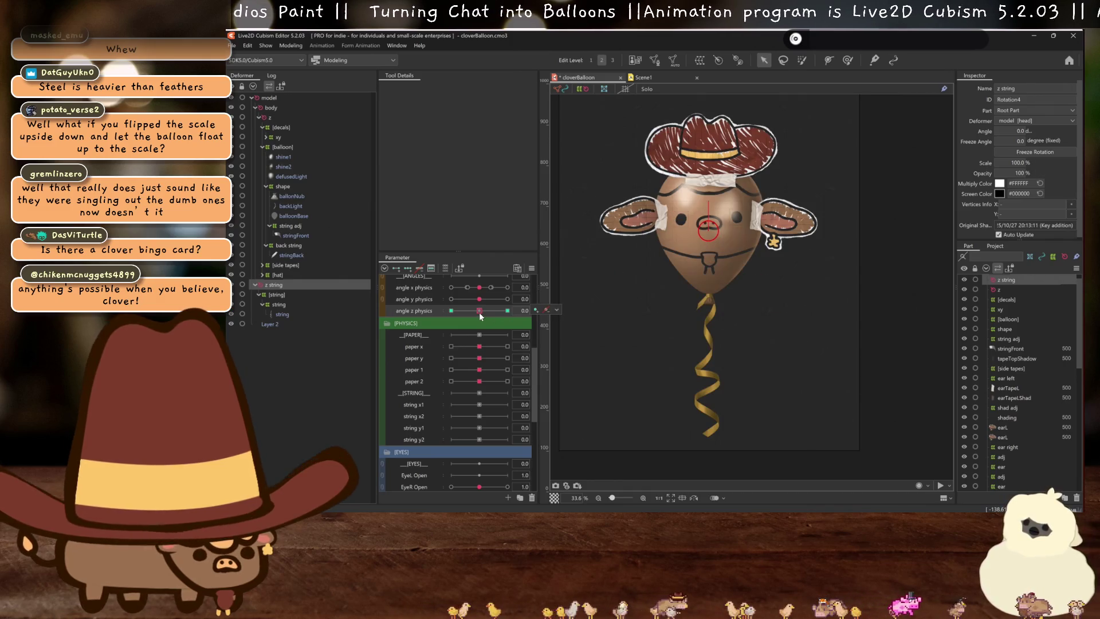
key("Delete")
left_click(278, 291)
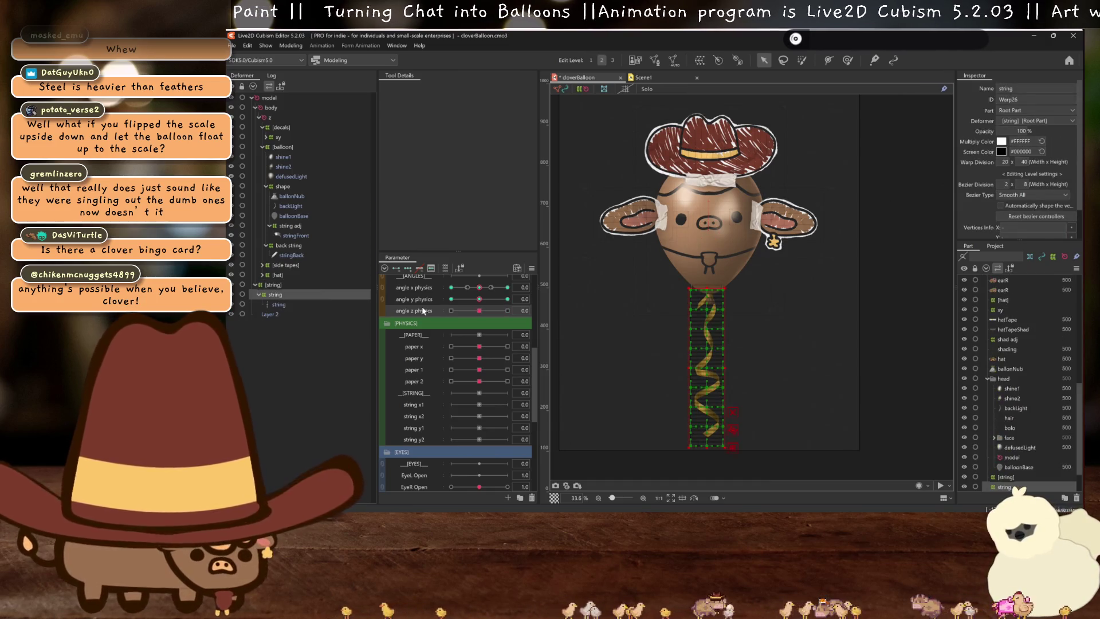
At angle z physics -30, move the string warp right under the balloon knot
left_click(507, 311)
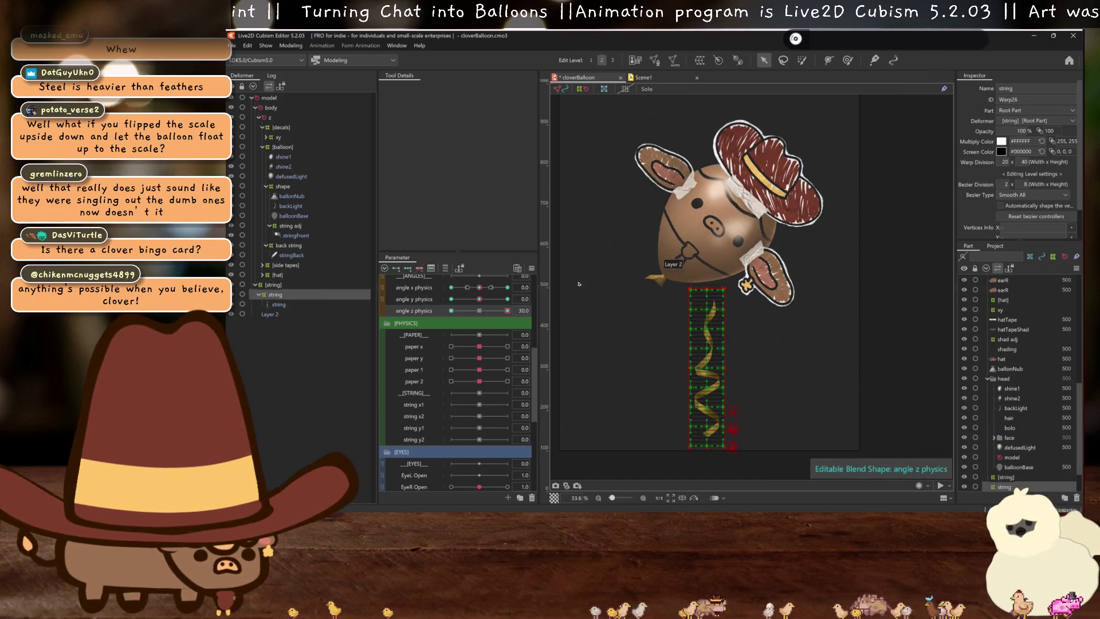
left_click(452, 310)
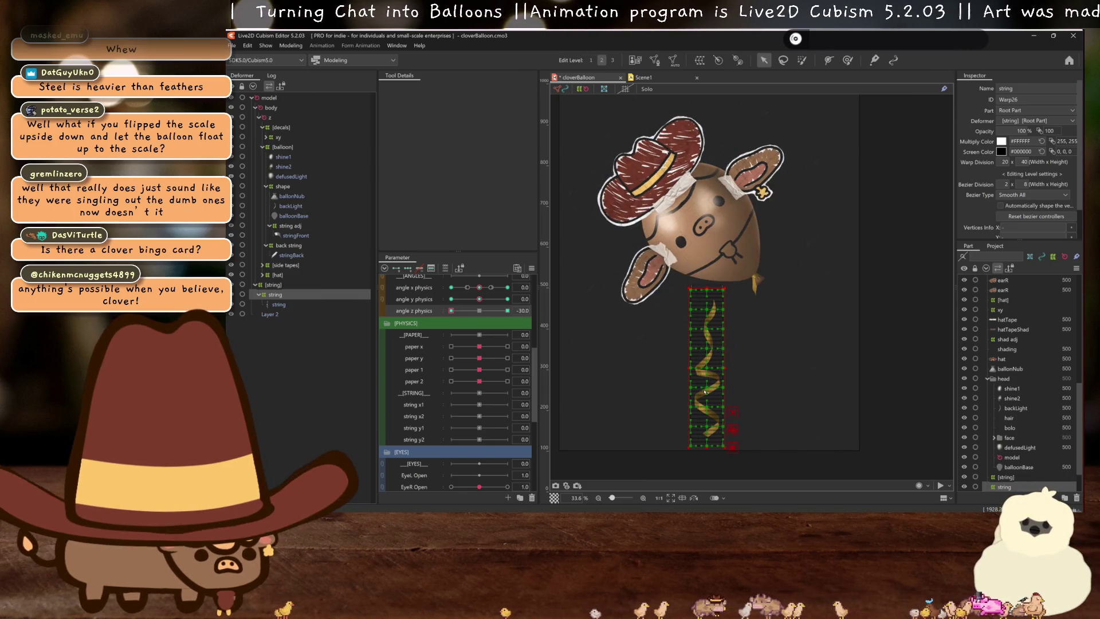
left_click_drag(706, 372, 762, 363)
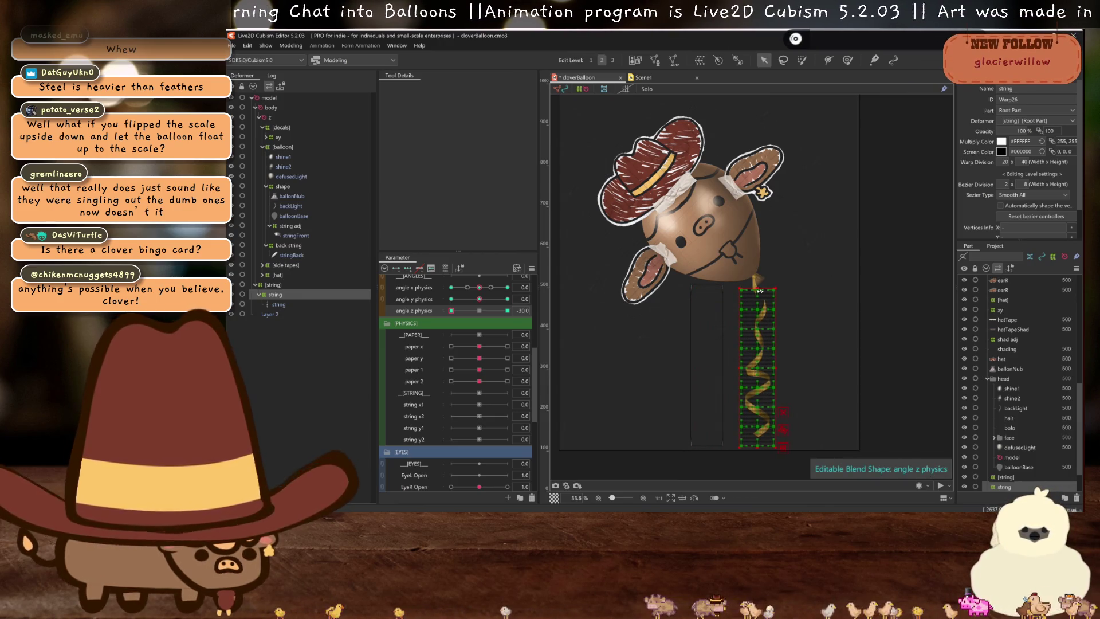
scroll(763, 289, "up", 5)
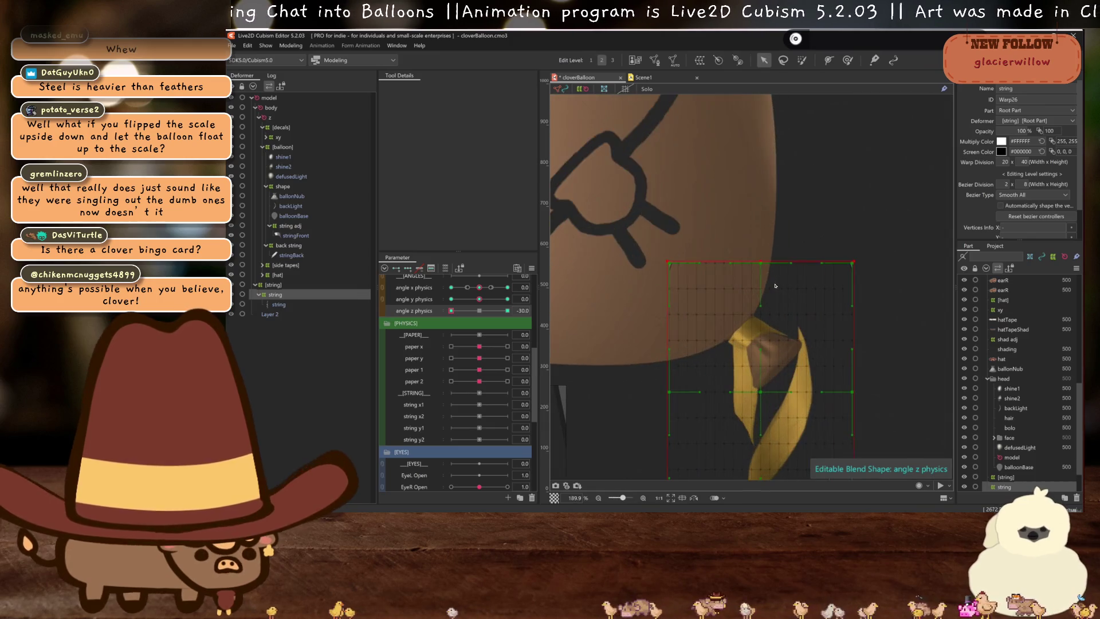
Bend the string warp's top and right edges to follow the -30 tilt
left_click_drag(752, 267, 690, 278)
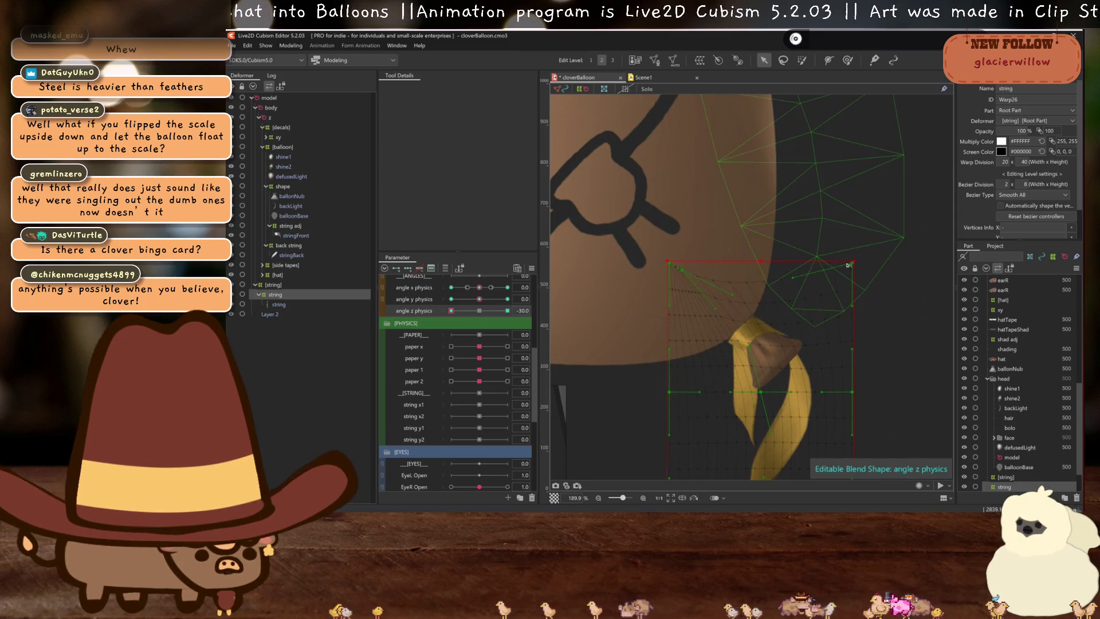
left_click_drag(793, 278, 844, 346)
left_click_drag(852, 434, 859, 434)
left_click_drag(853, 392, 841, 347)
left_click_drag(764, 393, 762, 385)
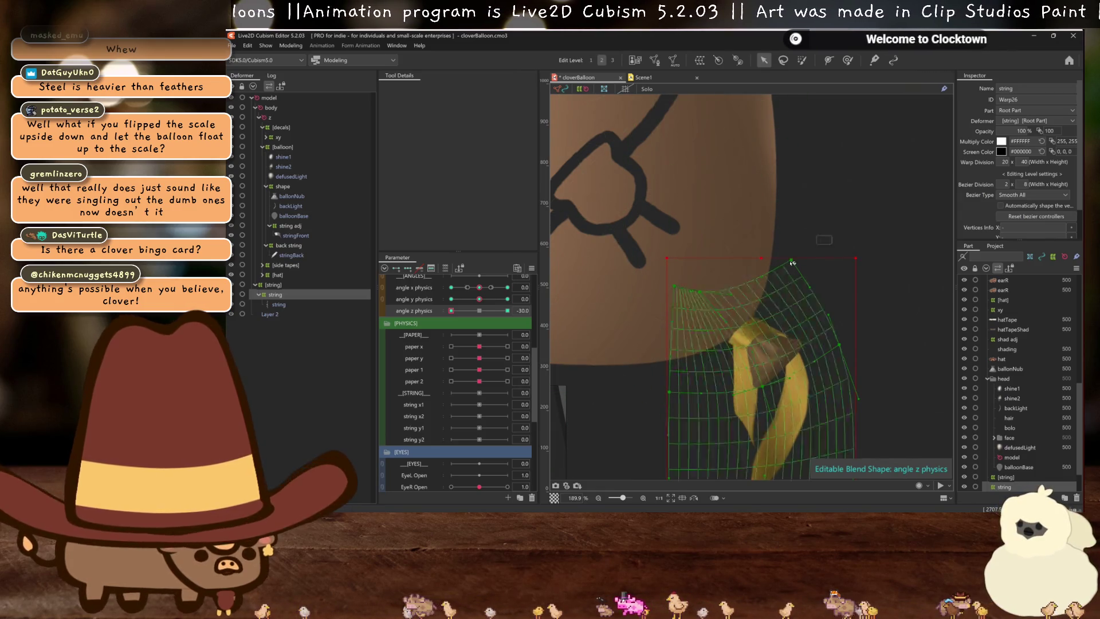
left_click_drag(766, 264, 807, 302)
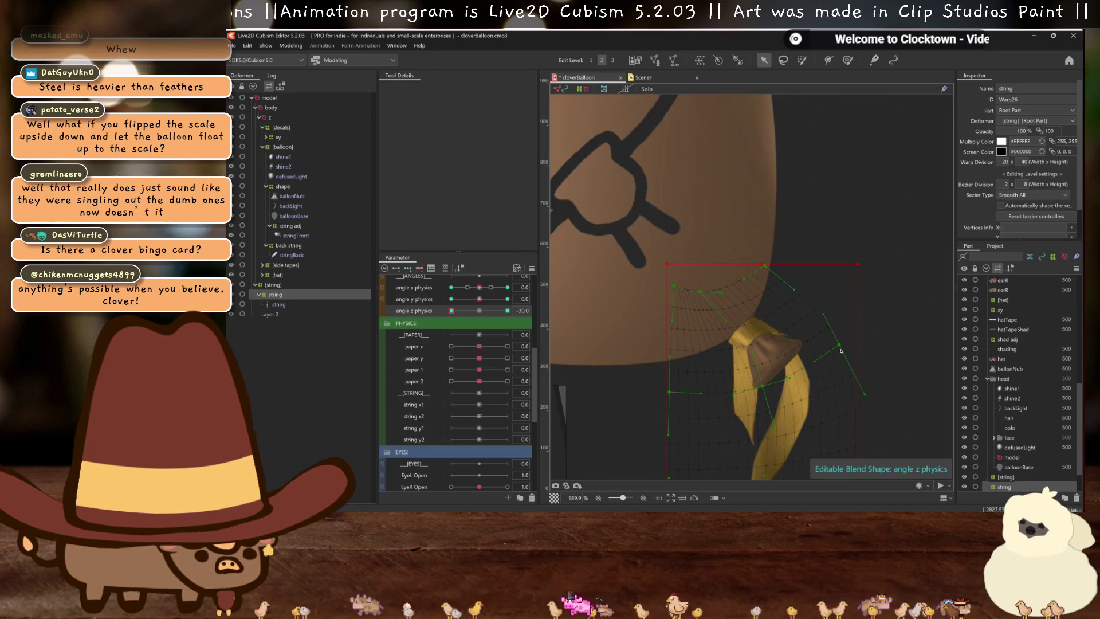
left_click_drag(838, 348, 842, 336)
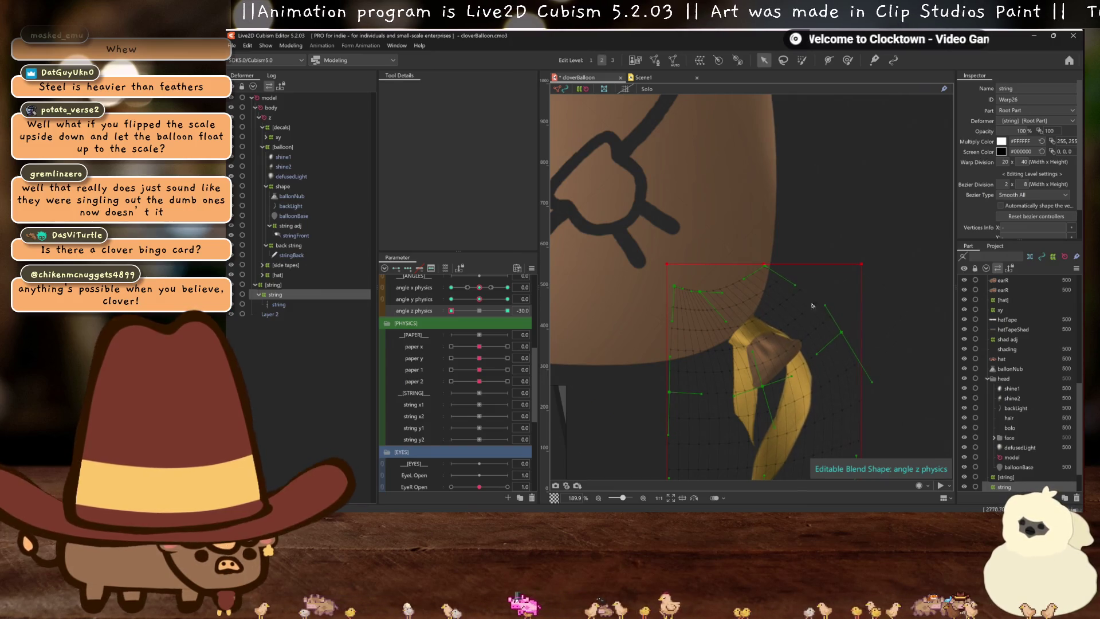
left_click_drag(762, 277, 760, 280)
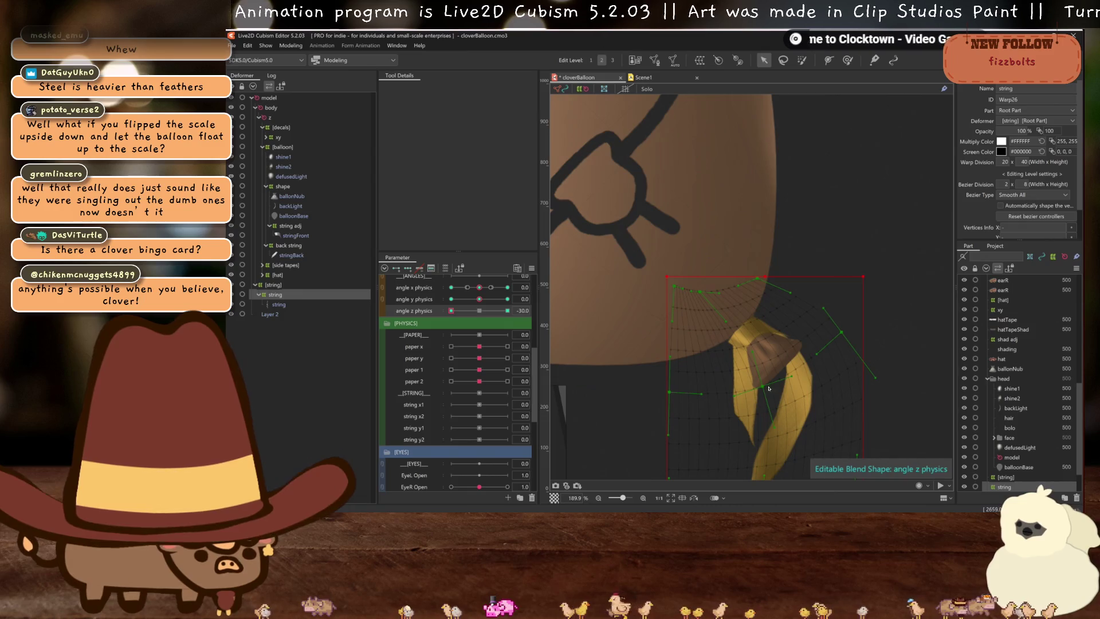
left_click_drag(769, 389, 773, 385)
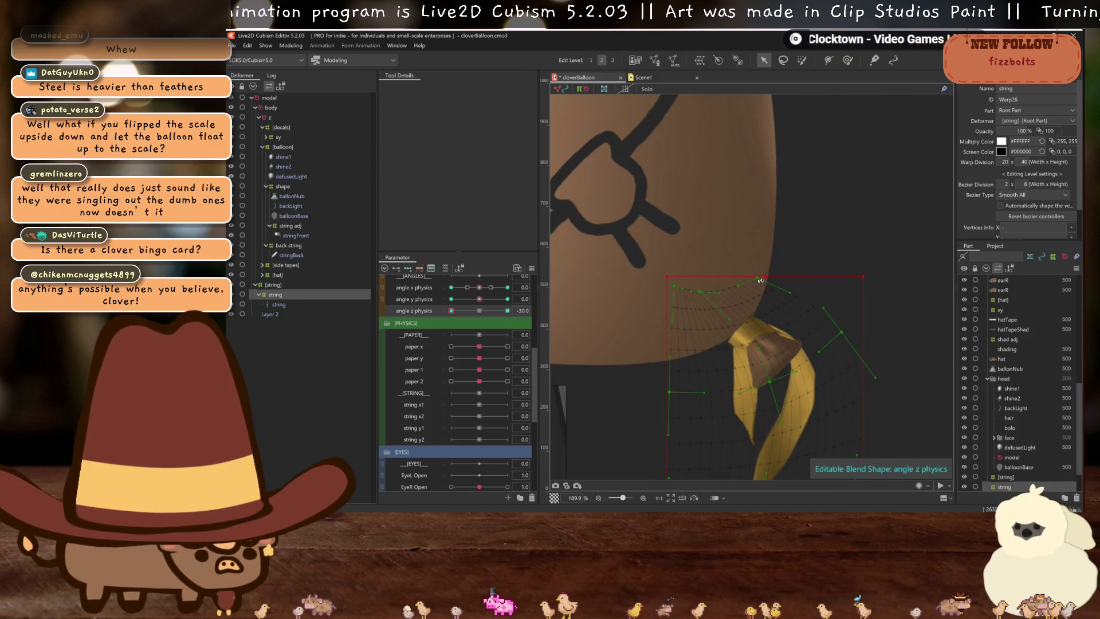
scroll(776, 379, "down", 5)
scroll(776, 379, "down", 3)
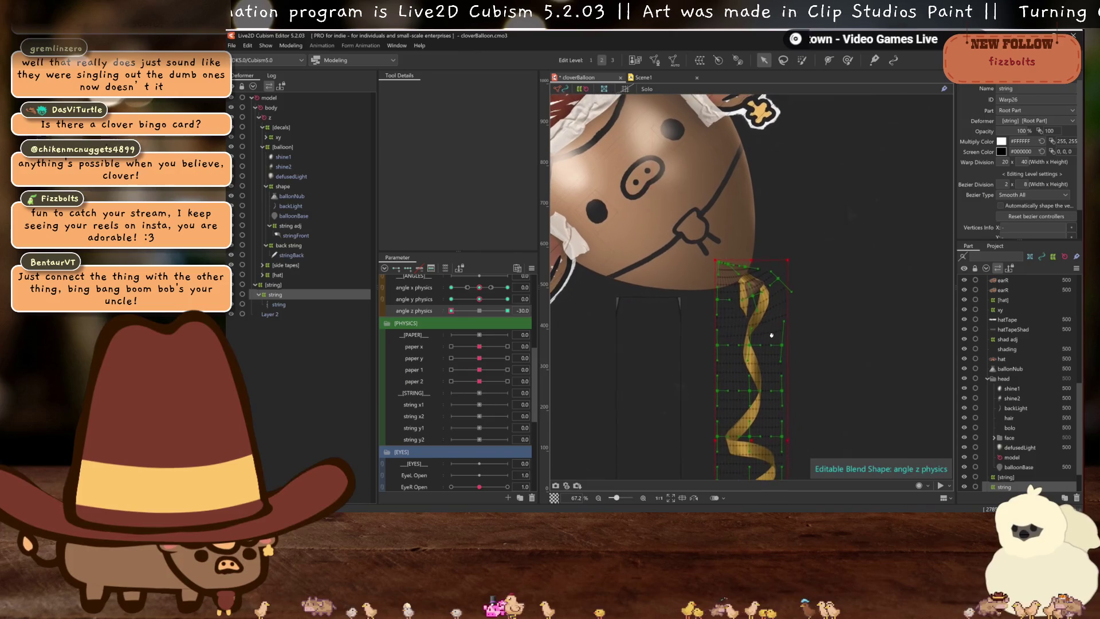
Add an angle z physics keyform, swing the balloon to 30, and select the string warp
key("ctrl+h")
mouse_move(451, 310)
left_mouse_down()
mouse_move(468, 323)
mouse_move(454, 325)
mouse_move(477, 325)
mouse_move(448, 323)
left_mouse_up()
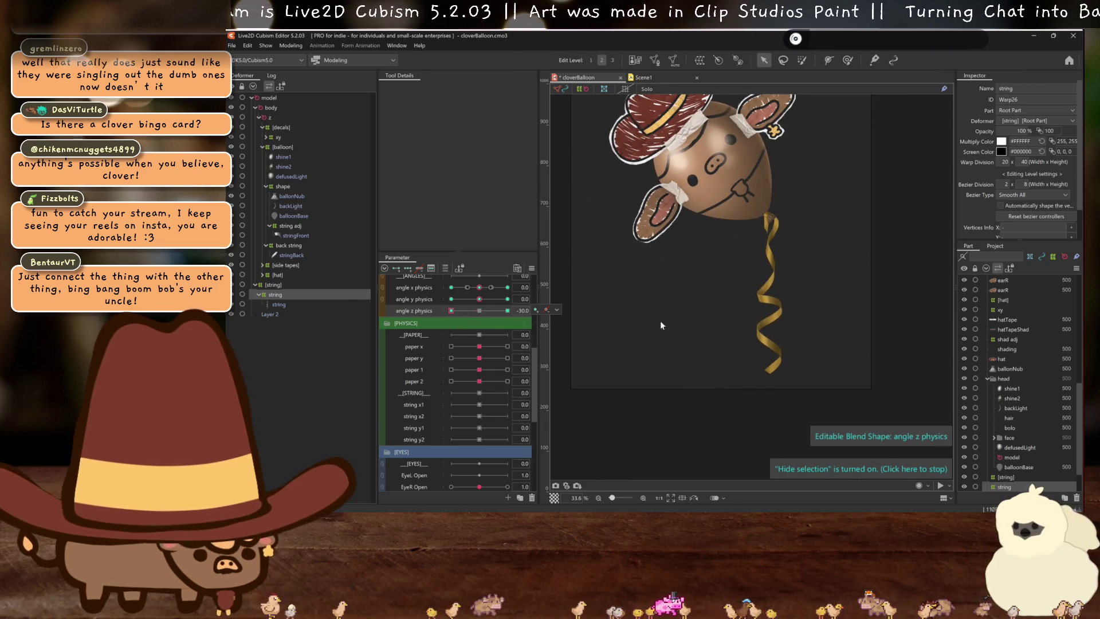
left_click(633, 363)
mouse_move(507, 327)
left_mouse_down()
mouse_move(493, 313)
mouse_move(427, 314)
mouse_move(510, 315)
mouse_move(451, 320)
mouse_move(514, 321)
mouse_move(460, 325)
mouse_move(487, 332)
mouse_move(480, 342)
mouse_move(573, 320)
left_mouse_up()
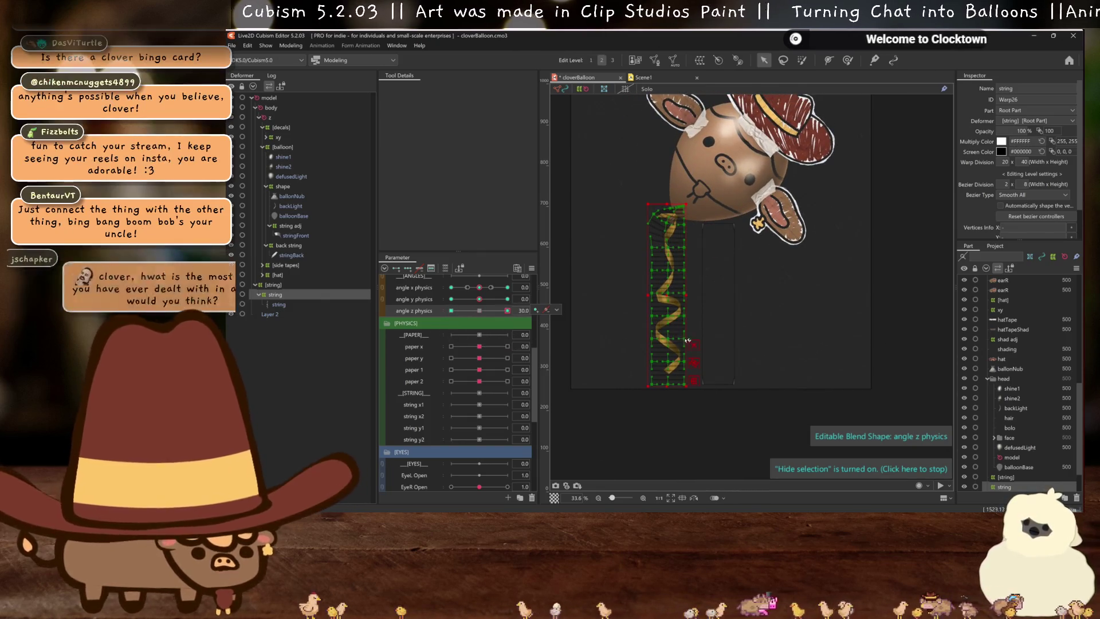
scroll(623, 238, "up", 2)
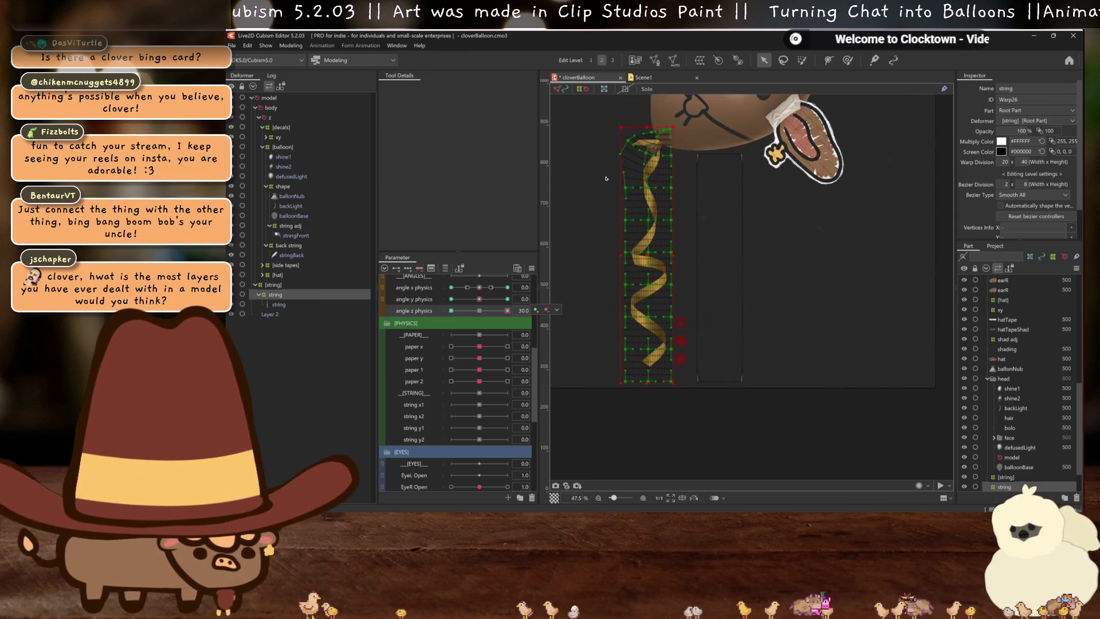
left_click(692, 383)
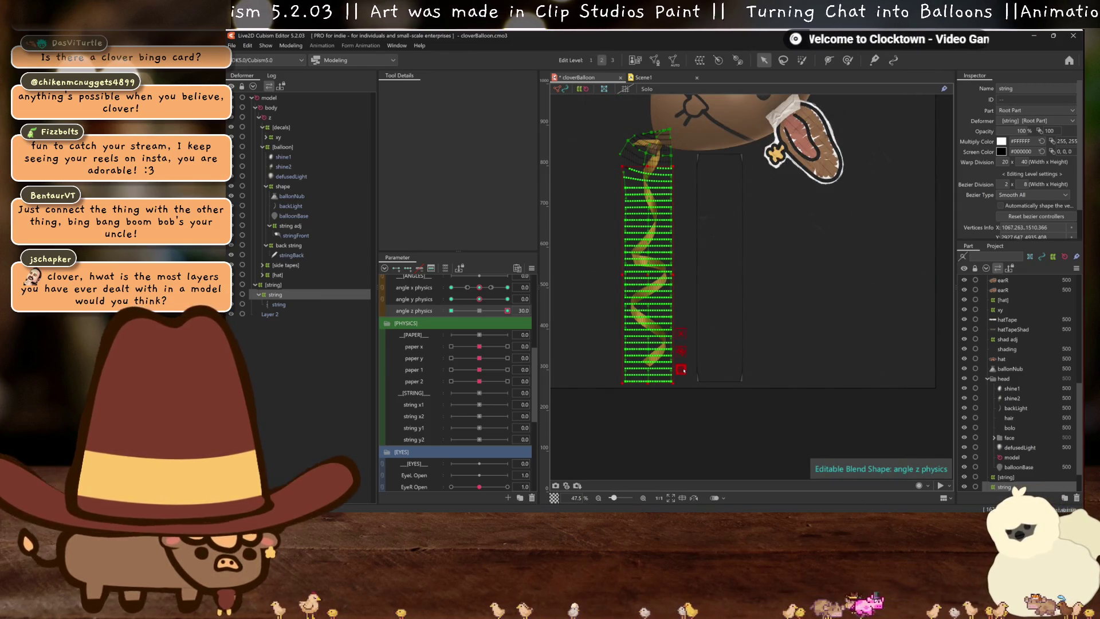
Skew the string's bottom edge right with a Perspective temporary deform and confirm it
key("t")
left_click(471, 89)
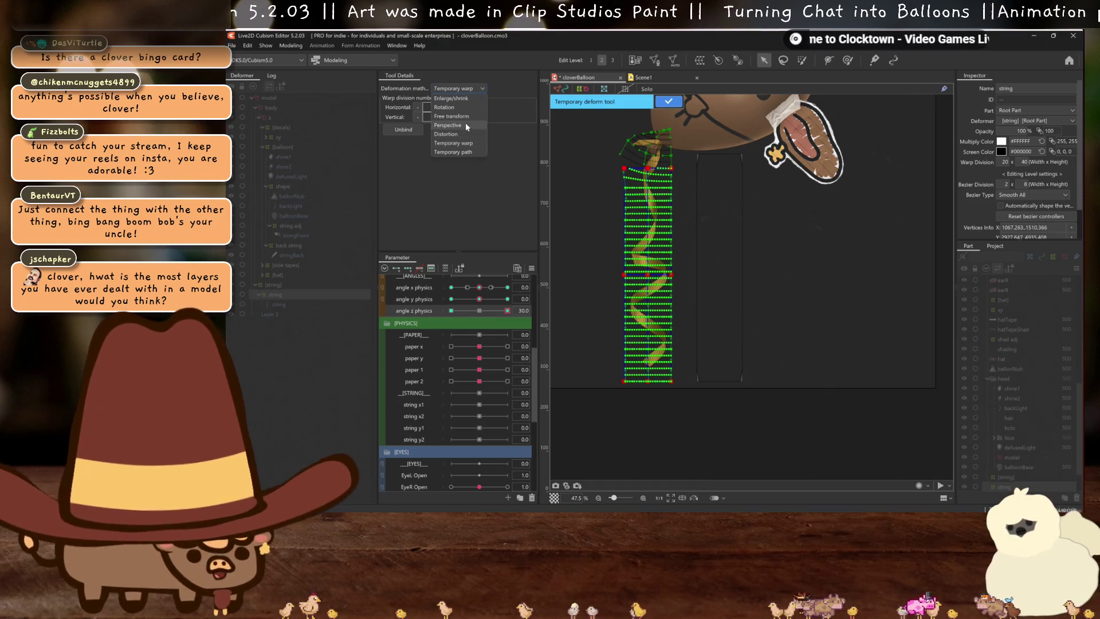
left_click(448, 125)
left_click_drag(649, 383, 711, 384)
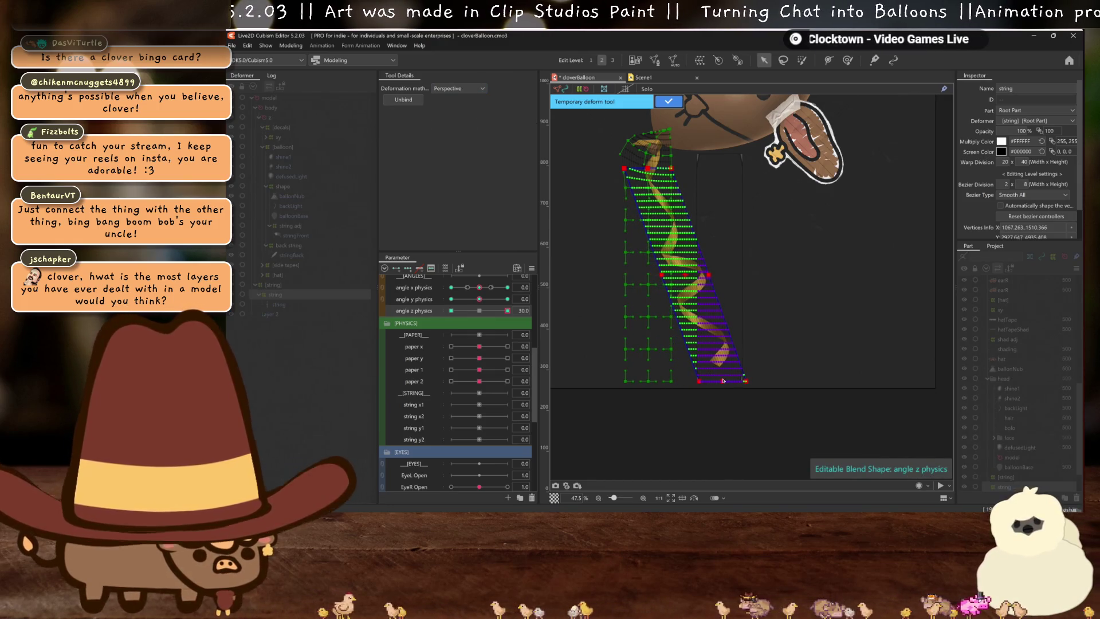
key("ctrl+h")
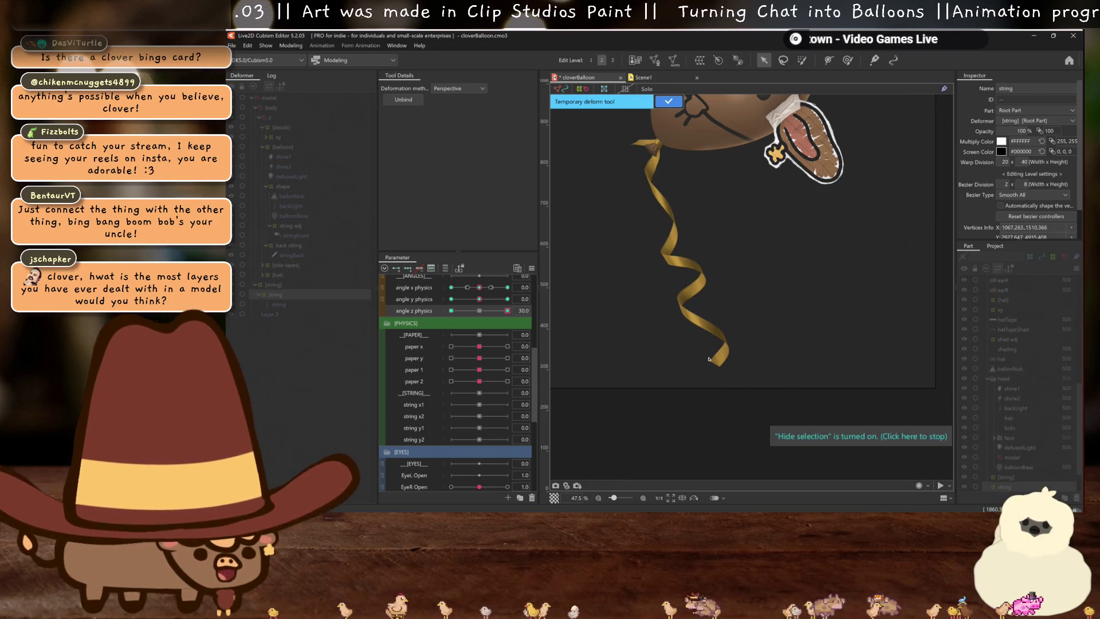
key("ctrl+h")
key("Return")
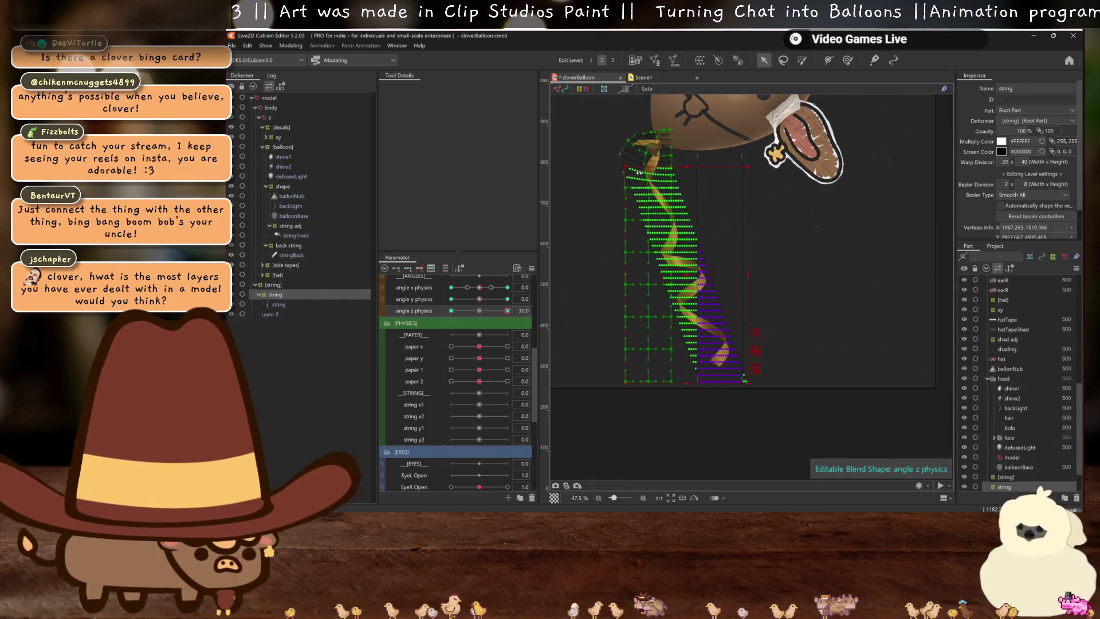
Smooth the string warp with the Deform Brush enlarged to 453 px
scroll(602, 172, "up", 3)
left_click(849, 60)
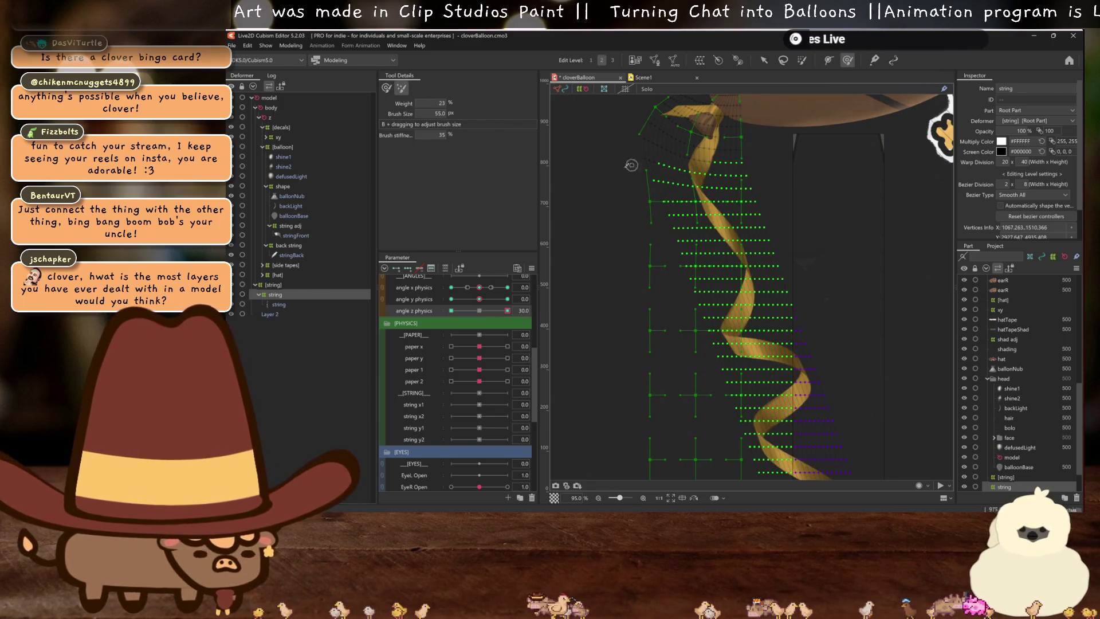
mouse_move(592, 180)
left_mouse_down()
mouse_move(612, 222)
mouse_move(653, 182)
left_mouse_up()
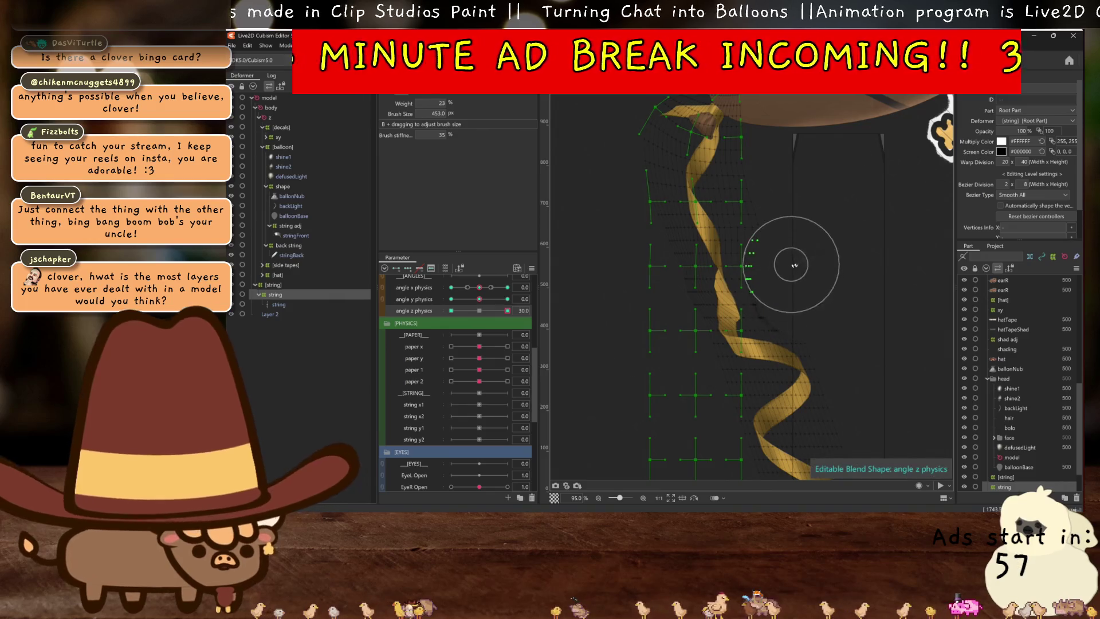
key("v")
left_click(872, 298)
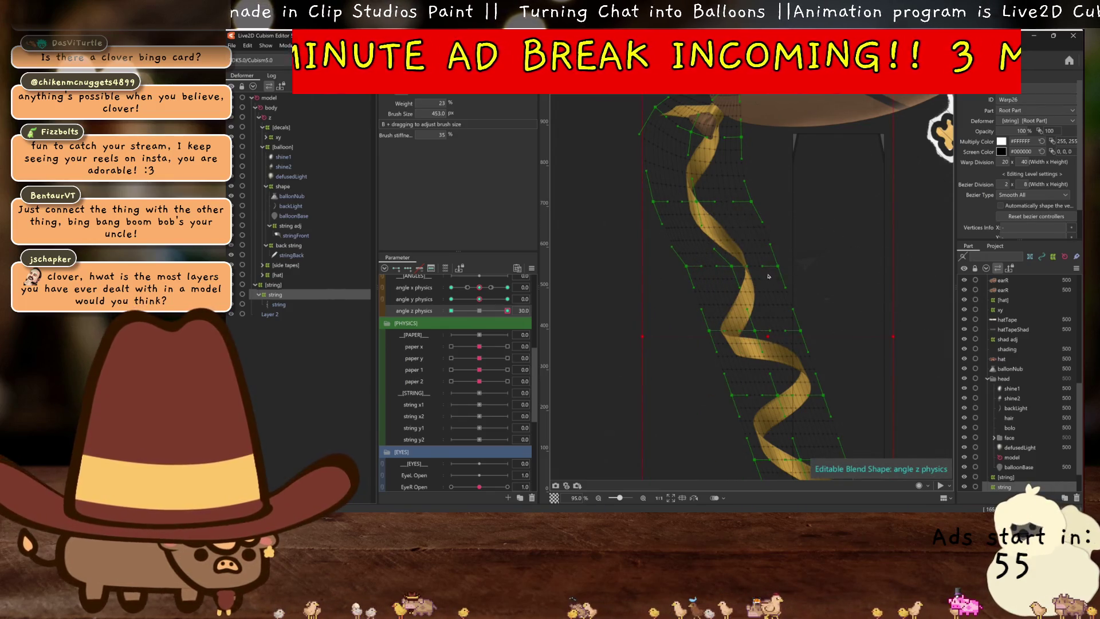
key("b")
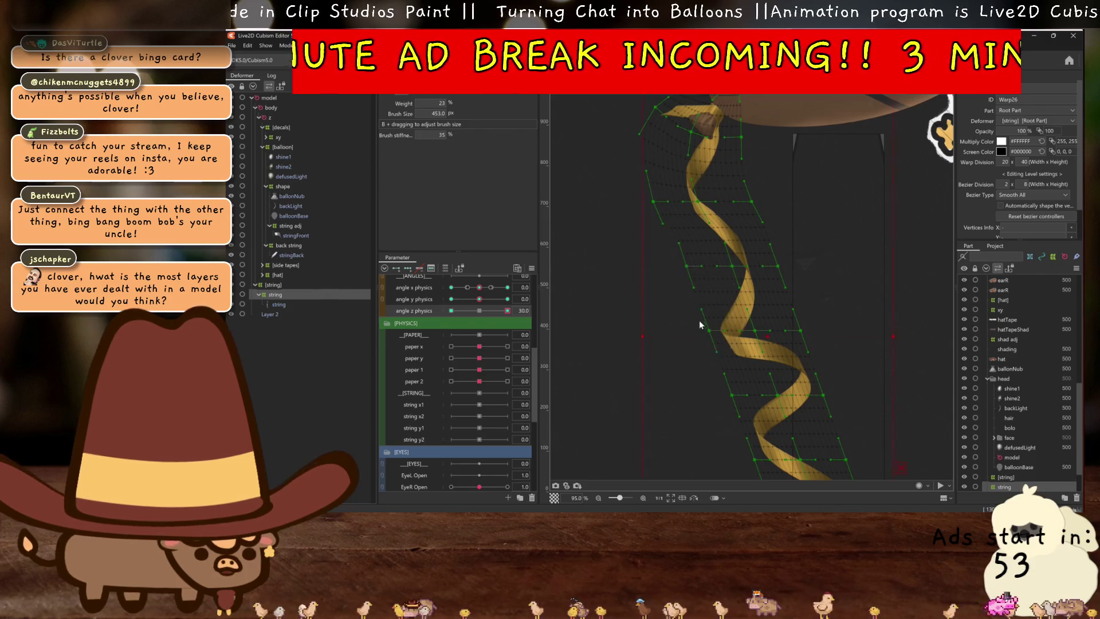
key("ctrl+h")
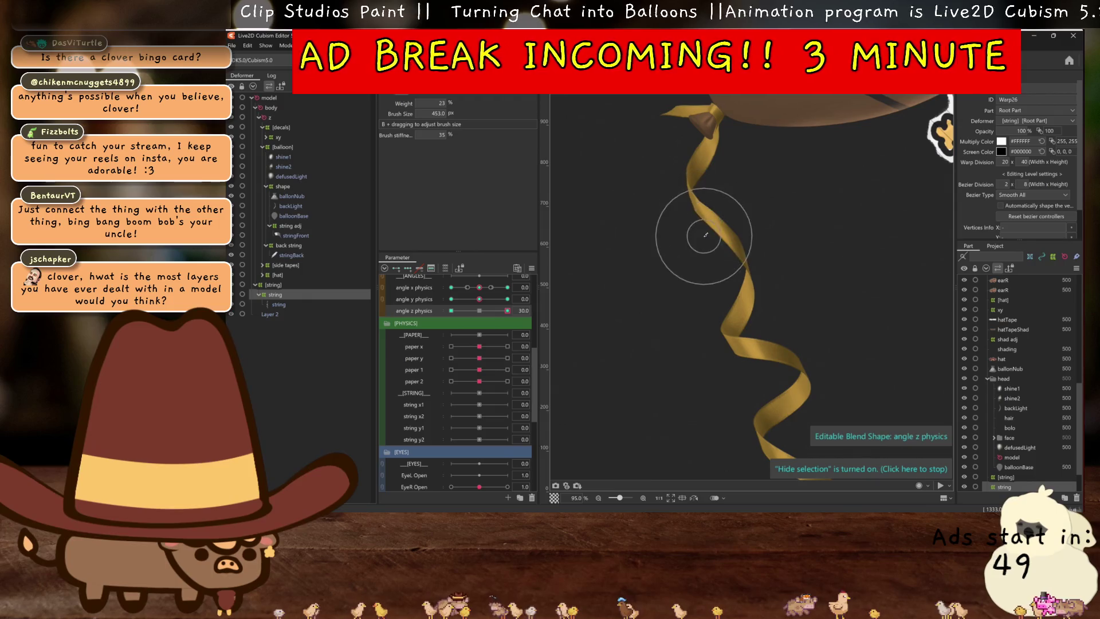
scroll(725, 370, "down", 5)
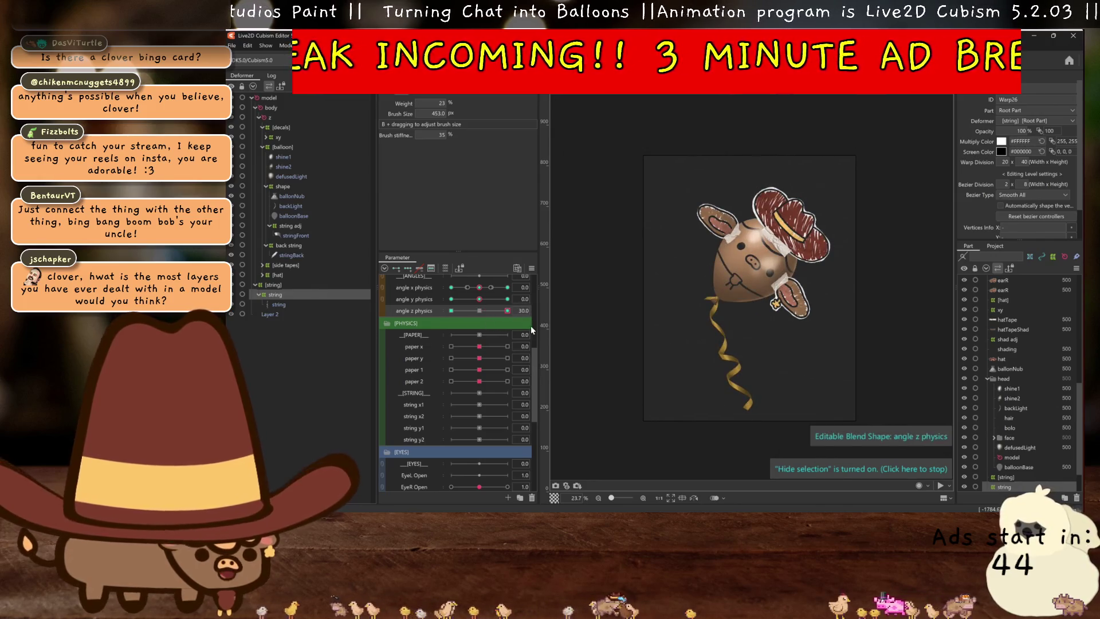
Mirror the string warp's angle z physics shape onto -30 and reset the slider to 0
key("ctrl+shift+m")
left_click(636, 365)
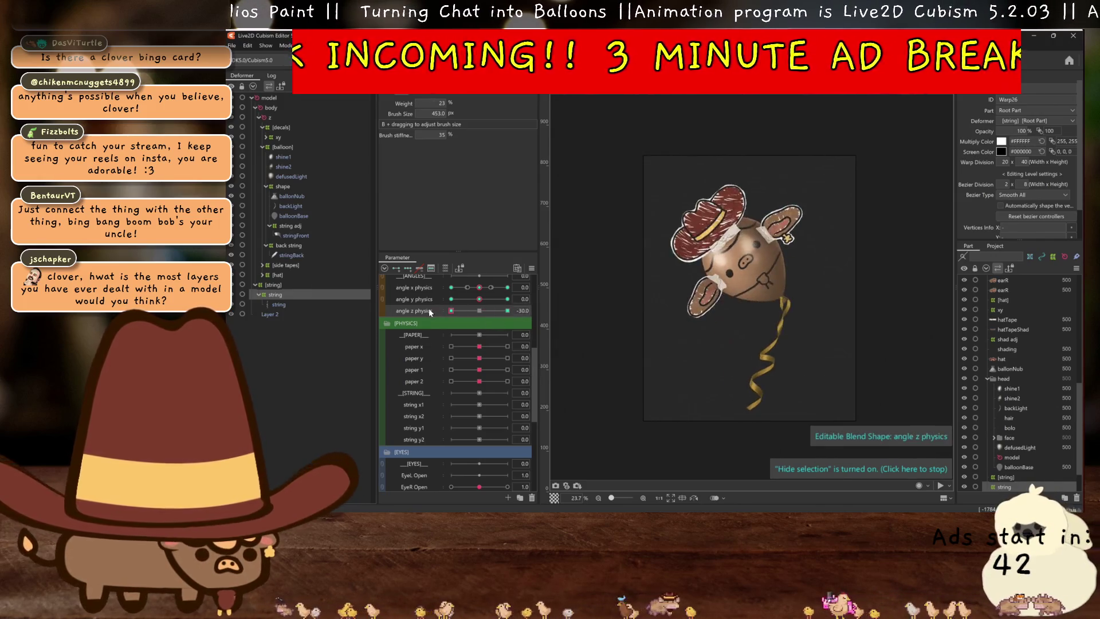
left_click(479, 310)
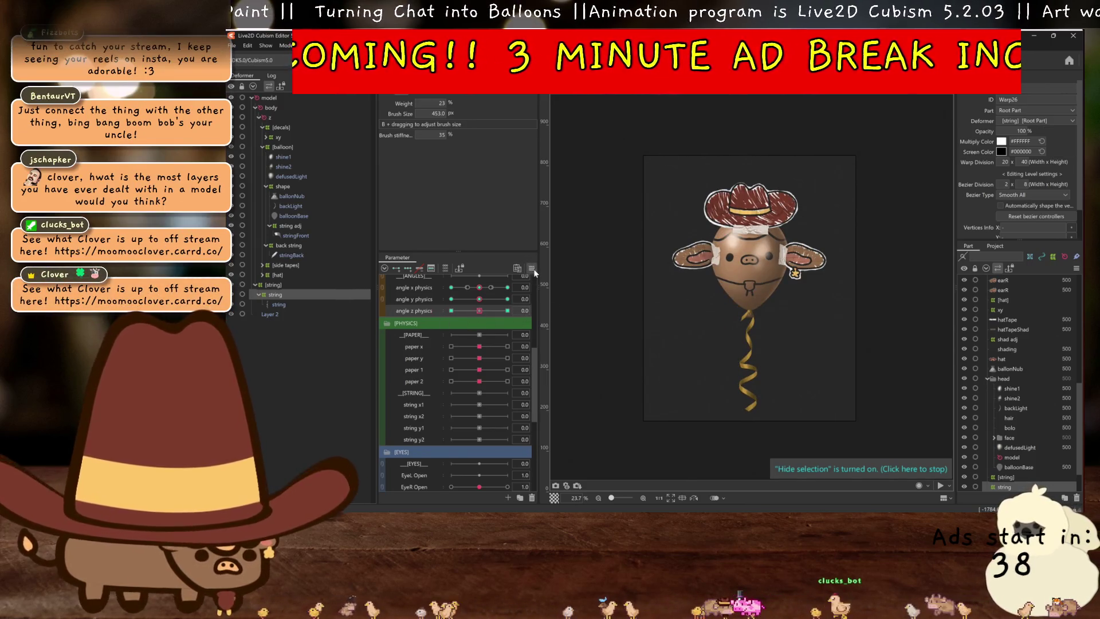
left_click(532, 268)
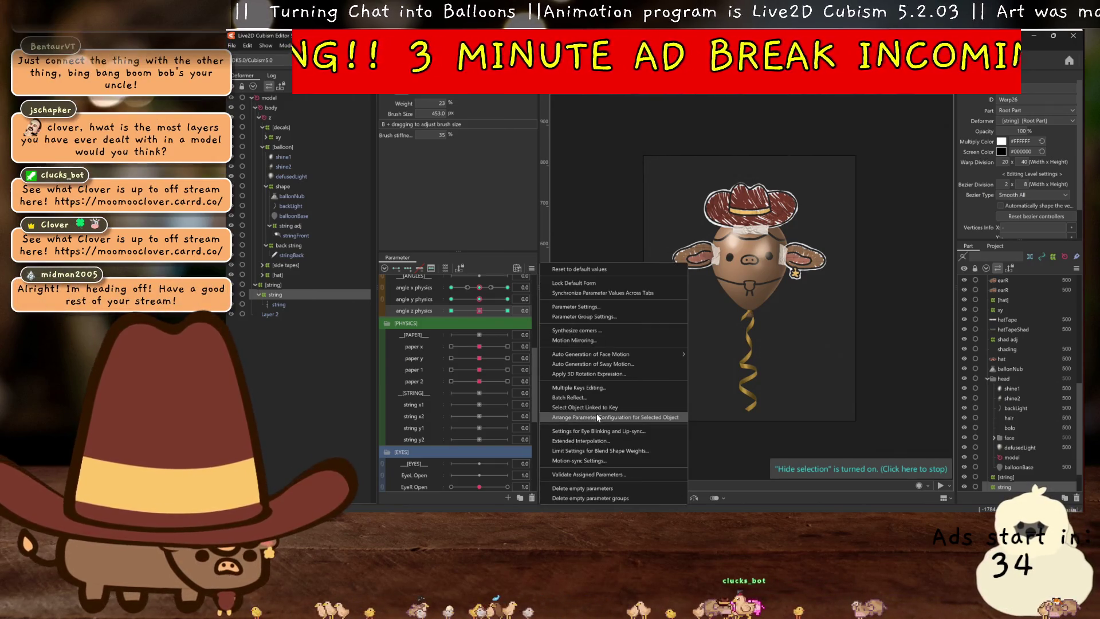
Set angle z physics to Ellipse Interpolation with 5 points
left_click(591, 441)
left_click(514, 142)
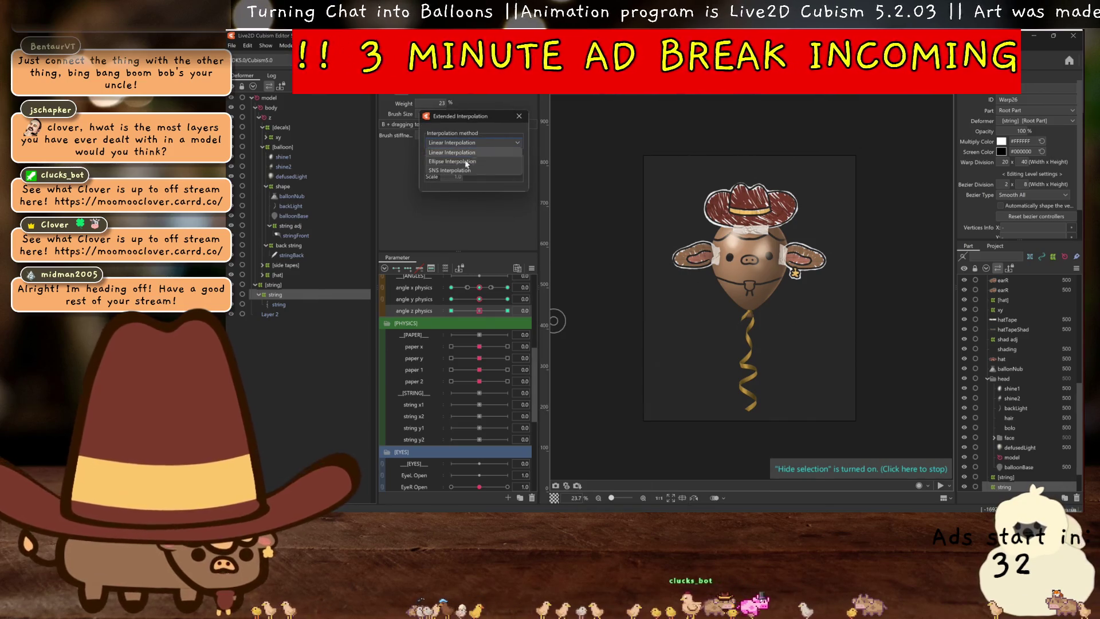
left_click(459, 159)
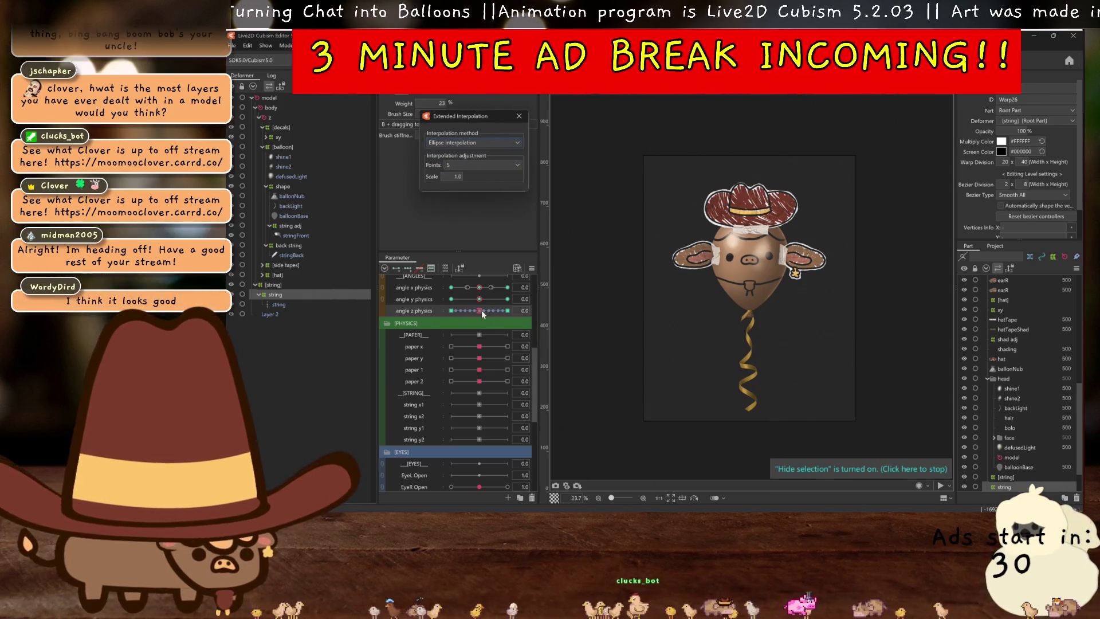
Preview the interpolated tilt, return it to neutral, and open Modeling > Physics Settings
mouse_move(480, 311)
left_mouse_down()
mouse_move(459, 314)
mouse_move(479, 310)
left_mouse_up()
left_click(519, 116)
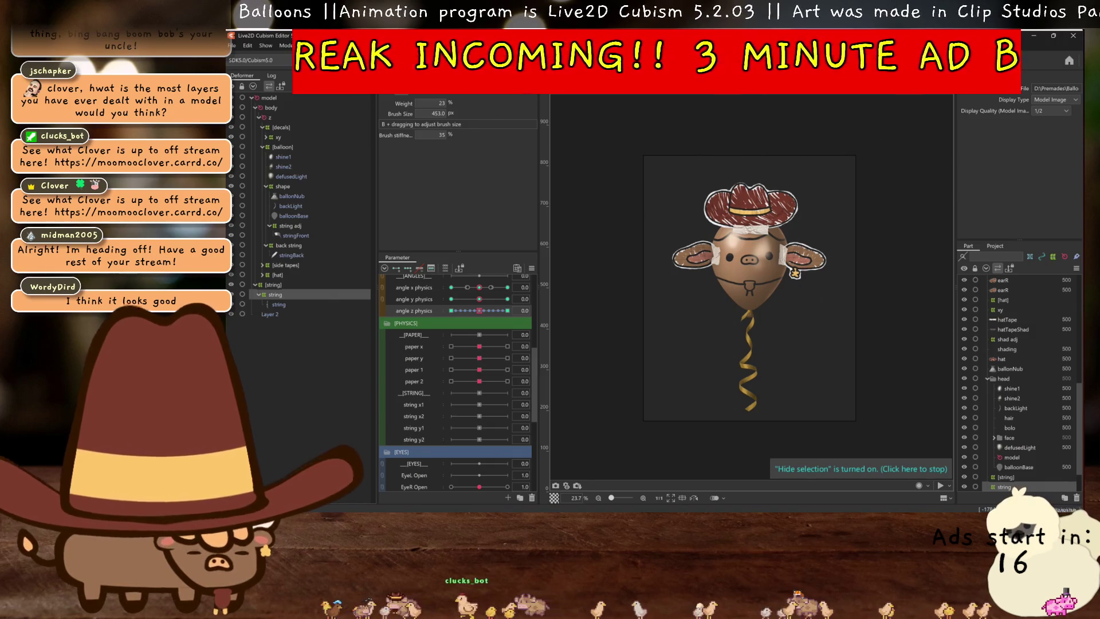
left_click(285, 45)
left_click(330, 245)
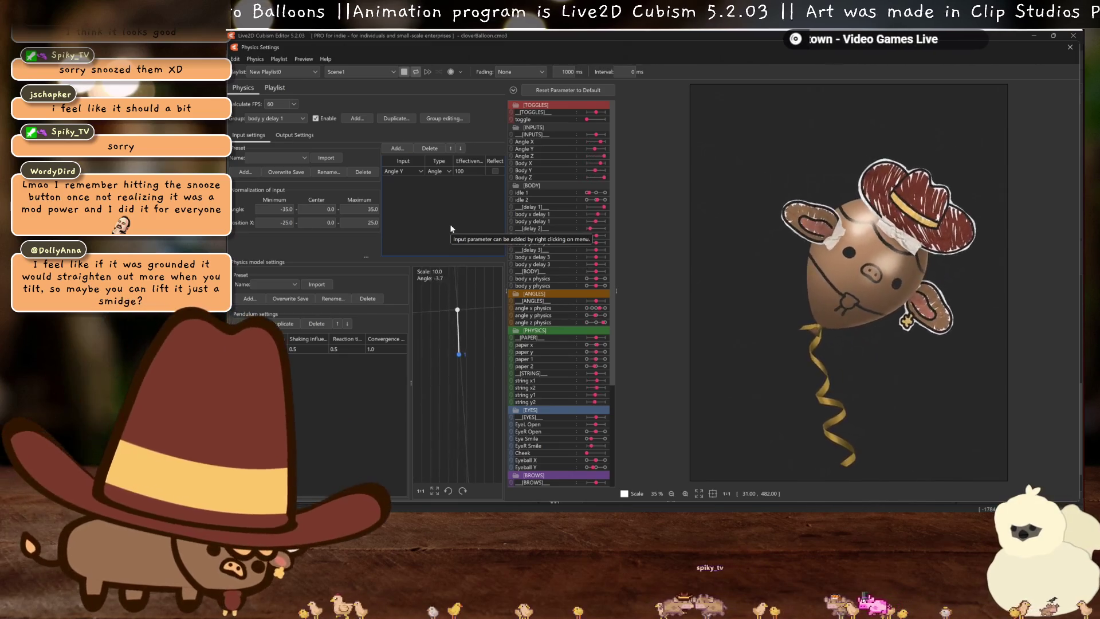
Swing the balloon in the physics preview, close it, and tilt angle z physics to 30
left_click_drag(848, 241, 1000, 108)
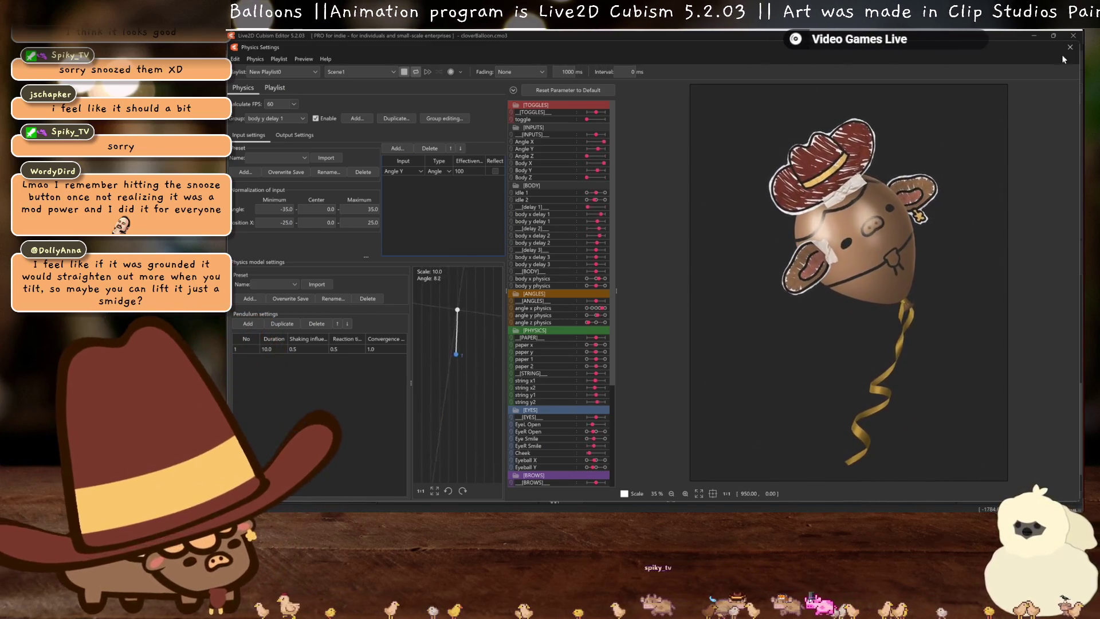
left_click(1069, 48)
left_click_drag(482, 311, 507, 311)
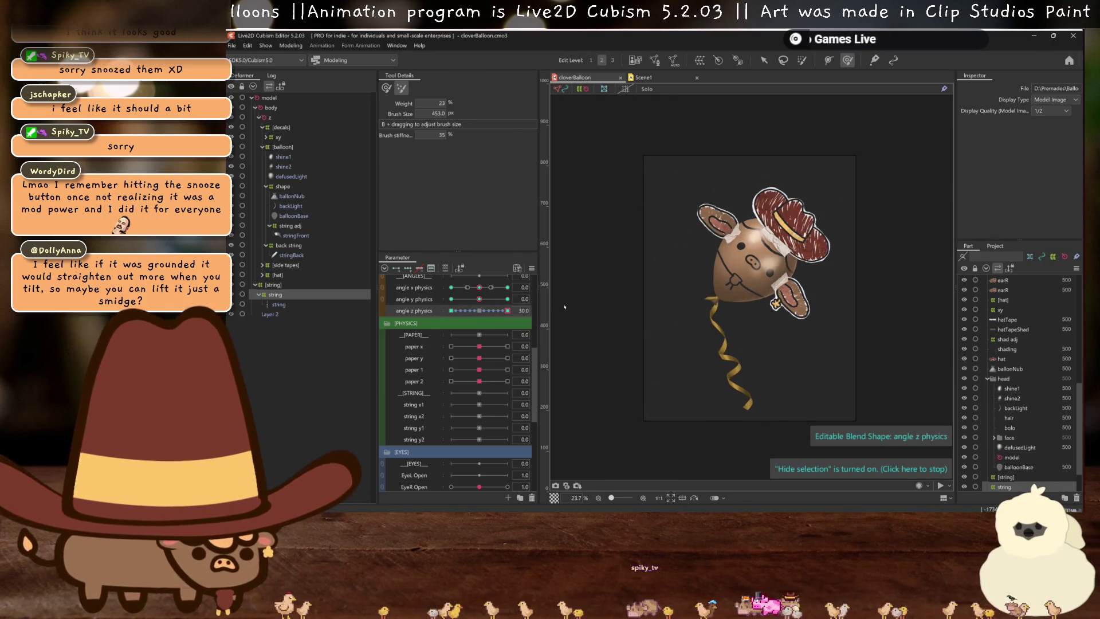
Skew the string's lower vertices up and left with a Free Transform temporary deform
left_click(764, 61)
scroll(715, 319, "up", 3)
left_click(716, 318)
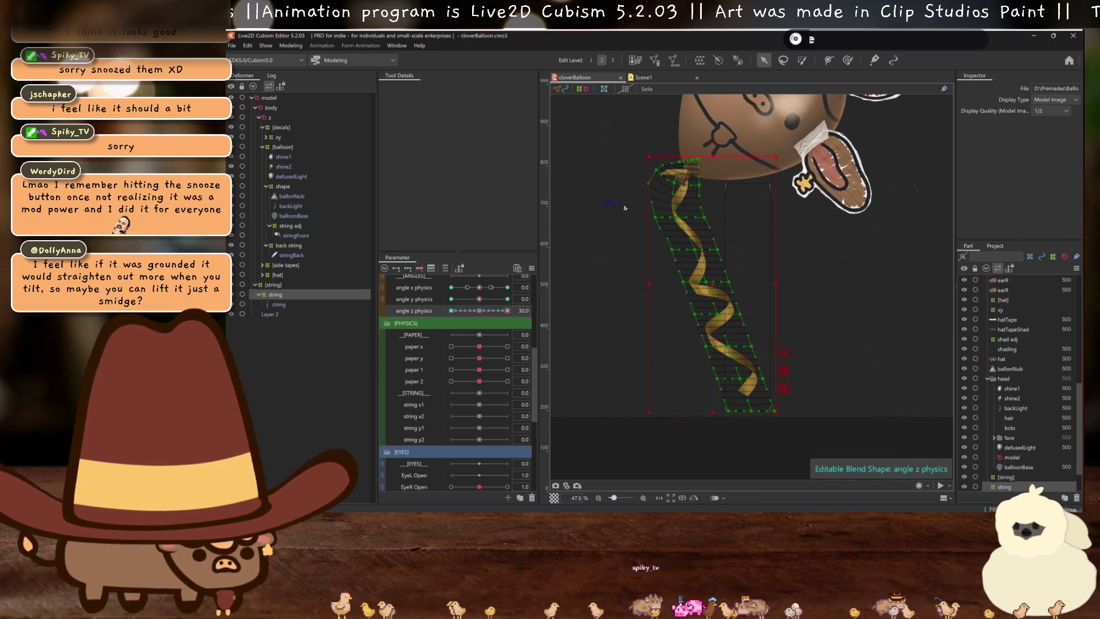
left_click_drag(817, 441, 792, 397)
left_click(784, 401)
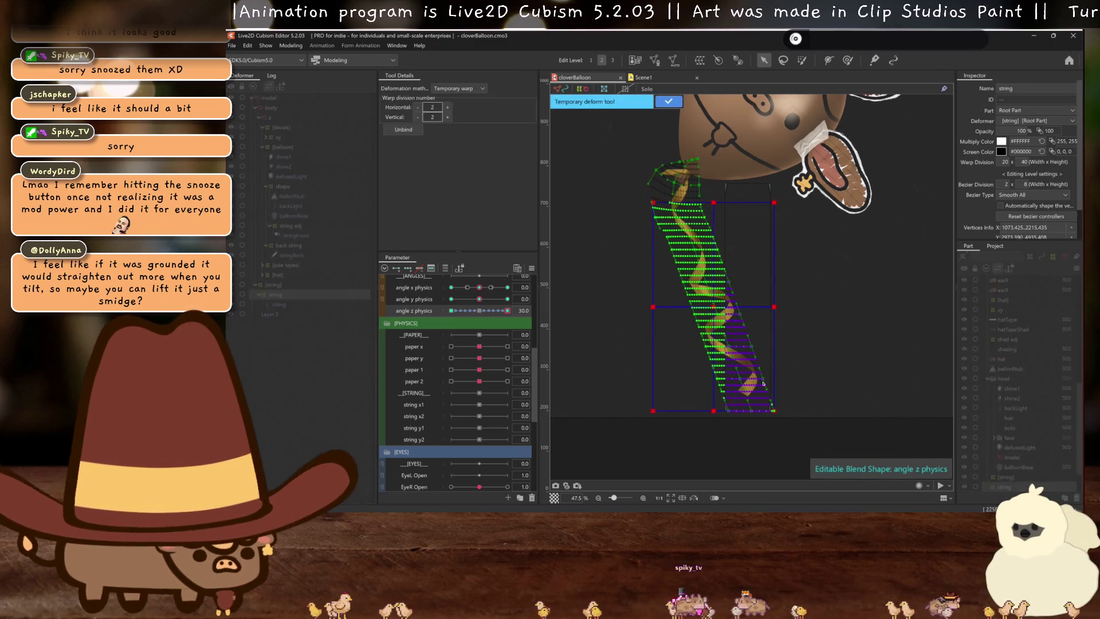
left_click(450, 89)
left_click(453, 109)
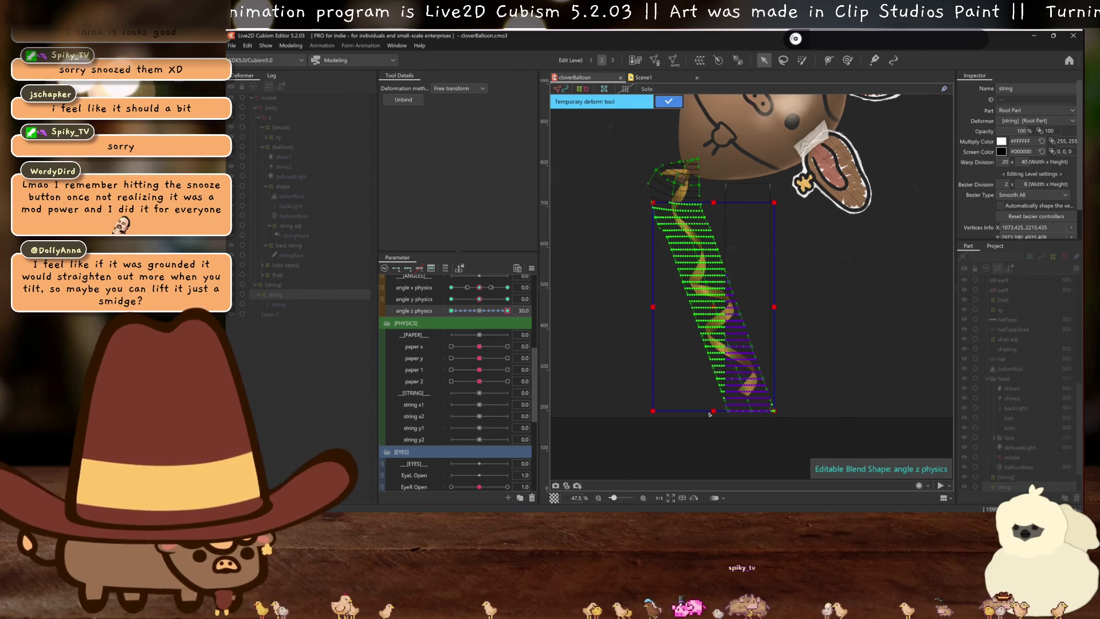
left_click_drag(710, 414, 697, 395)
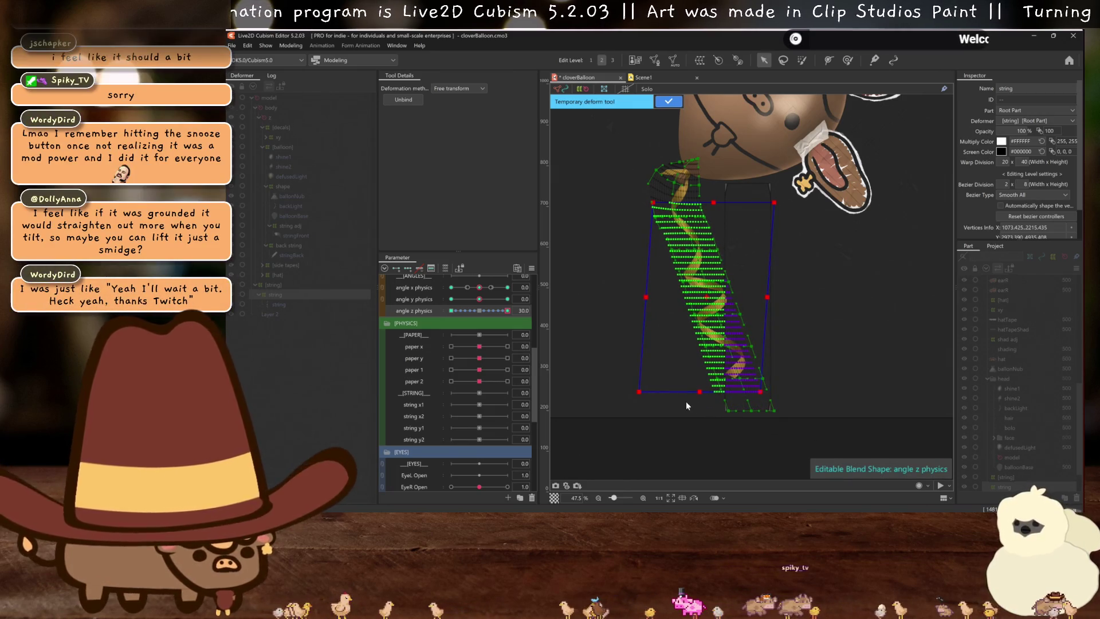
mouse_move(508, 311)
left_mouse_down()
mouse_move(477, 308)
mouse_move(574, 325)
left_mouse_up()
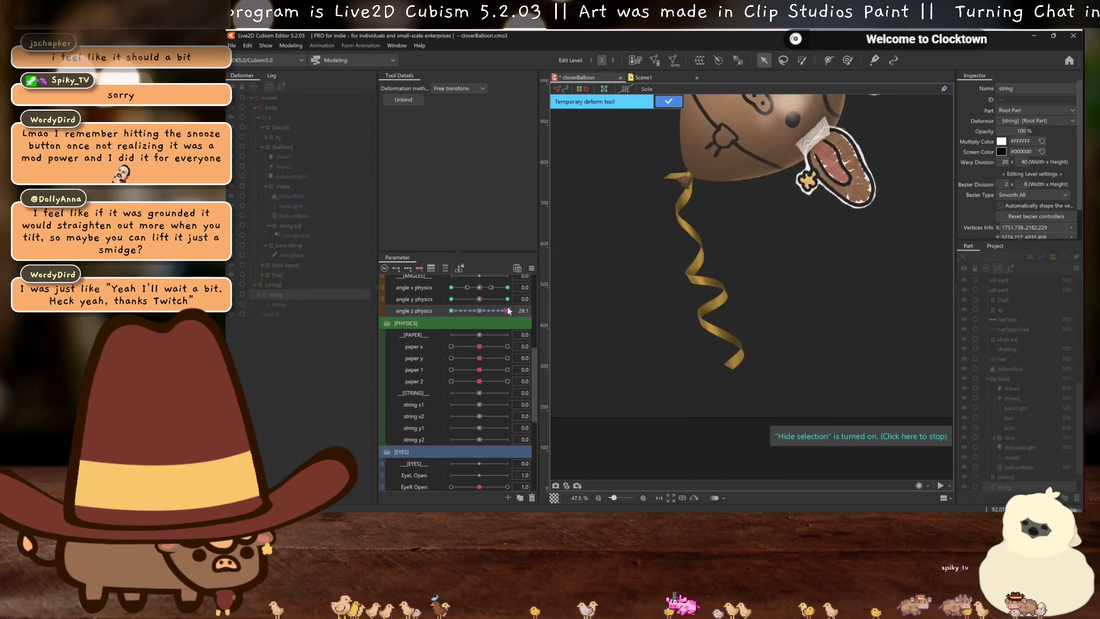
left_click(668, 101)
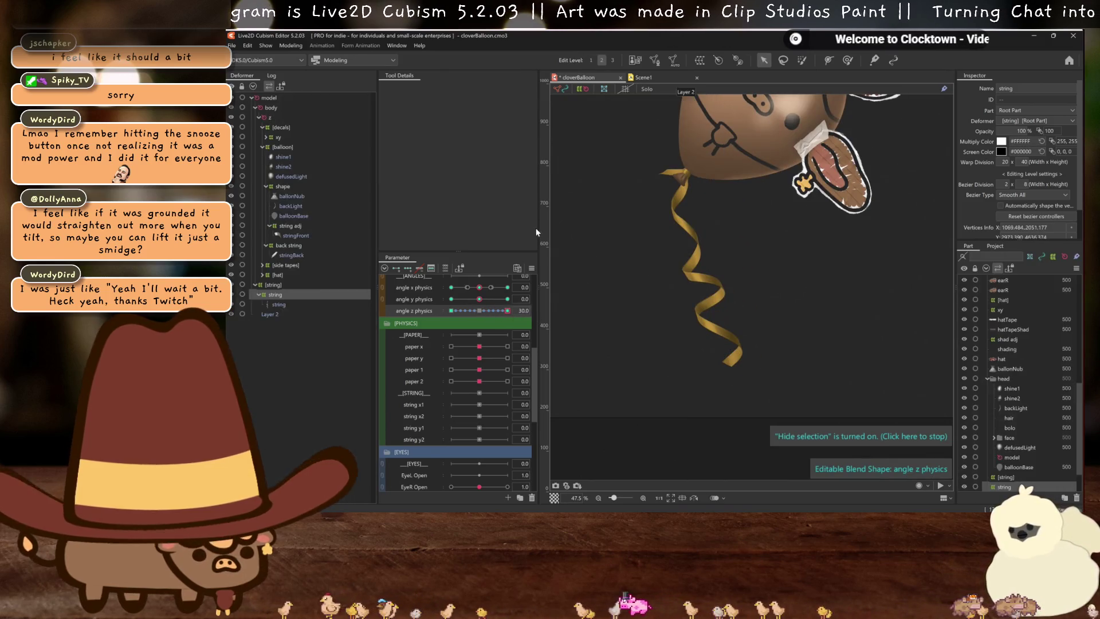
Check the string at both tilts, then reset angle z physics to 0 and open Modeling
left_click(618, 353)
left_click(504, 311)
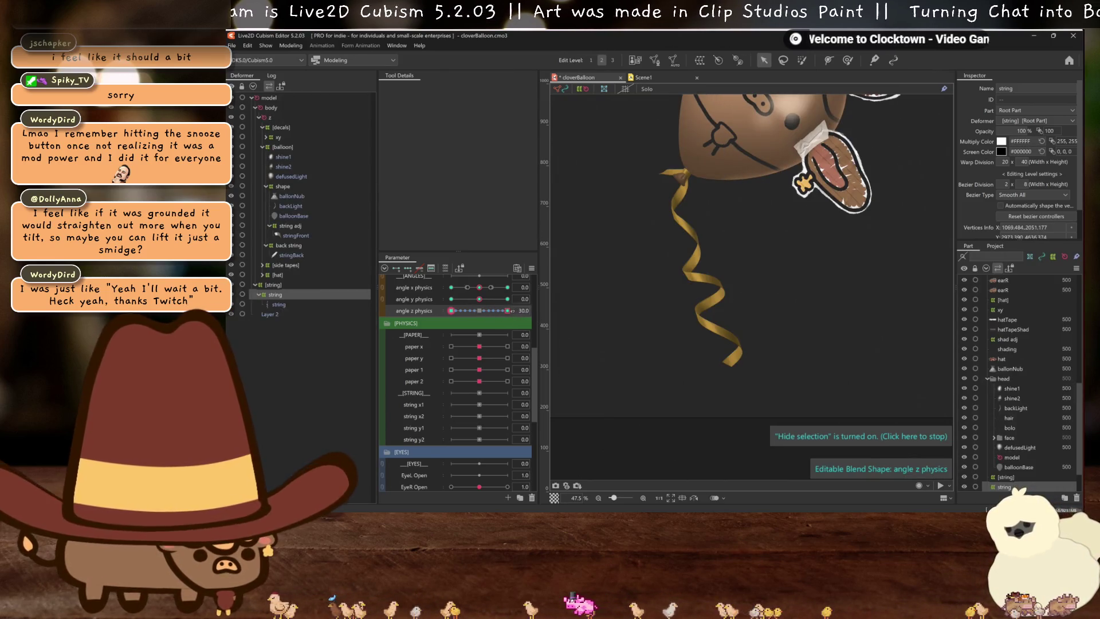
mouse_move(505, 312)
left_mouse_down()
mouse_move(451, 311)
mouse_move(484, 314)
mouse_move(518, 297)
left_mouse_up()
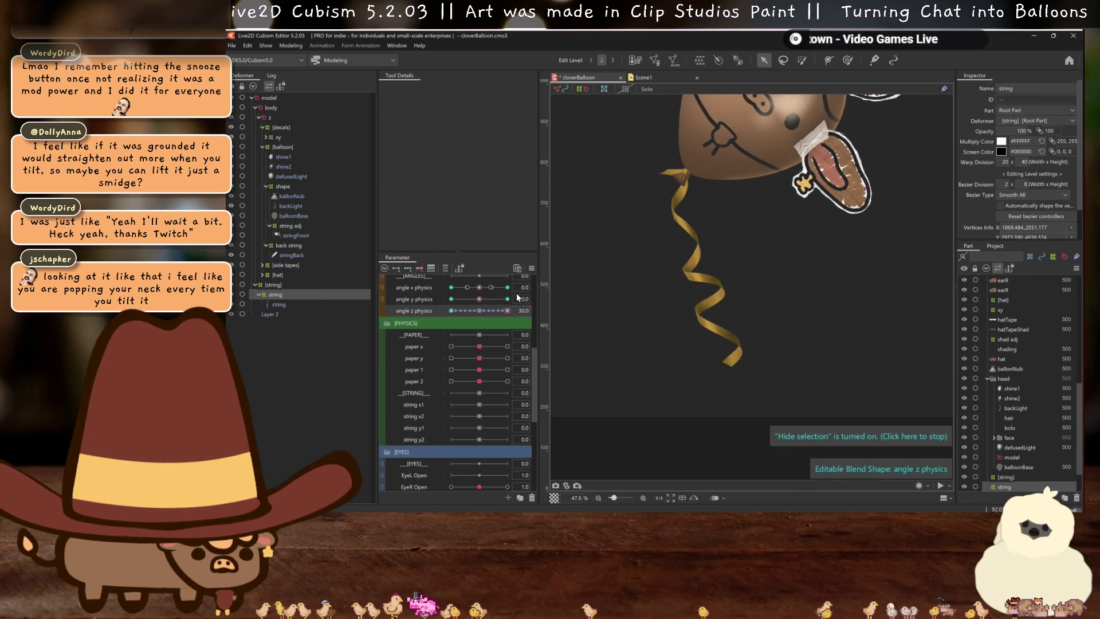
scroll(653, 298, "down", 3)
scroll(658, 303, "up", 2)
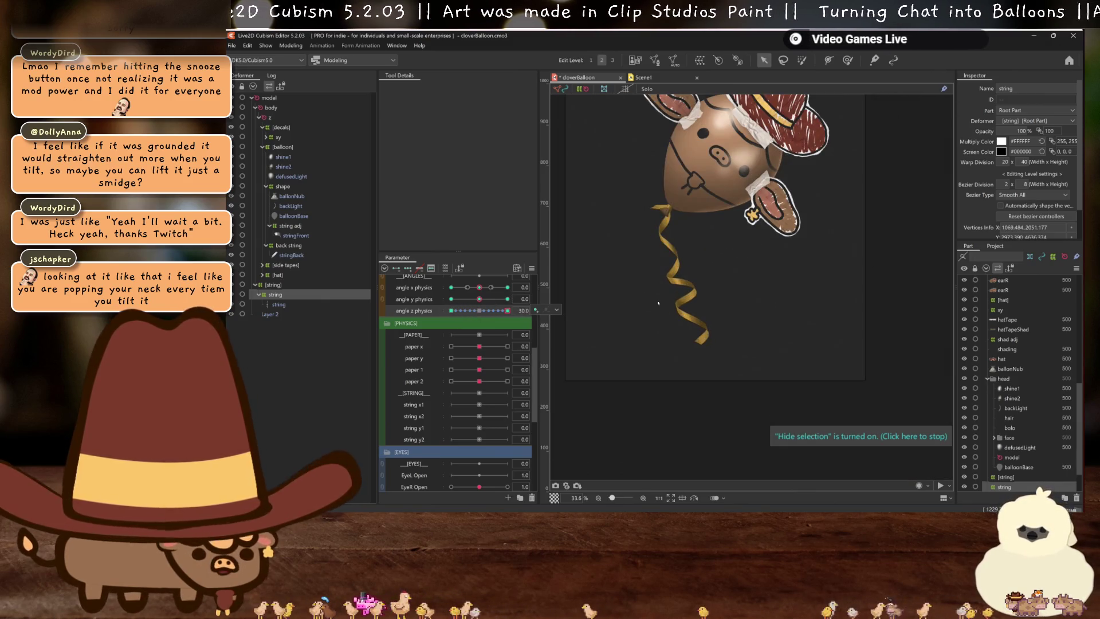
left_click(658, 303)
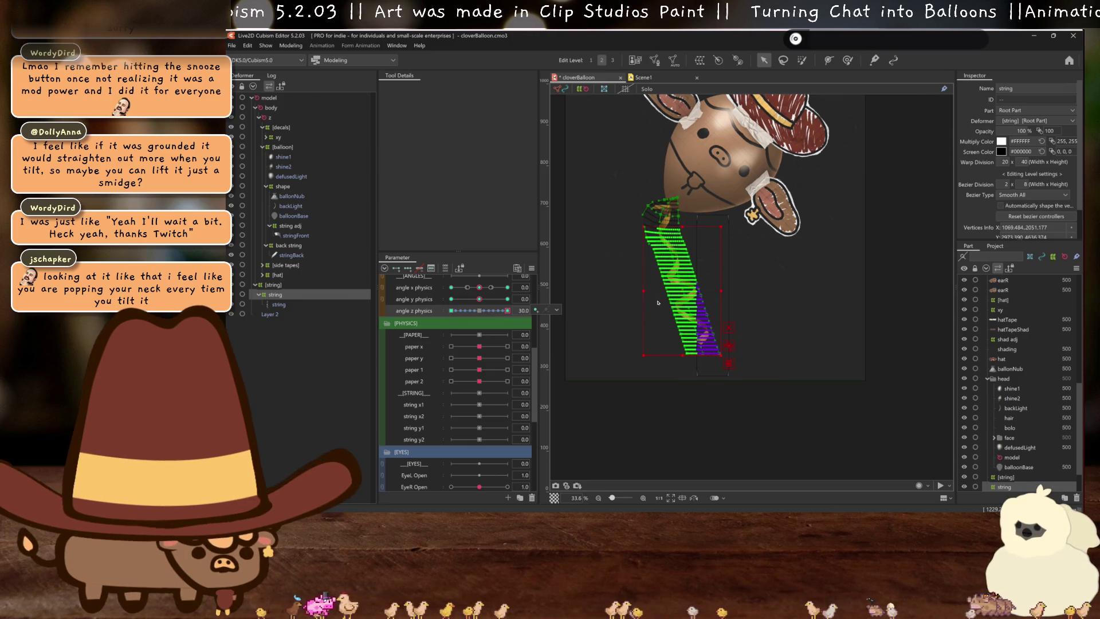
left_click(481, 311)
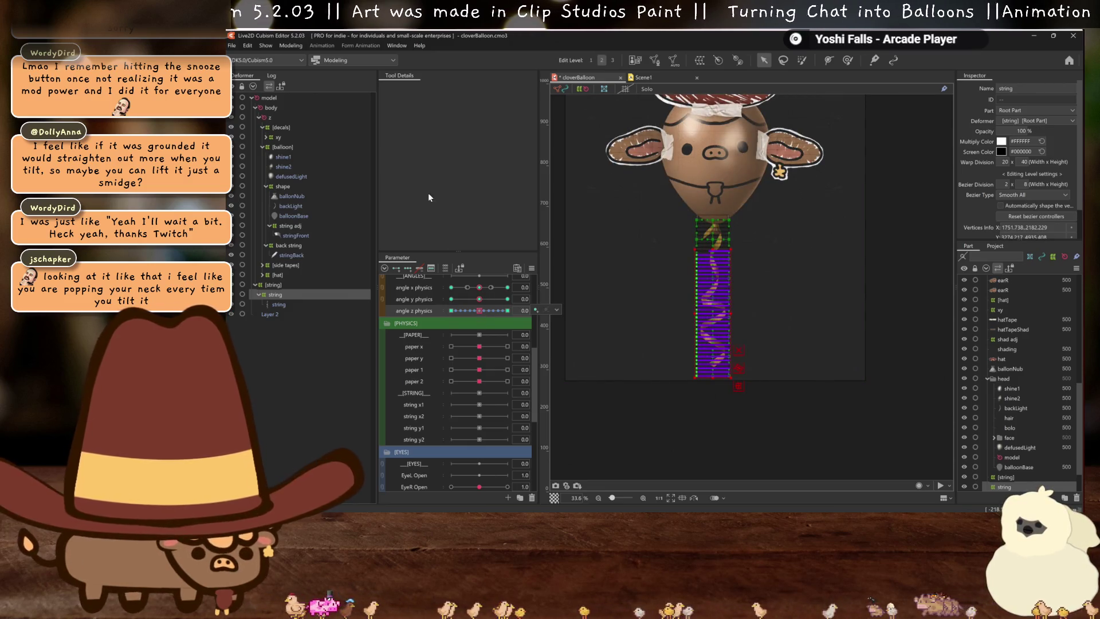
left_click(279, 46)
left_click(345, 247)
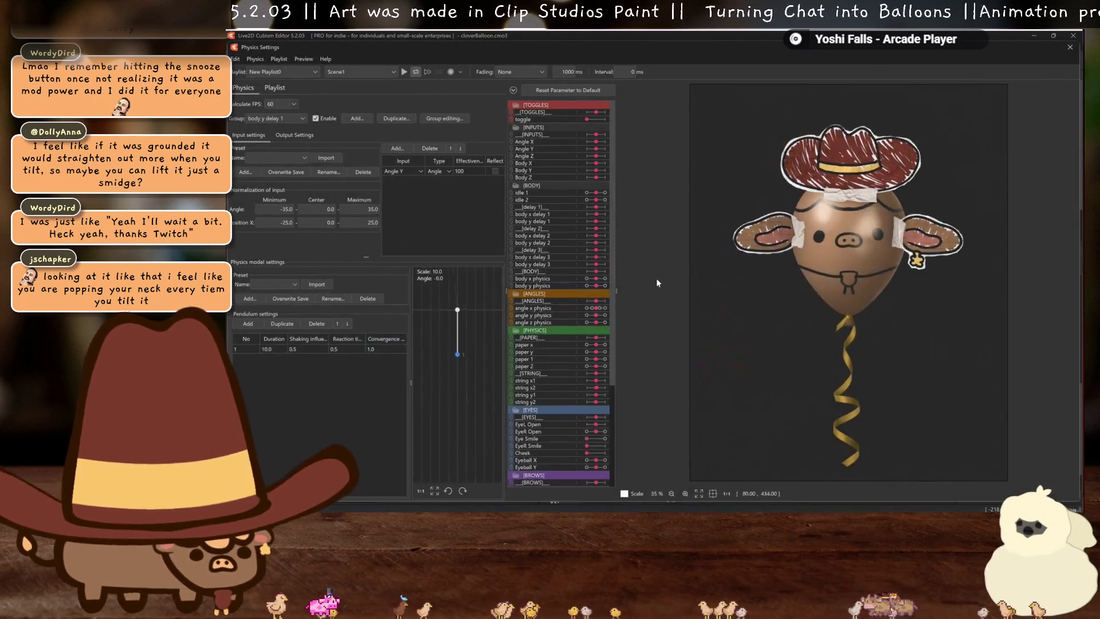
mouse_move(657, 282)
left_mouse_down()
mouse_move(740, 336)
mouse_move(735, 345)
mouse_move(656, 238)
mouse_move(656, 257)
left_mouse_up()
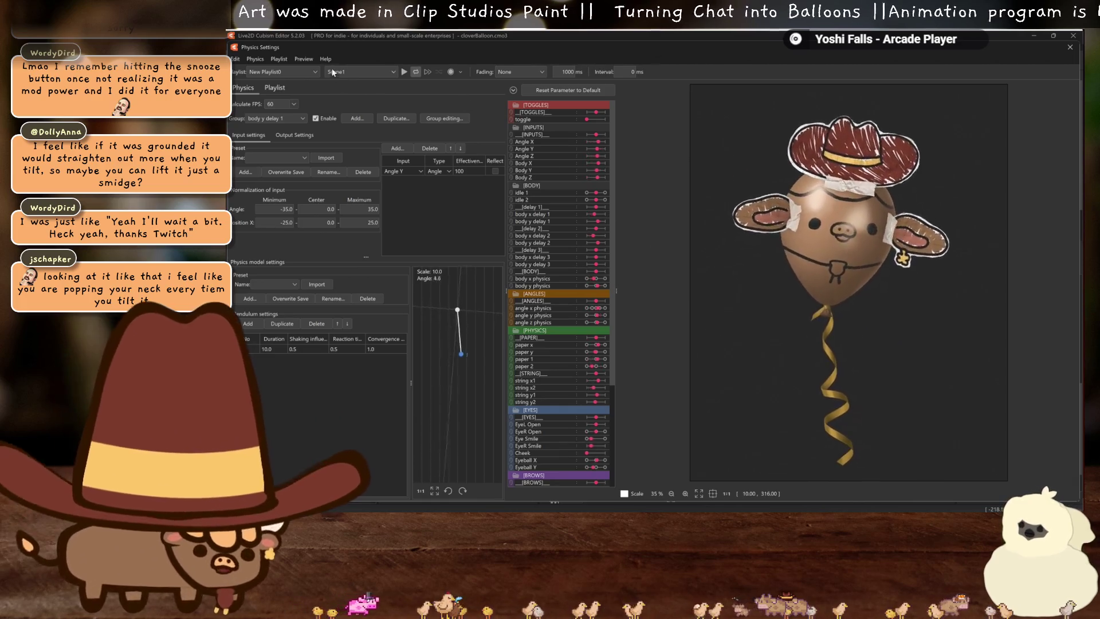
left_click(404, 72)
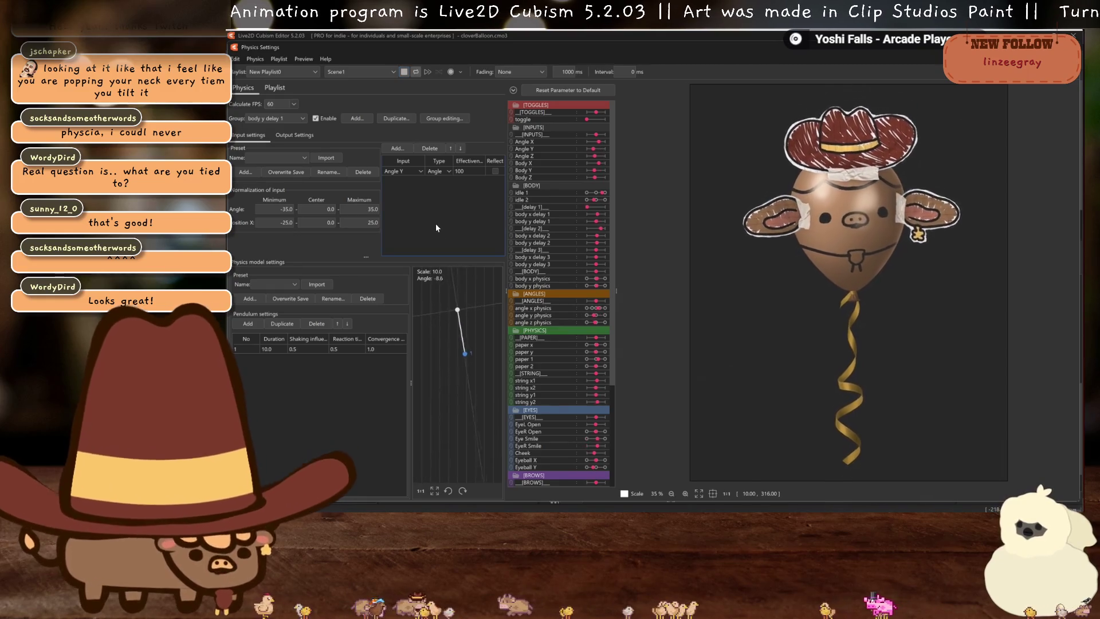
key("Escape")
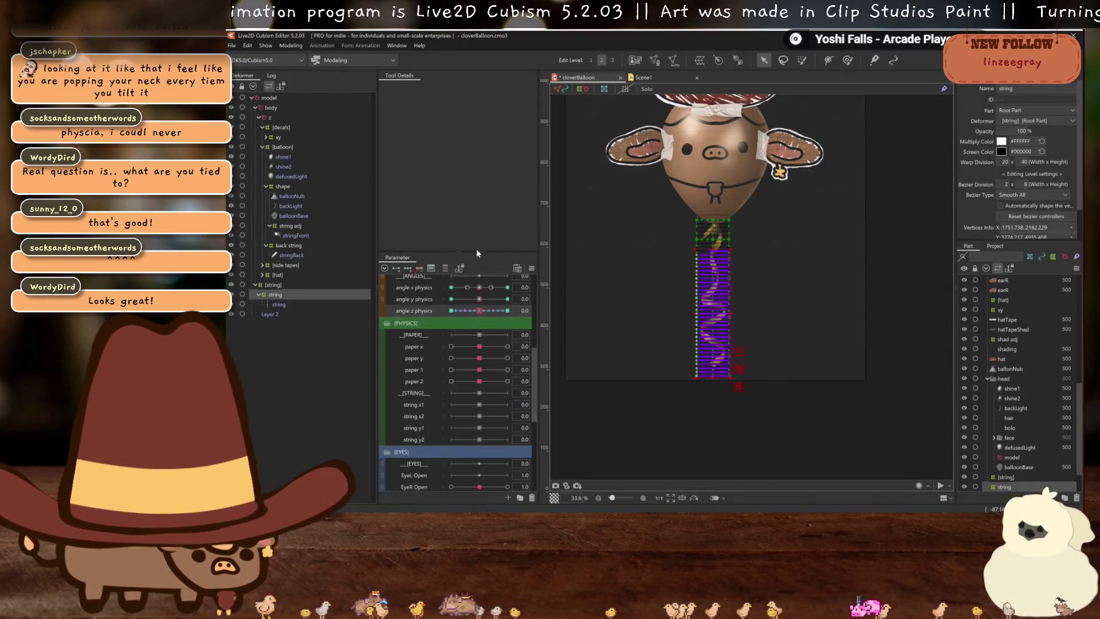
Key string x1 at 30 on the string warp and bulge its grid to the right
left_click(276, 295)
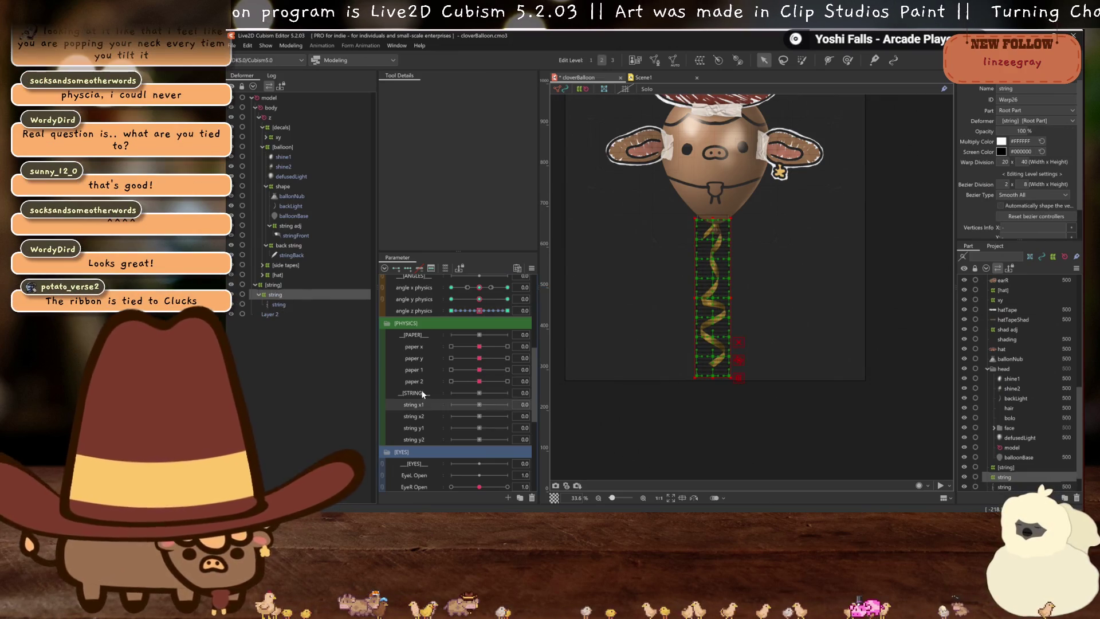
left_click(290, 46)
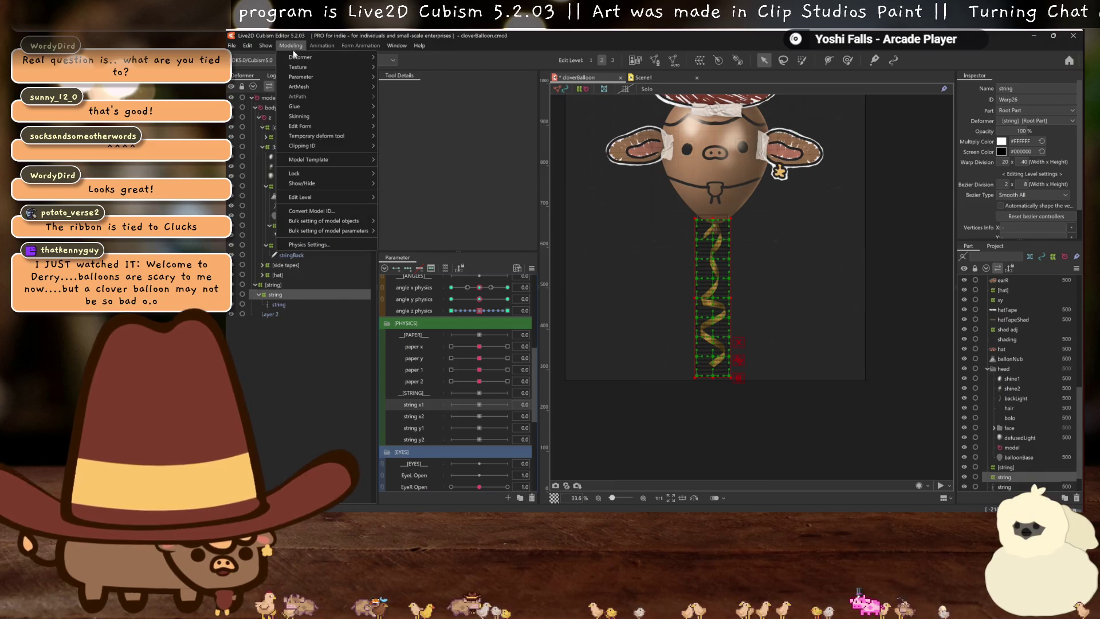
left_click(471, 227)
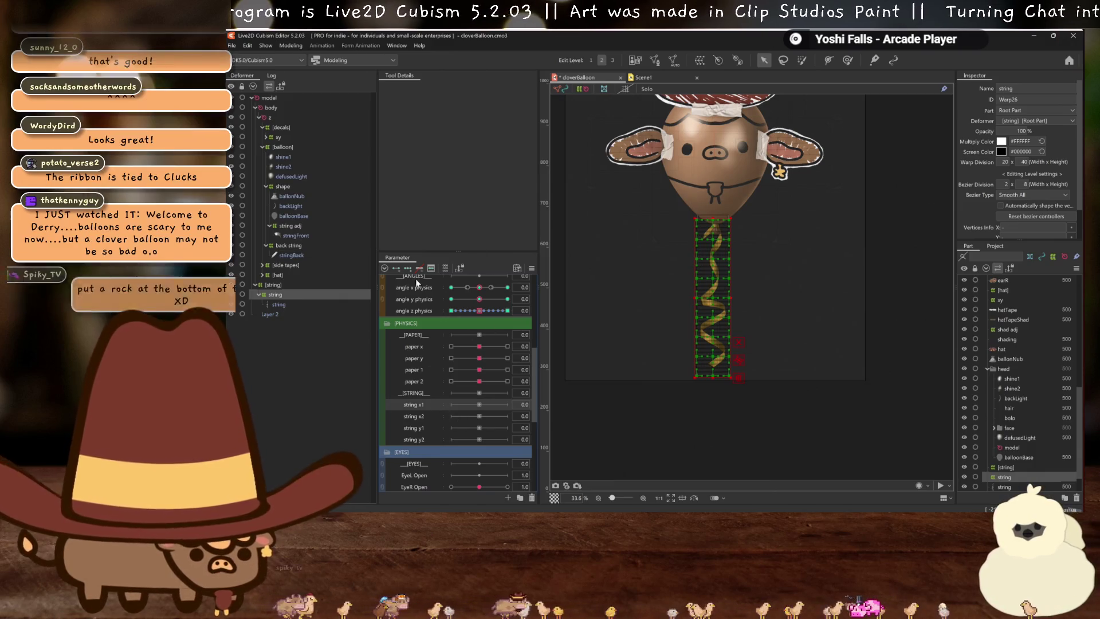
left_click_drag(486, 404, 791, 397)
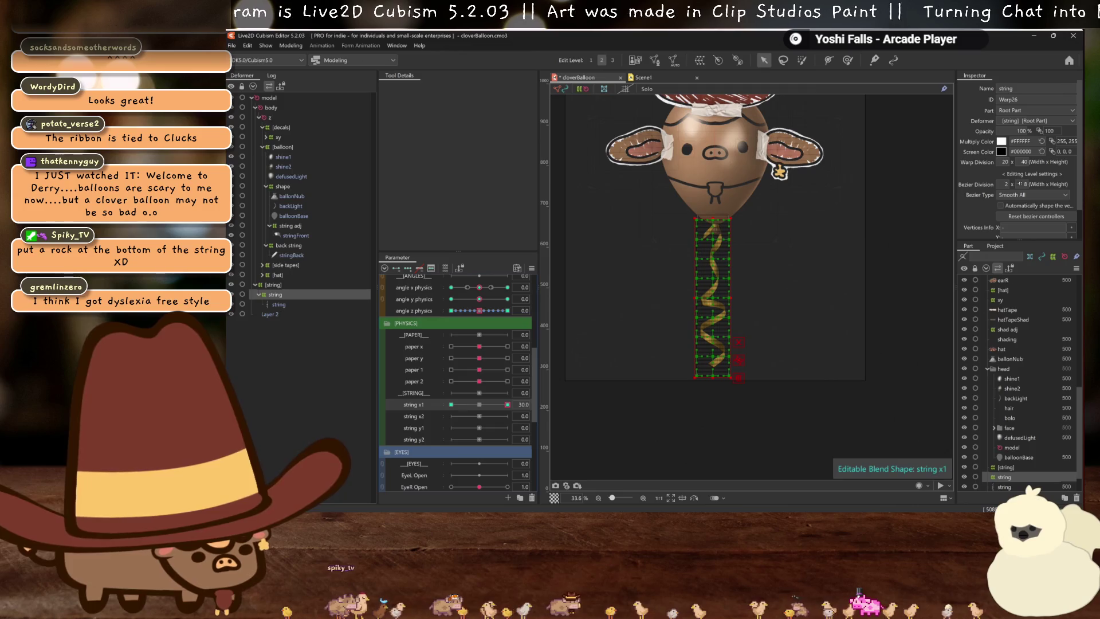
scroll(709, 299, "up", 3)
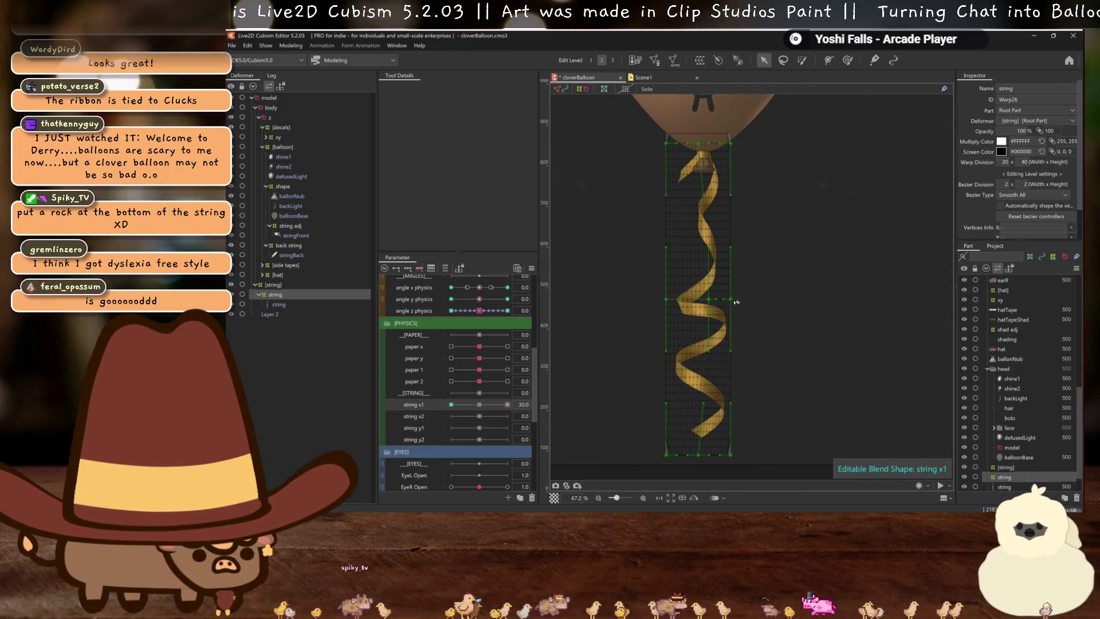
mouse_move(710, 299)
left_mouse_down()
mouse_move(723, 299)
mouse_move(681, 305)
left_mouse_up()
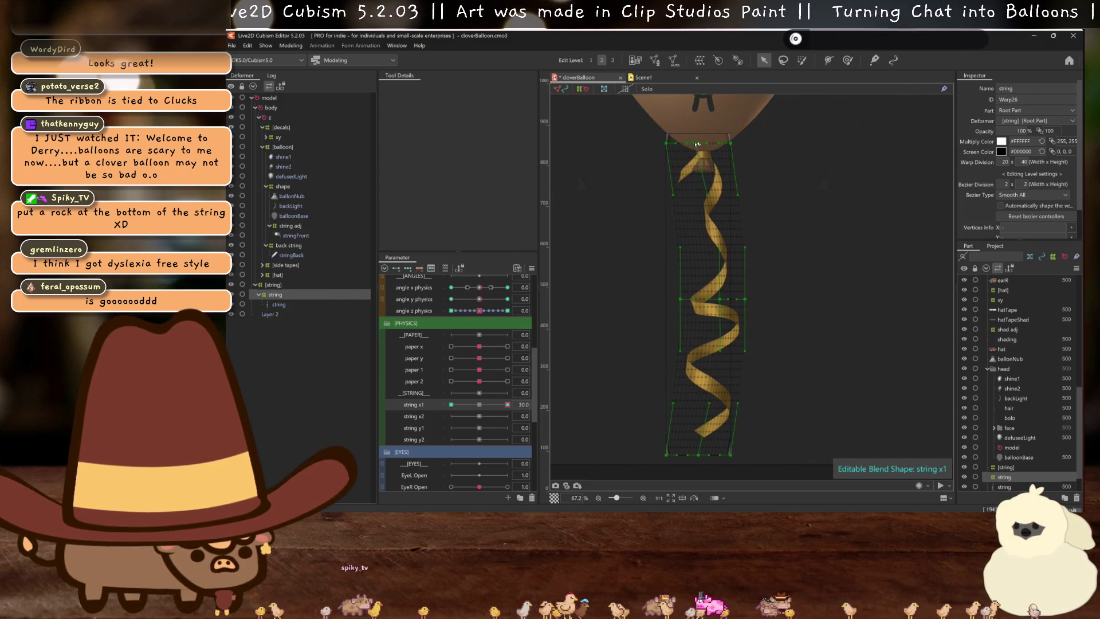
key("h")
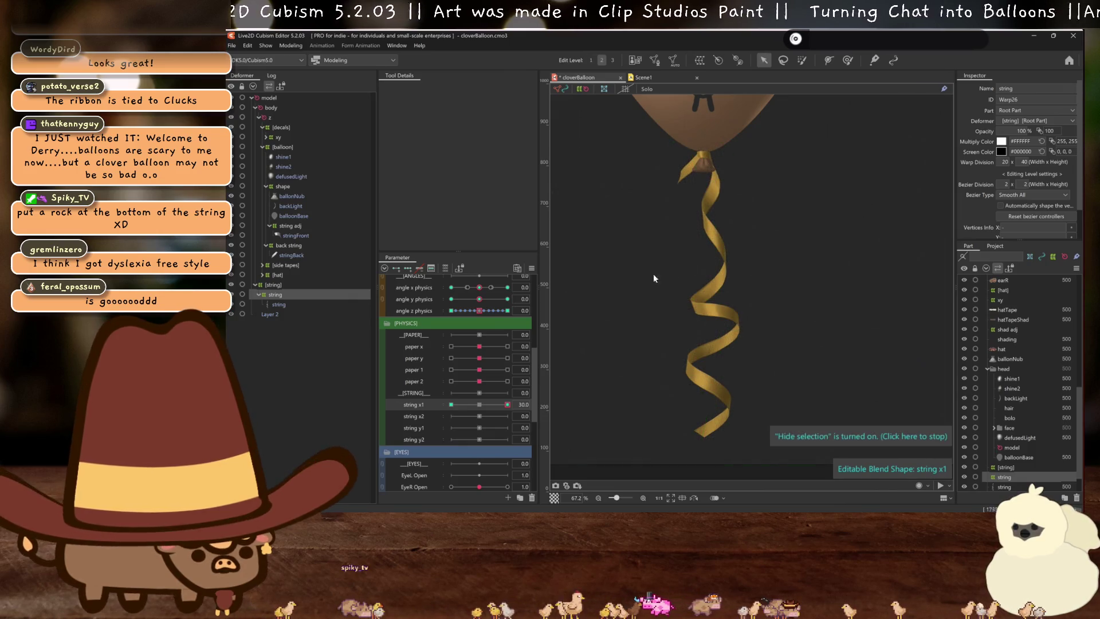
mouse_move(507, 405)
left_mouse_down()
mouse_move(487, 408)
mouse_move(549, 411)
left_mouse_up()
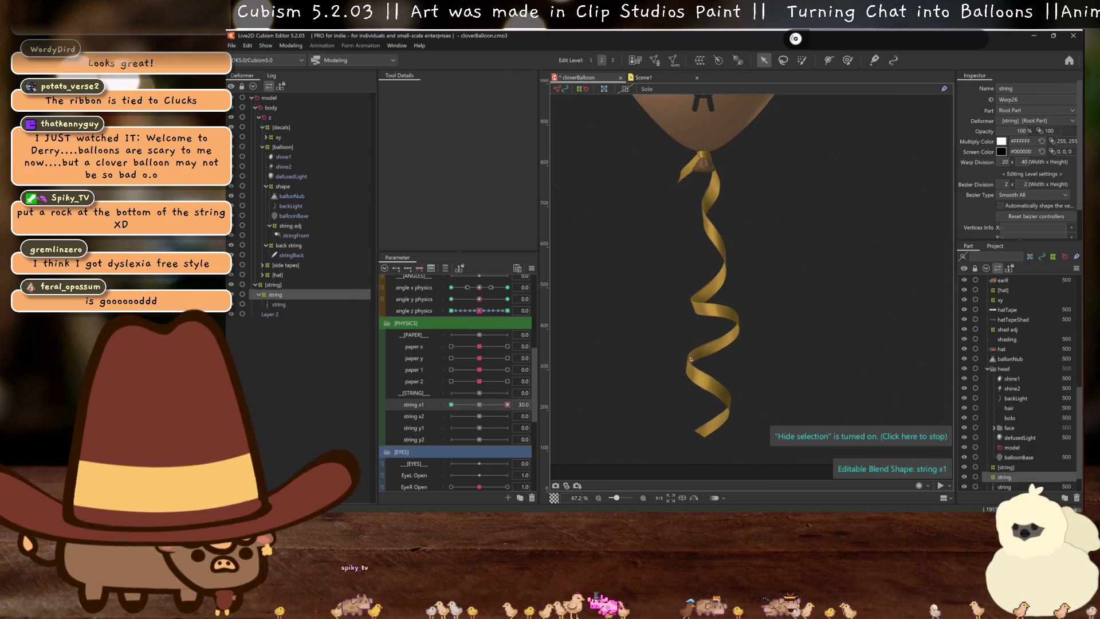
Mirror the string x1 shape onto -30, sweep the range to check, and return to 0
key("ctrl+shift+m")
left_click(645, 363)
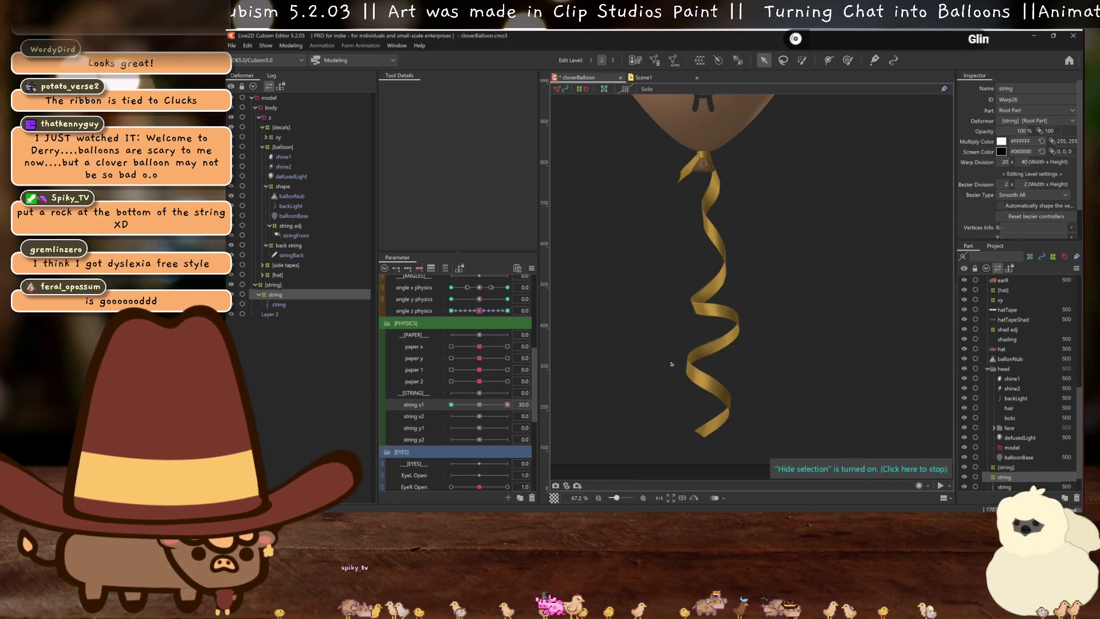
key("ctrl+shift+m")
left_click(636, 364)
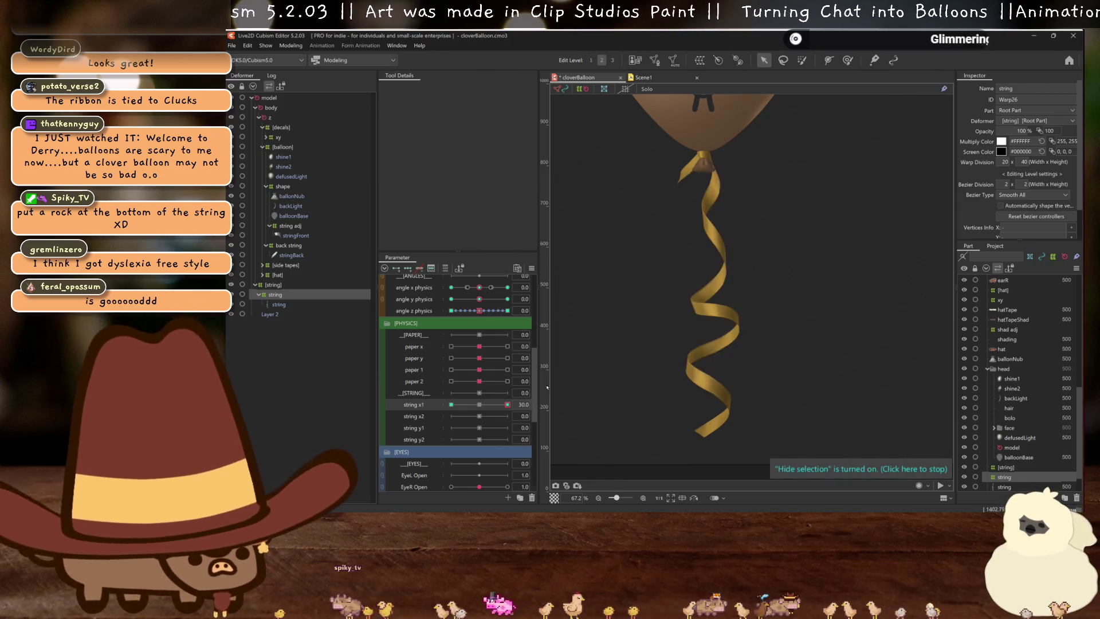
left_click_drag(507, 405, 369, 393)
left_click(861, 469)
scroll(716, 155, "up", 3)
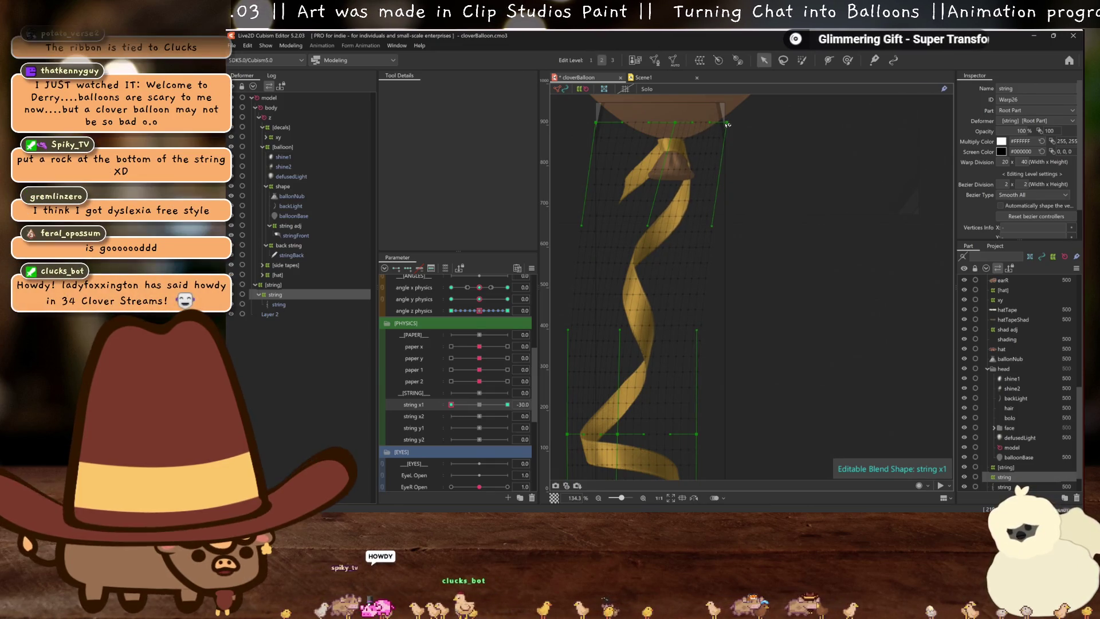
scroll(714, 177, "down", 3)
key("ctrl+shift+m")
mouse_move(451, 405)
left_mouse_down()
mouse_move(508, 404)
mouse_move(451, 405)
left_mouse_up()
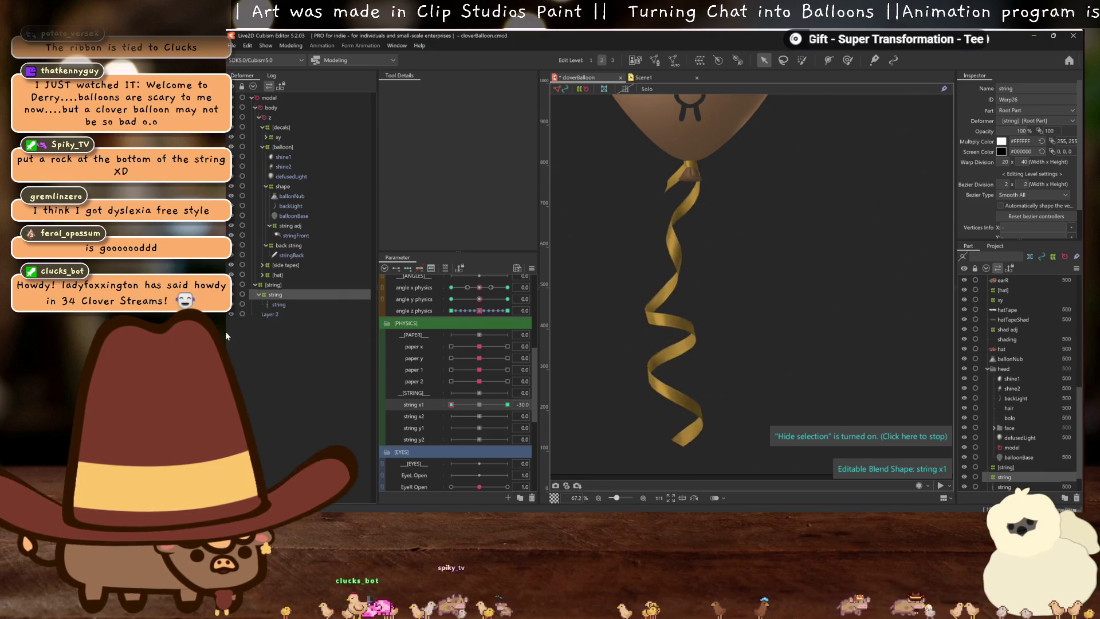
left_click(479, 405)
left_click(414, 416)
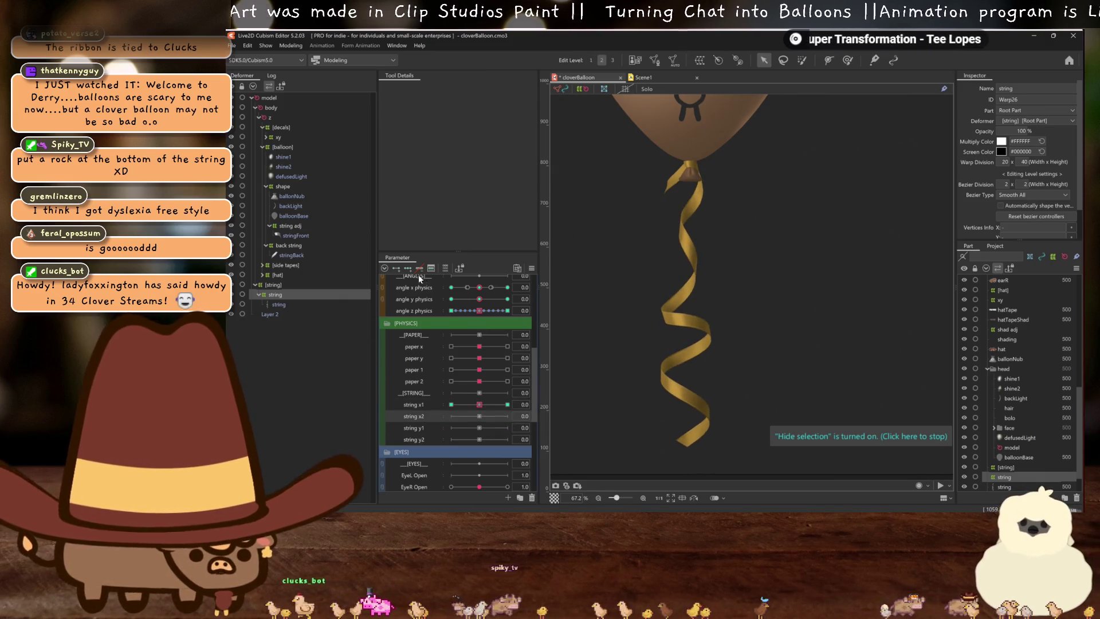
Key string x2 at 30 and skew the ribbon's lower warp points to the right
left_click_drag(476, 417, 507, 417)
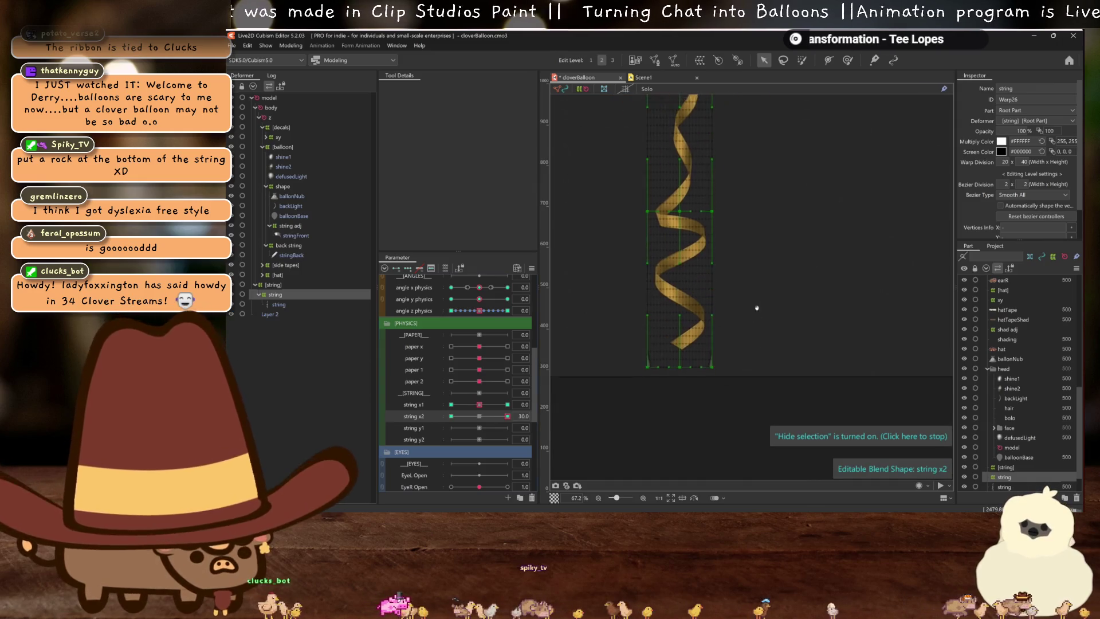
left_click_drag(734, 363, 690, 365)
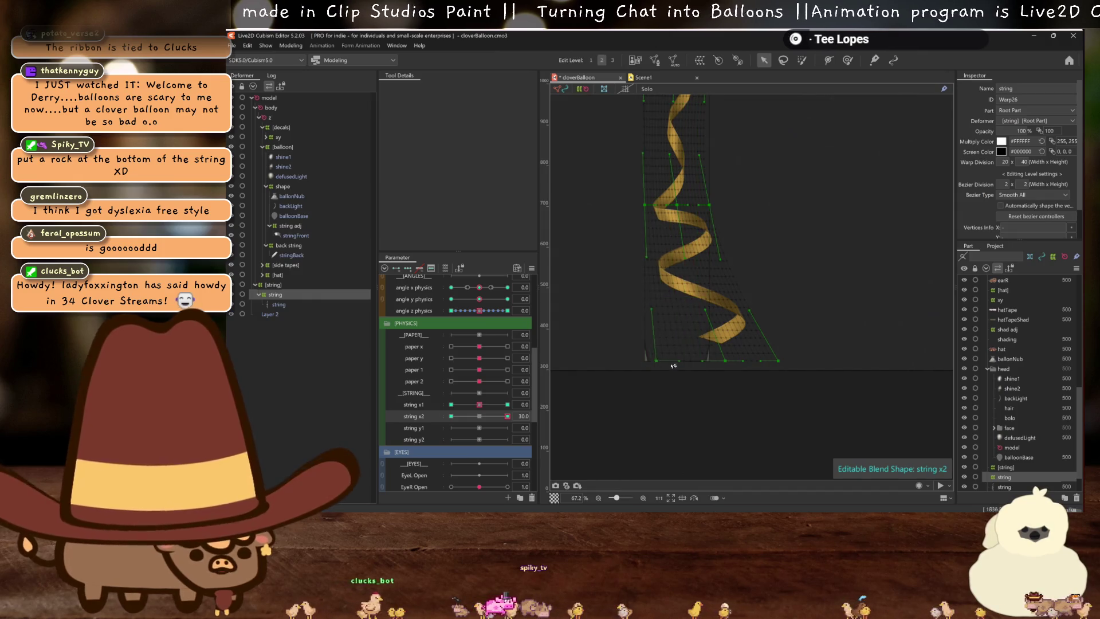
scroll(676, 362, "up", 5)
scroll(719, 228, "up", 2)
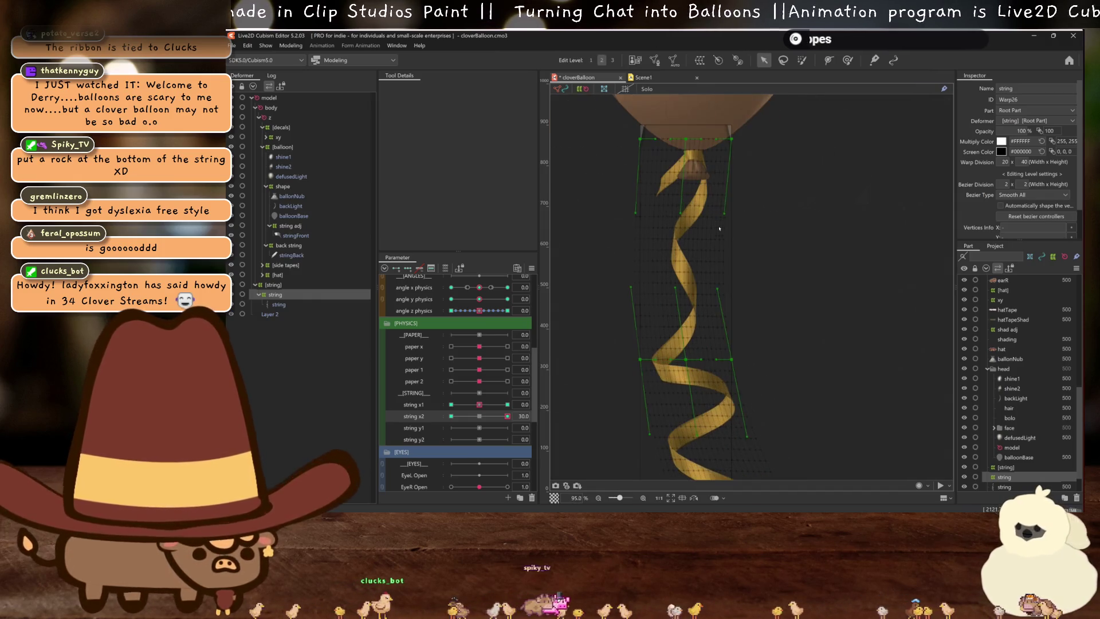
left_click(733, 141)
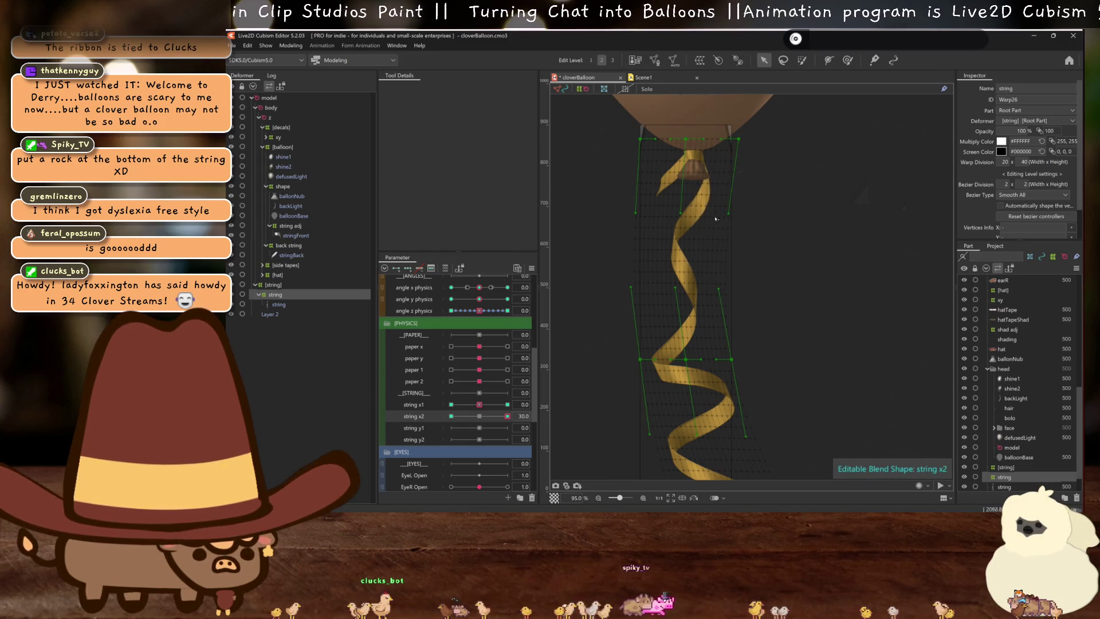
key("ctrl+h")
Mirror the string x2 shape onto its -30 key with Motion Mirroring
scroll(715, 218, "down", 3)
left_click(451, 416)
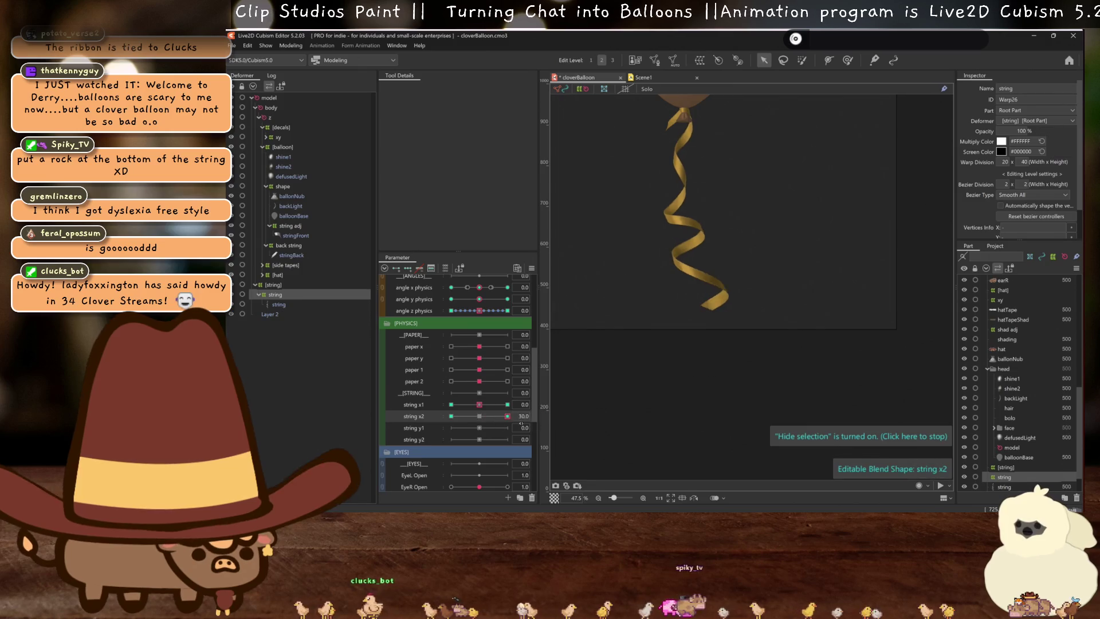
double_click(508, 416)
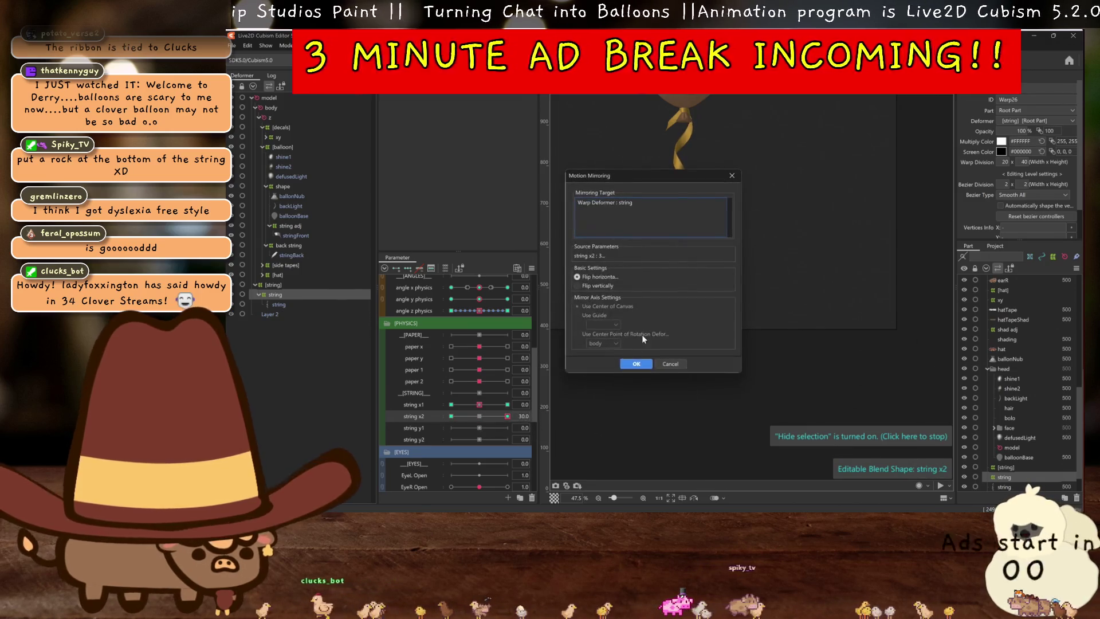
left_click(634, 363)
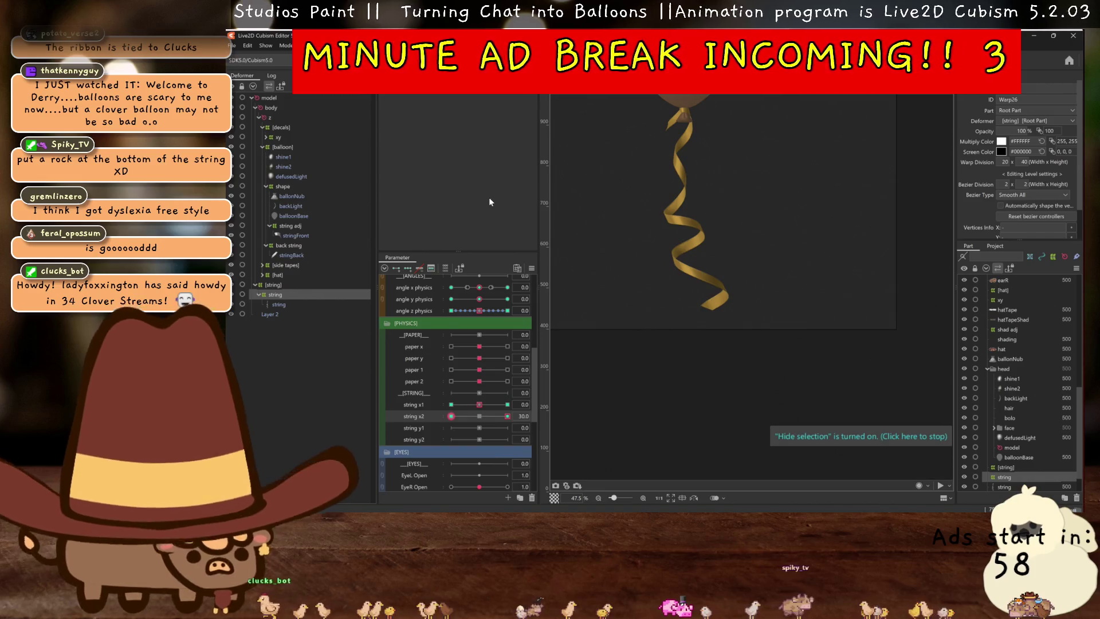
key("Escape")
Check the ribbon at string x2 -30, then return string x2 to 0
left_click(451, 416)
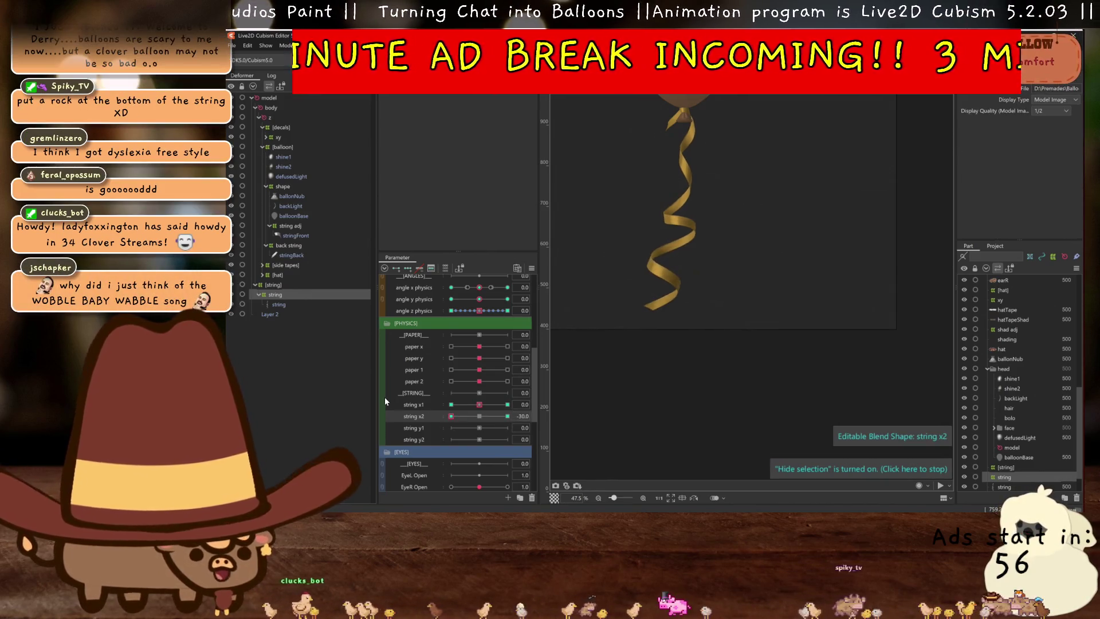
scroll(708, 185, "up", 8)
scroll(708, 185, "down", 3)
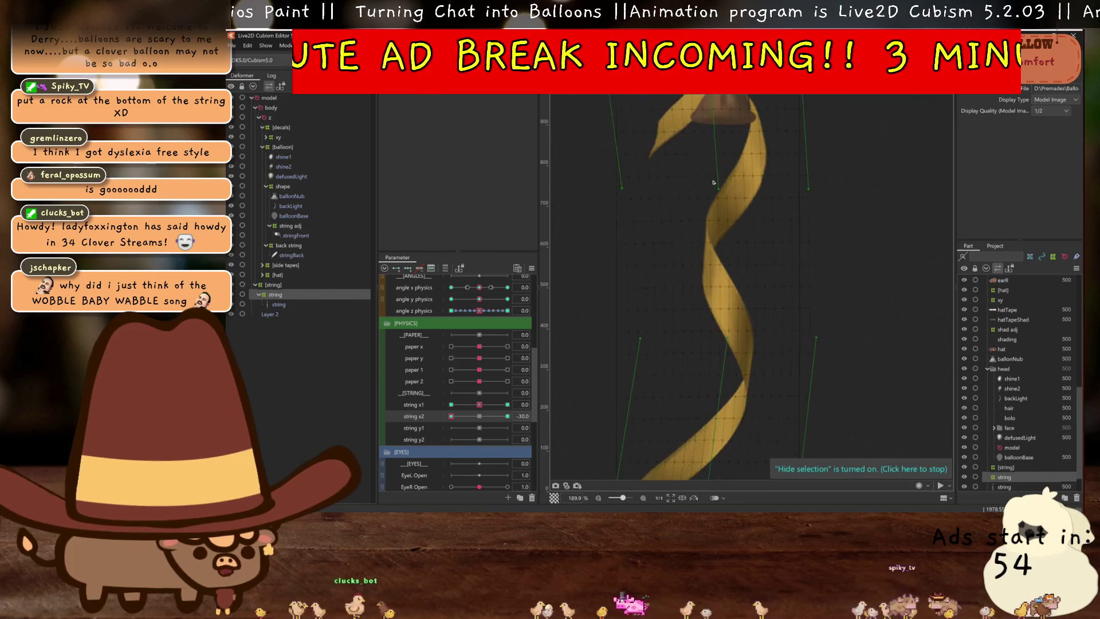
left_click(786, 146)
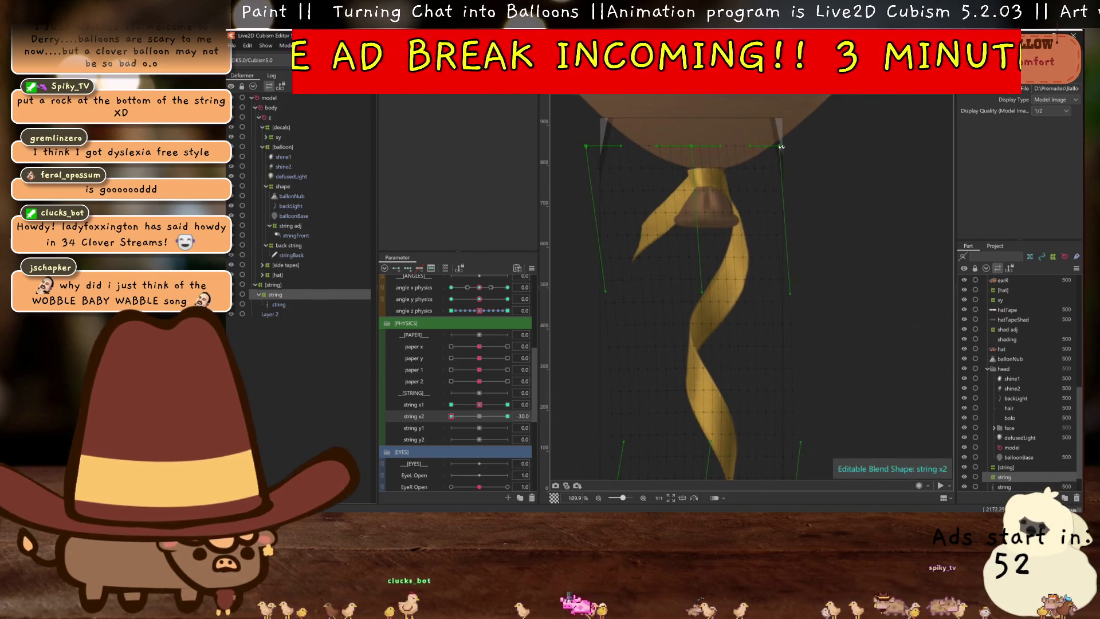
scroll(771, 170, "down", 8)
scroll(771, 171, "down", 4)
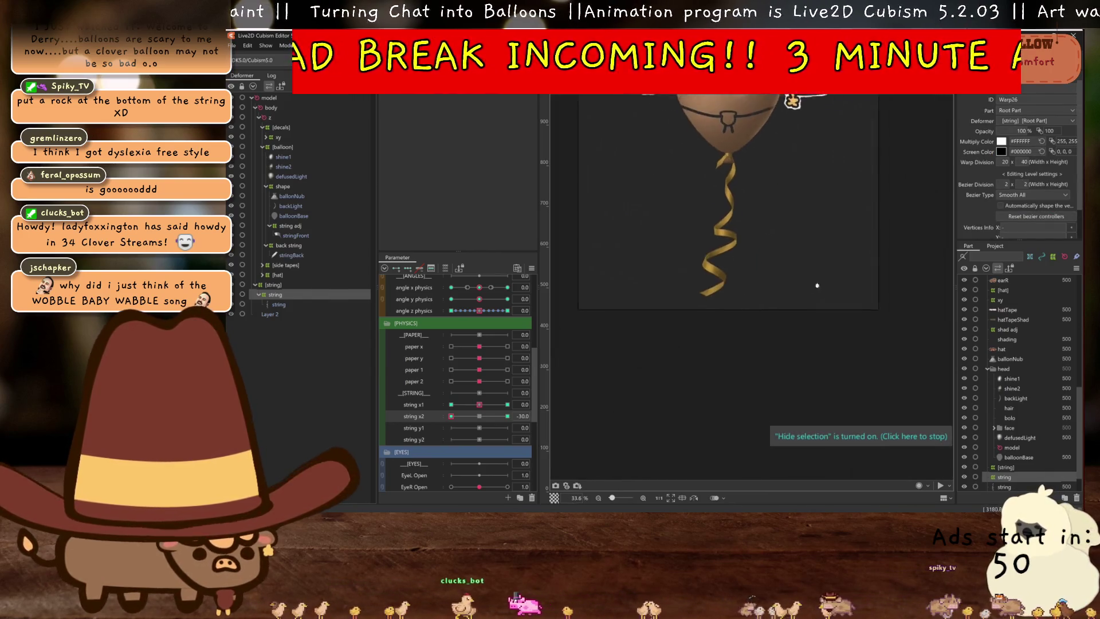
left_click(495, 416)
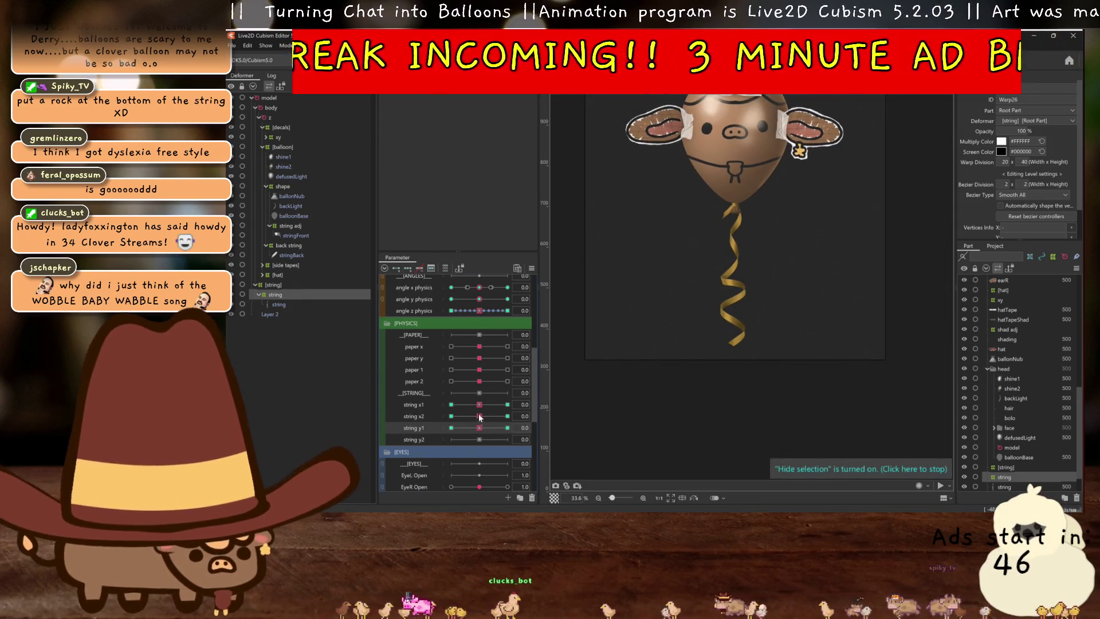
Key string y1 at 30 and reshape the ribbon's coil and the warp's top edge
left_click(507, 428)
scroll(736, 281, "up", 2)
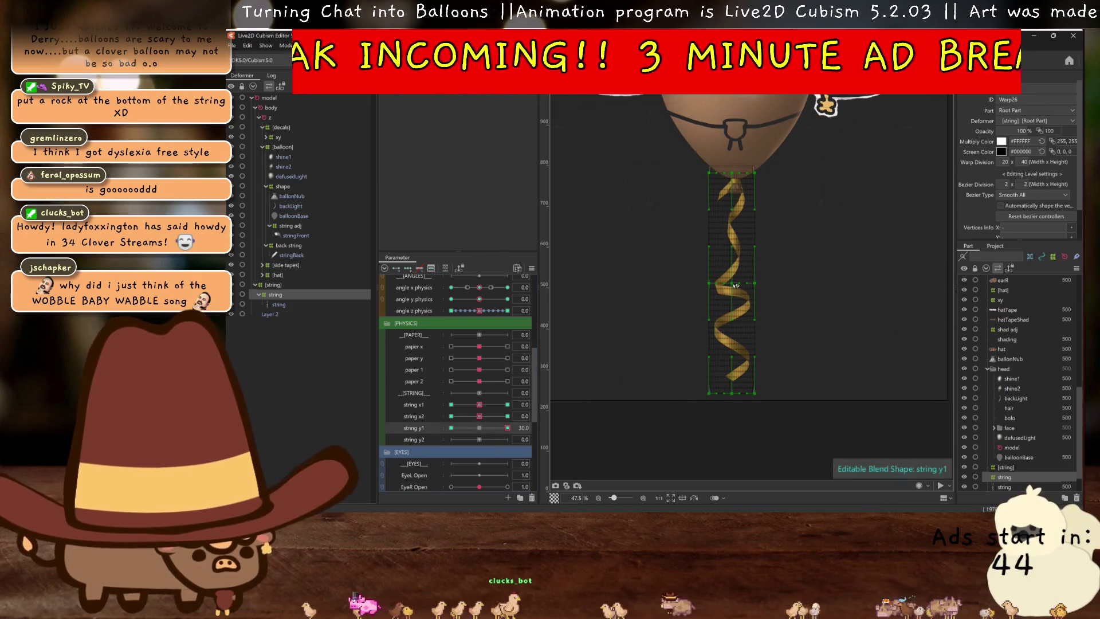
left_click_drag(737, 282, 735, 270)
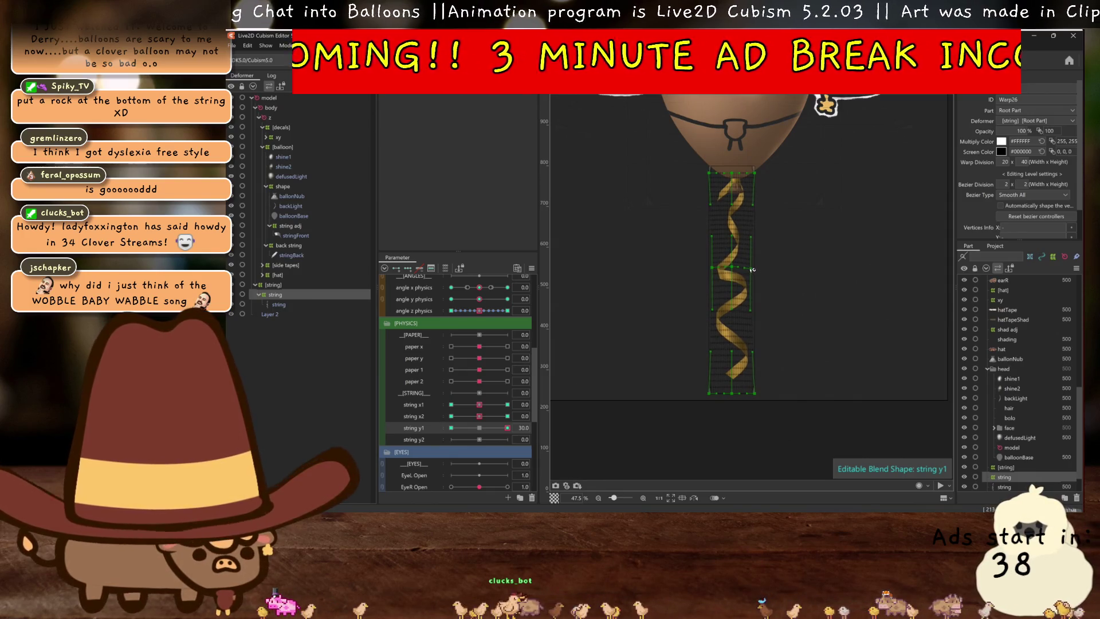
scroll(739, 183, "up", 5)
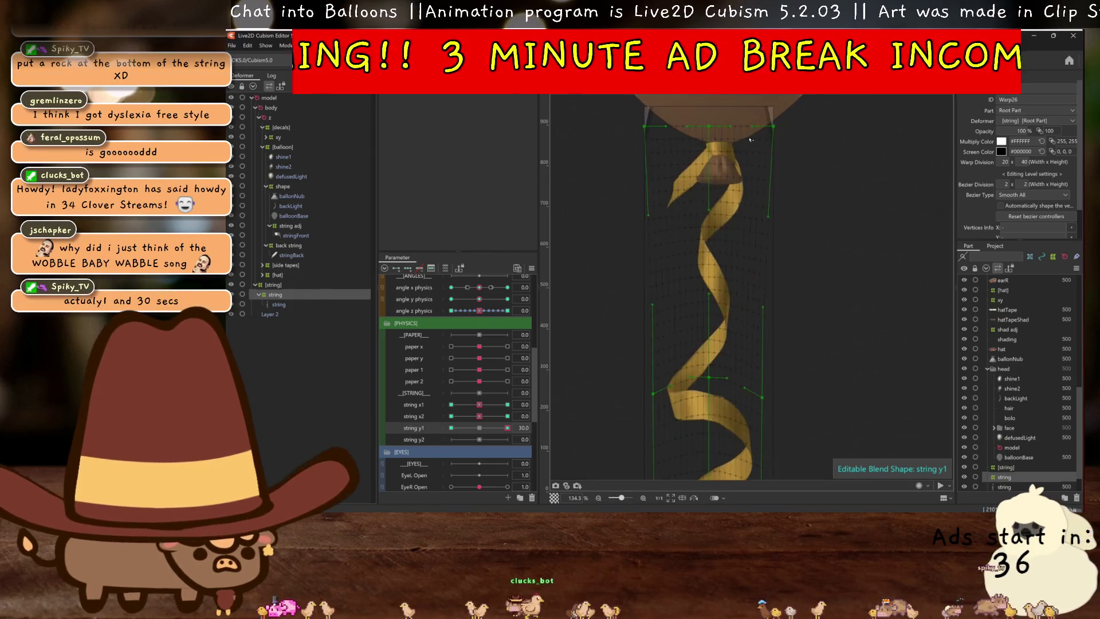
left_click_drag(777, 130, 774, 142)
scroll(773, 143, "down", 3)
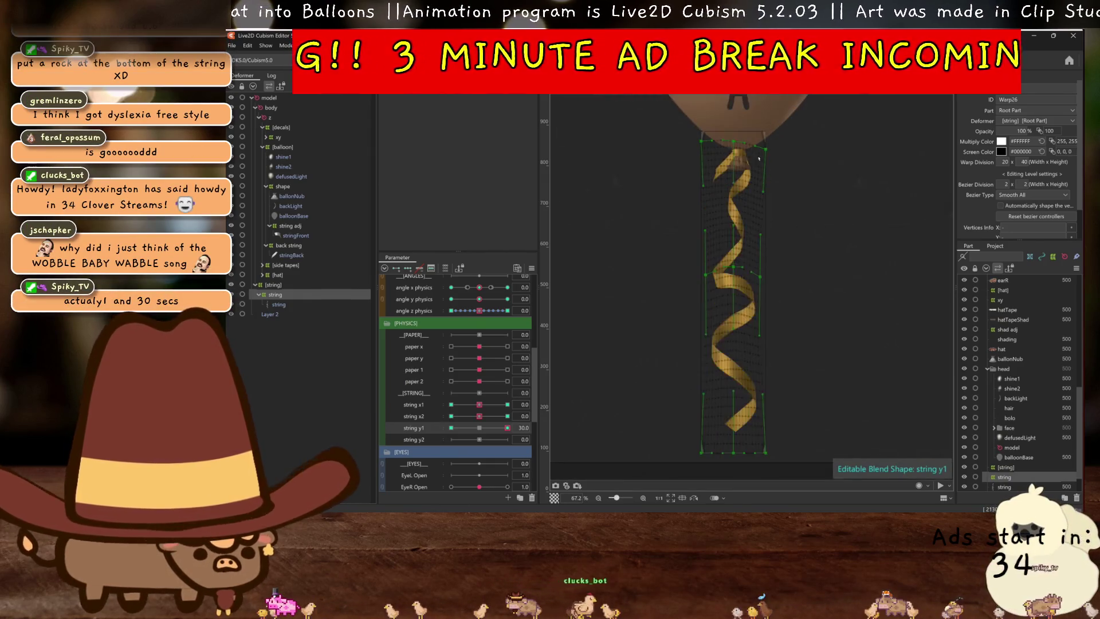
key("ctrl+h")
Compare string y1 at 0 and 30 with the warp grid hidden
left_click(488, 429)
left_click(507, 428)
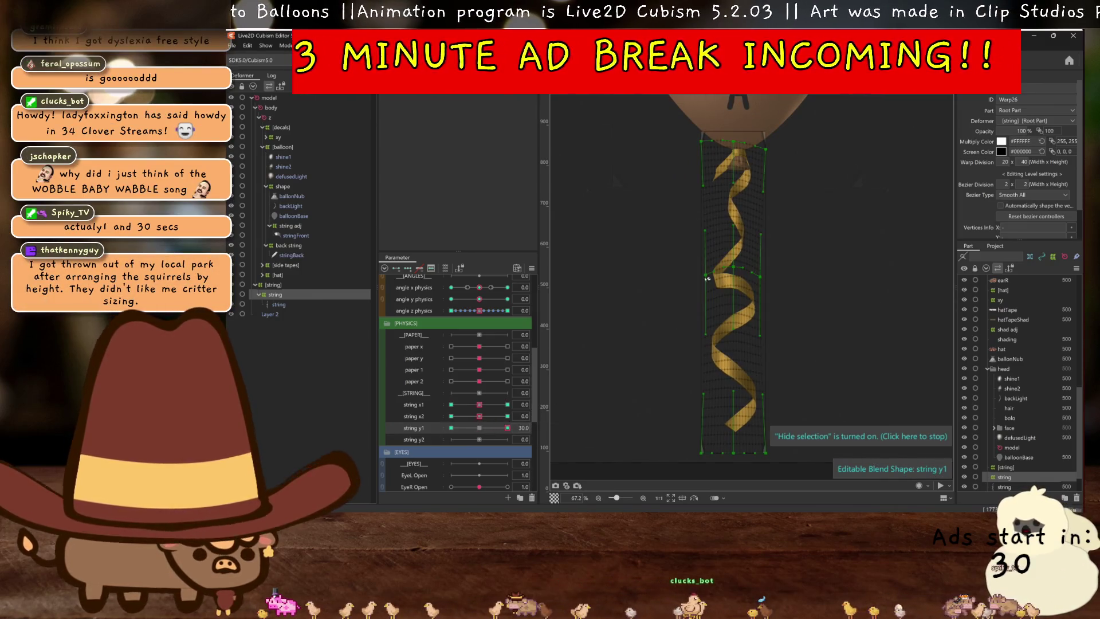
key("ctrl+h")
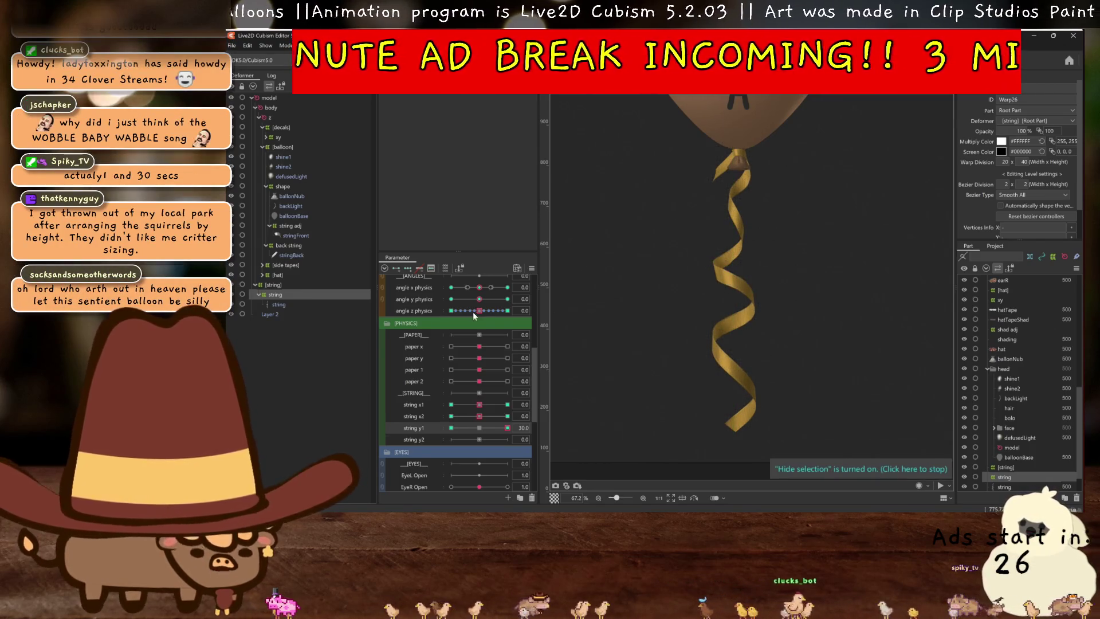
left_click(480, 428)
scroll(687, 353, "down", 2)
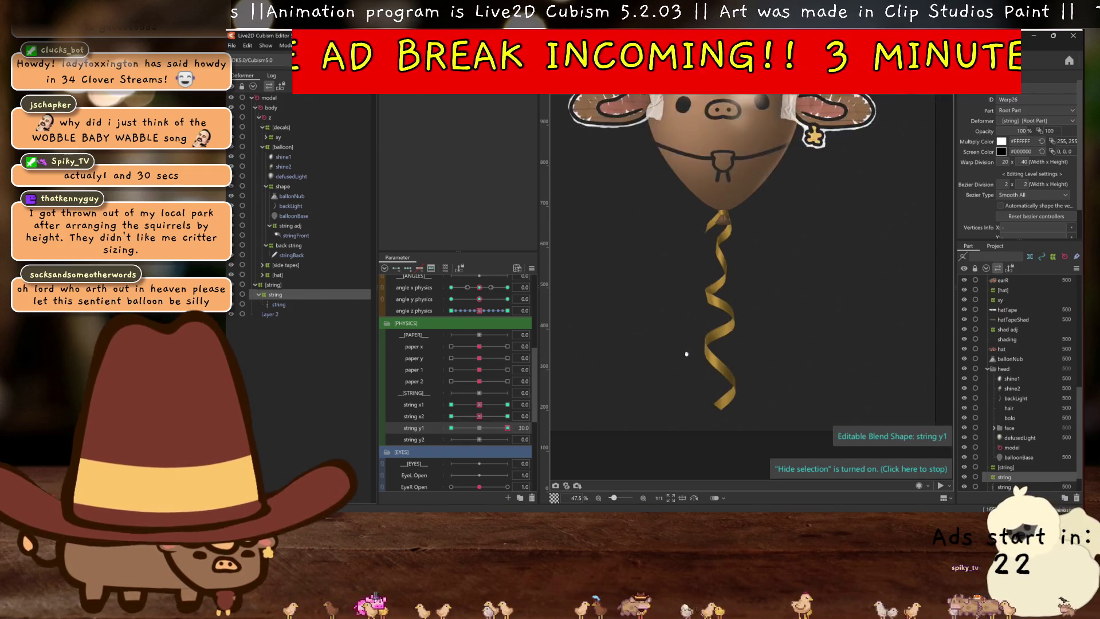
Key string y1 at -30, pull a warp point down and bulge the warp's left edge outward
left_click(451, 428)
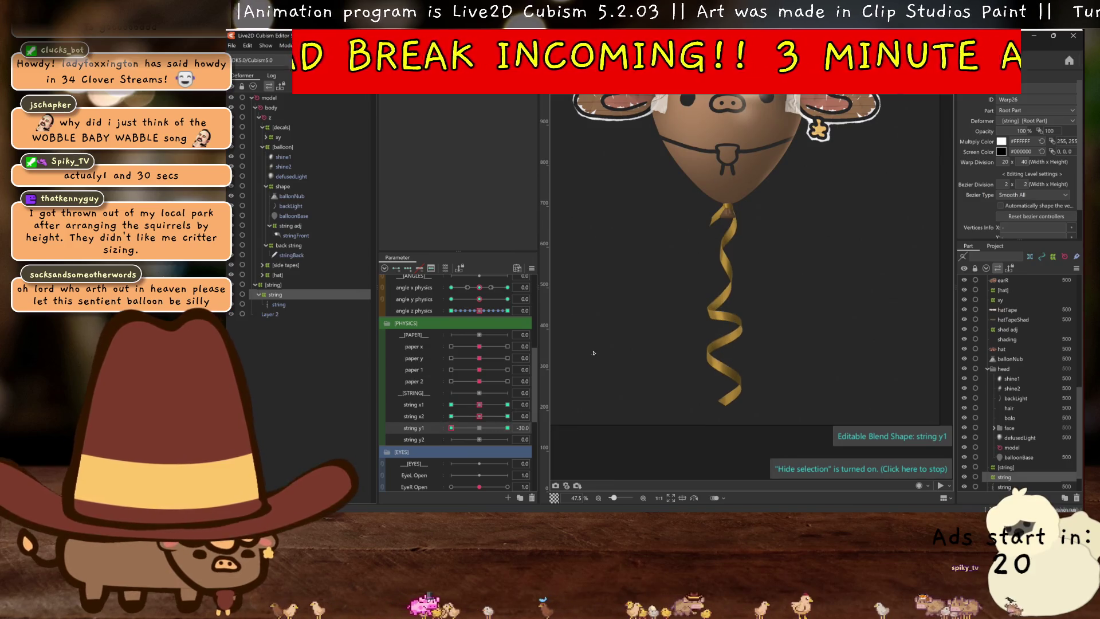
scroll(687, 324, "up", 2)
left_click(739, 304)
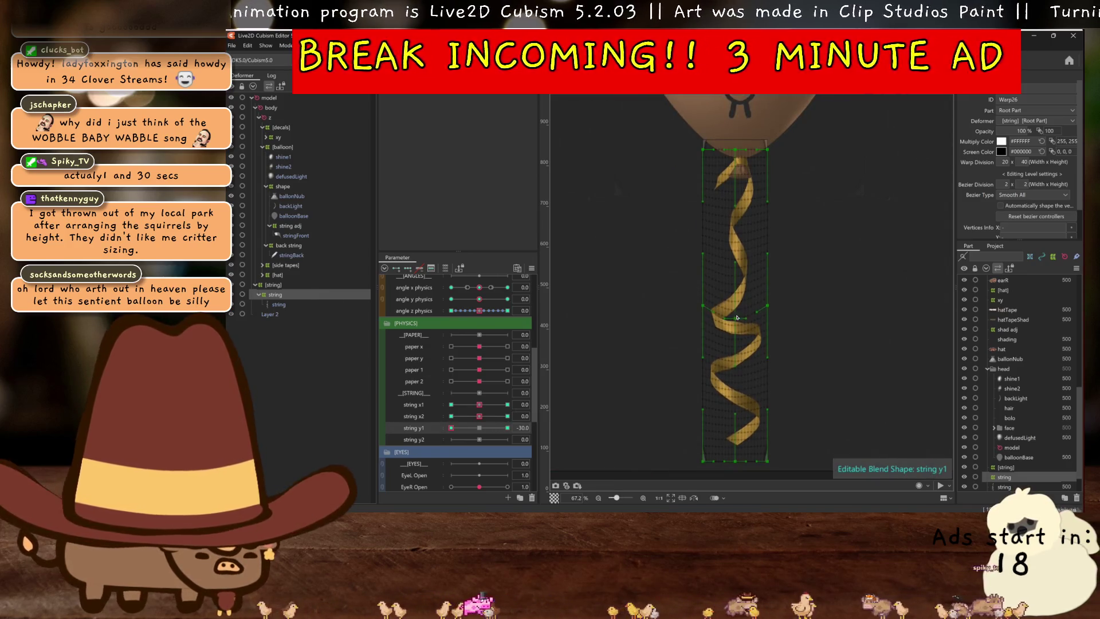
left_click(768, 318)
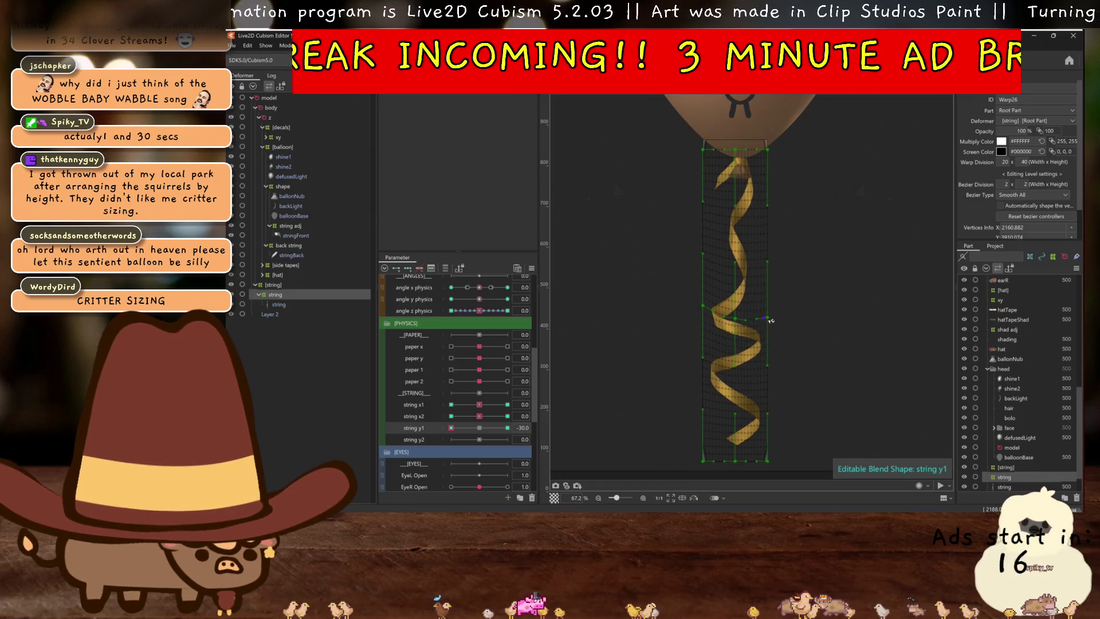
left_click_drag(771, 321, 774, 331)
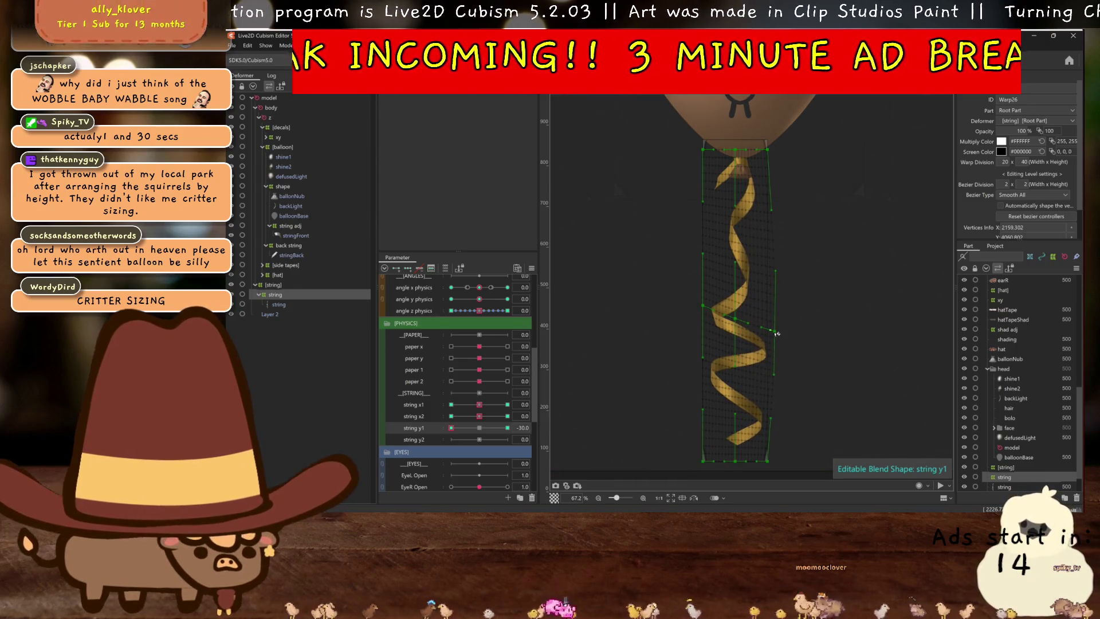
left_click_drag(705, 320, 736, 328)
left_click(590, 285)
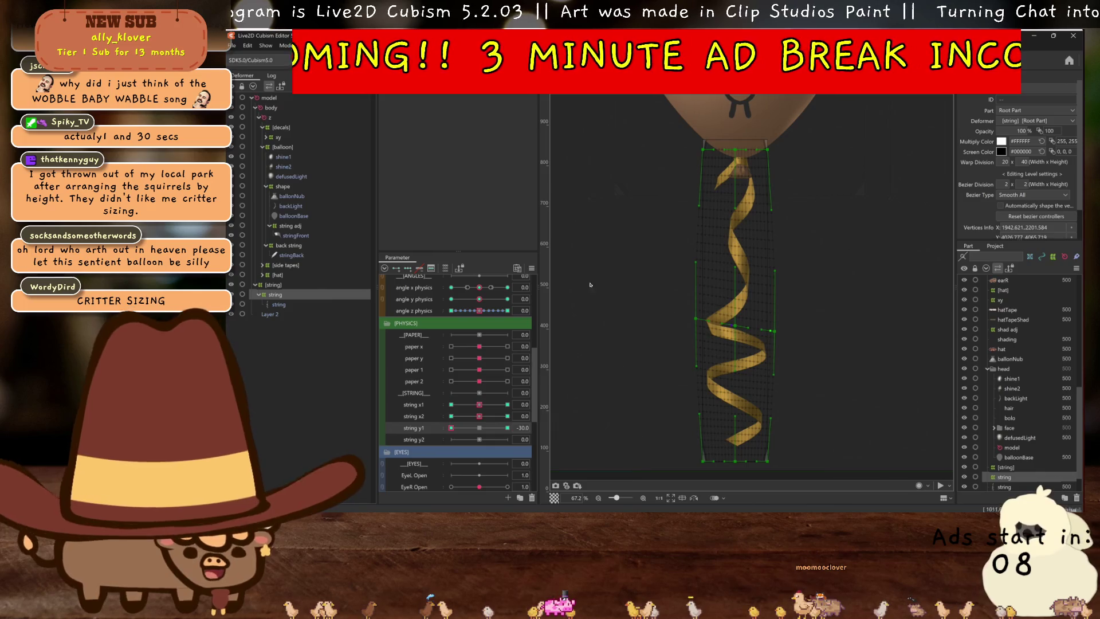
key("ctrl+h")
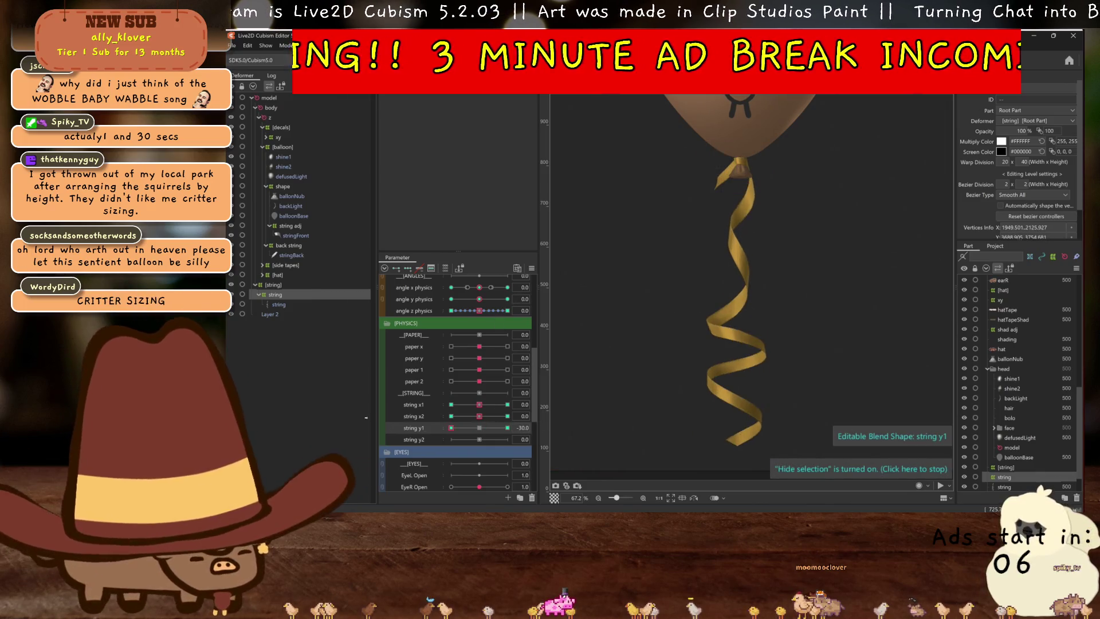
scroll(709, 179, "up", 3)
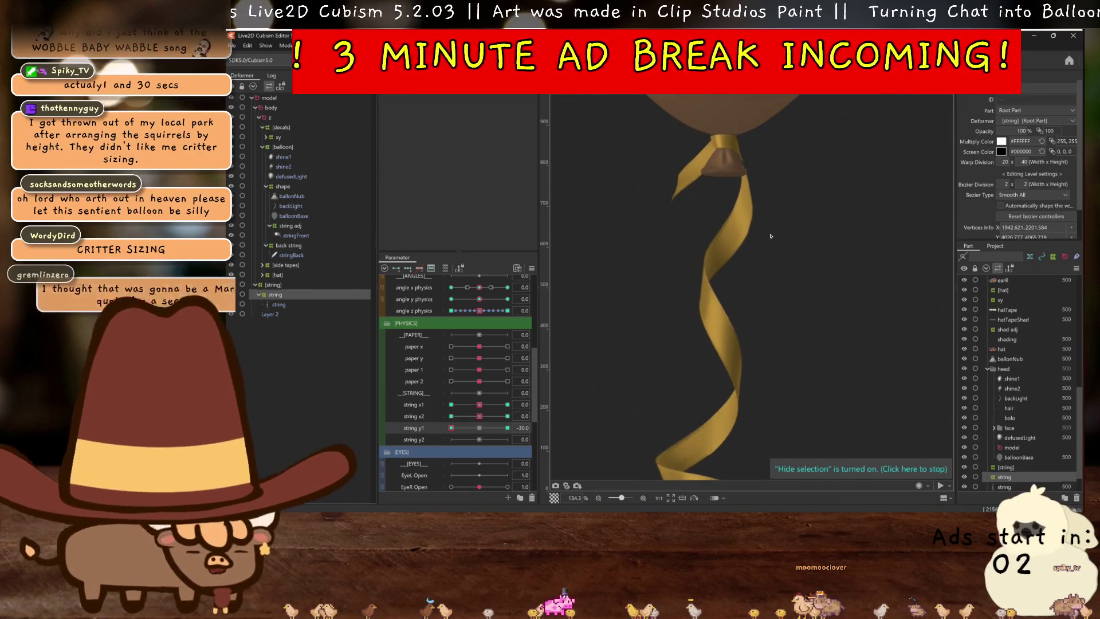
key("ctrl+h")
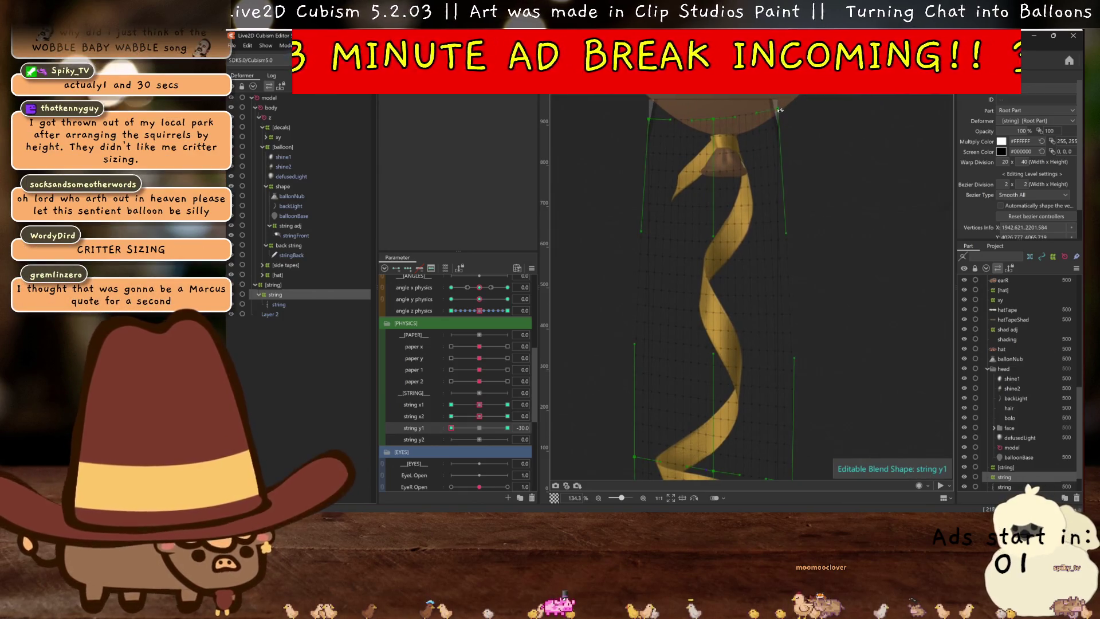
scroll(758, 197, "down", 3)
key("ctrl+h")
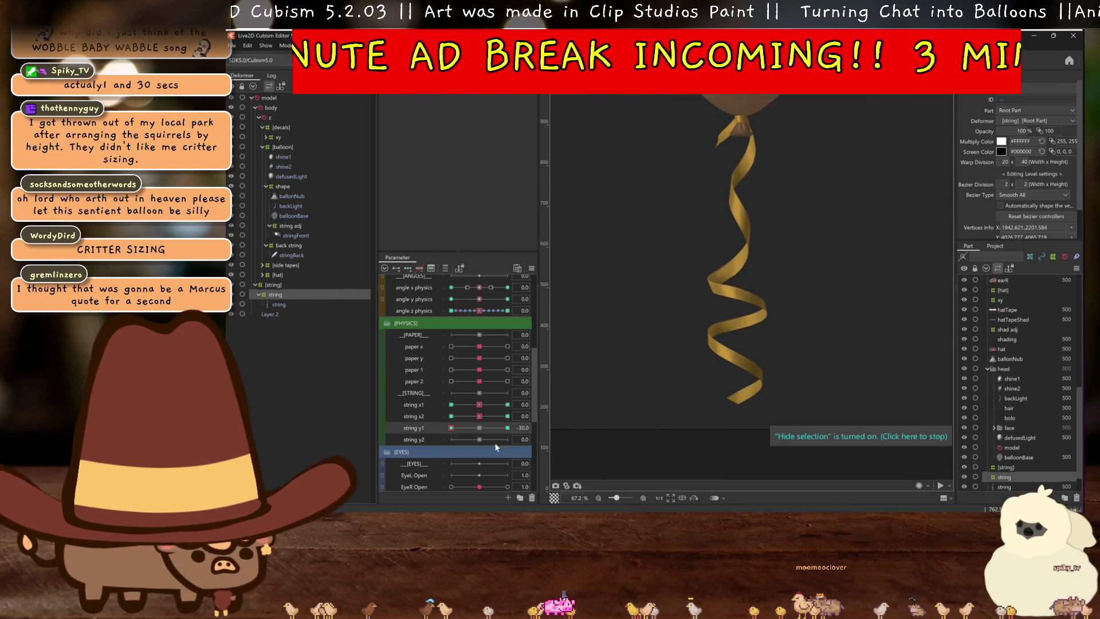
left_click(483, 431)
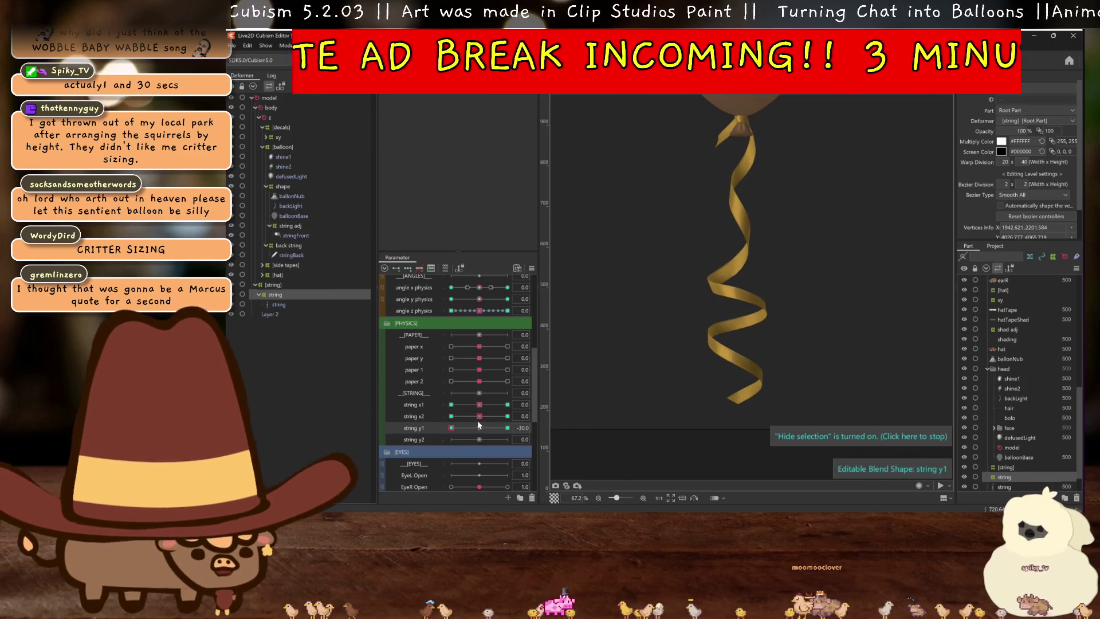
left_click(414, 439)
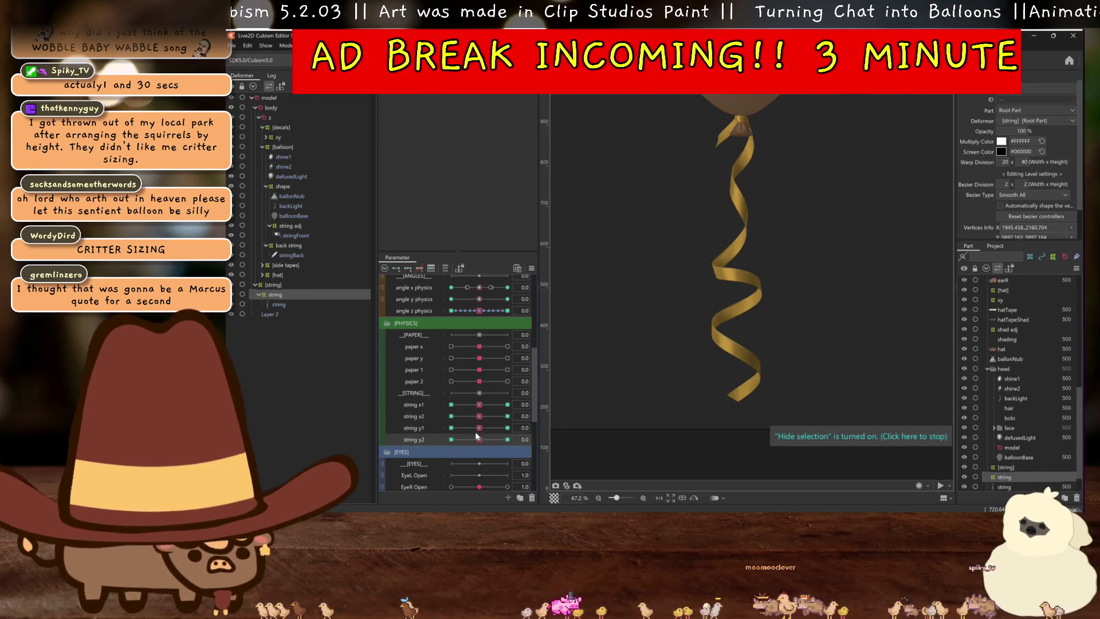
left_click(507, 439)
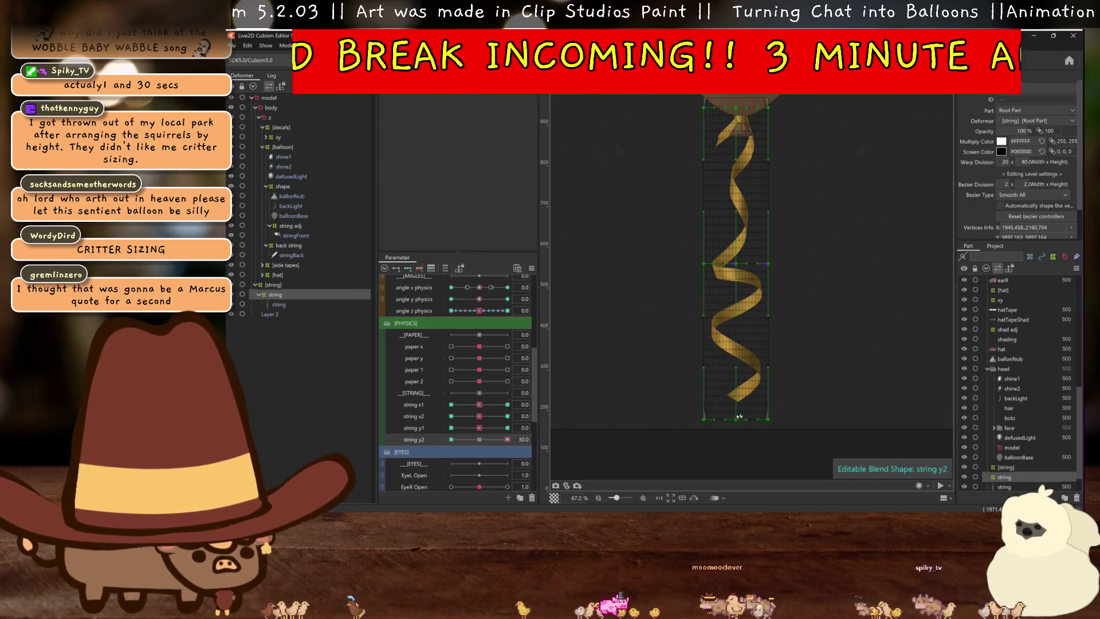
mouse_move(739, 424)
left_mouse_down()
mouse_move(743, 397)
mouse_move(770, 380)
left_mouse_up()
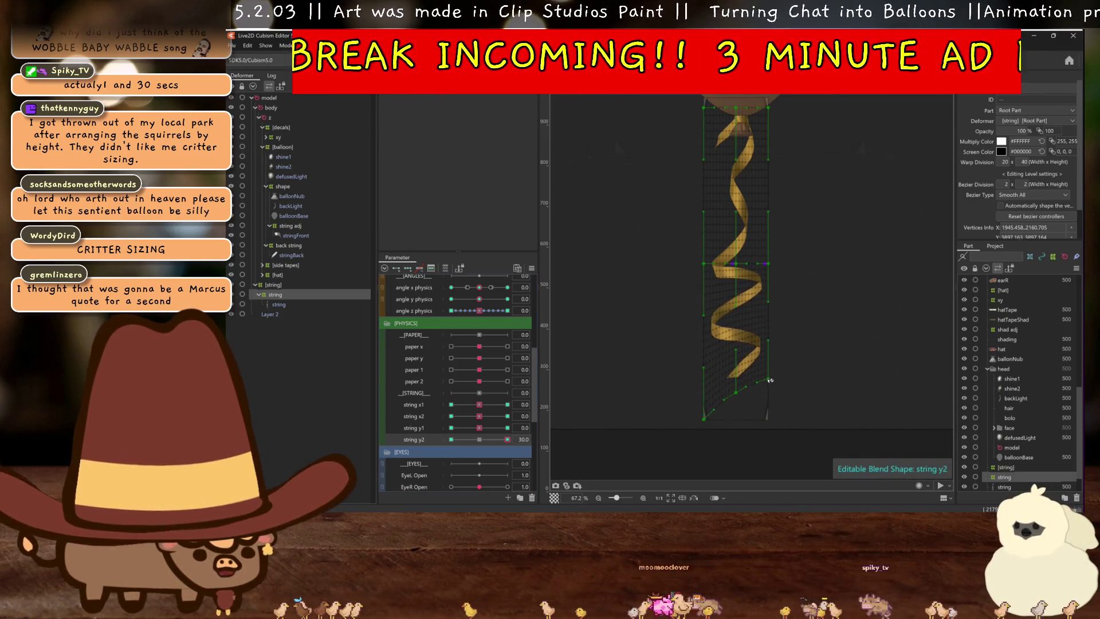
left_click_drag(706, 422, 711, 389)
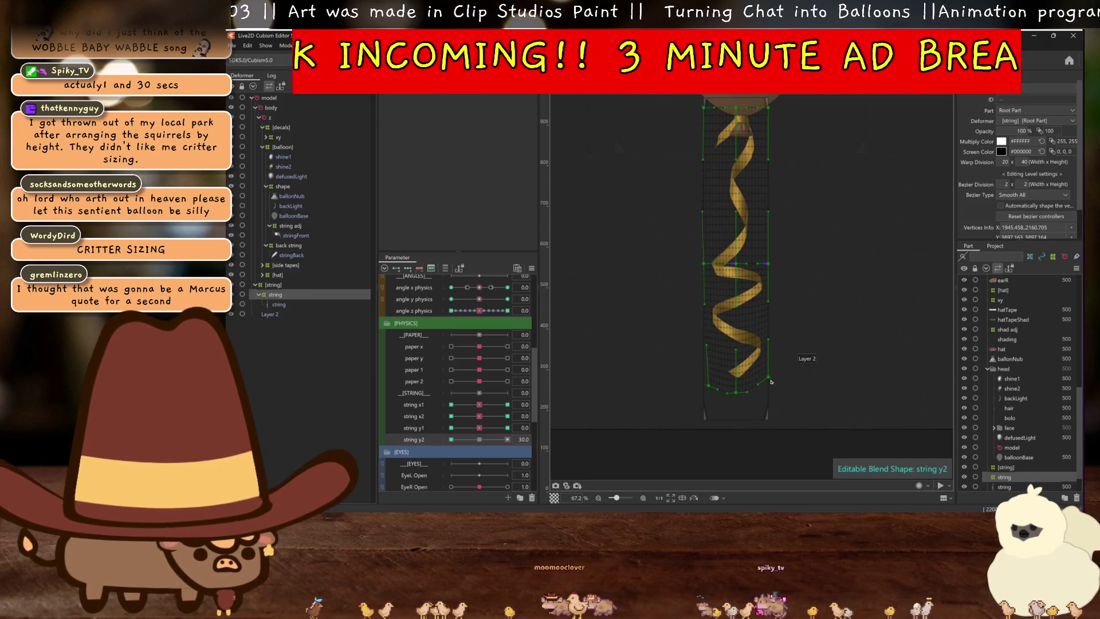
left_click_drag(736, 263, 735, 256)
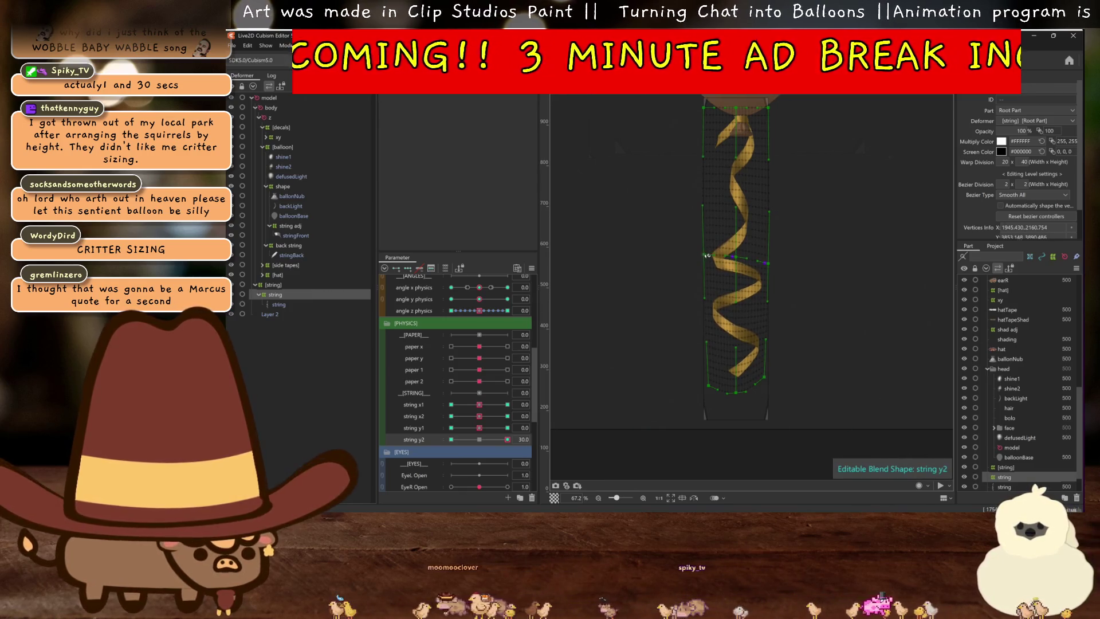
key("ctrl+h")
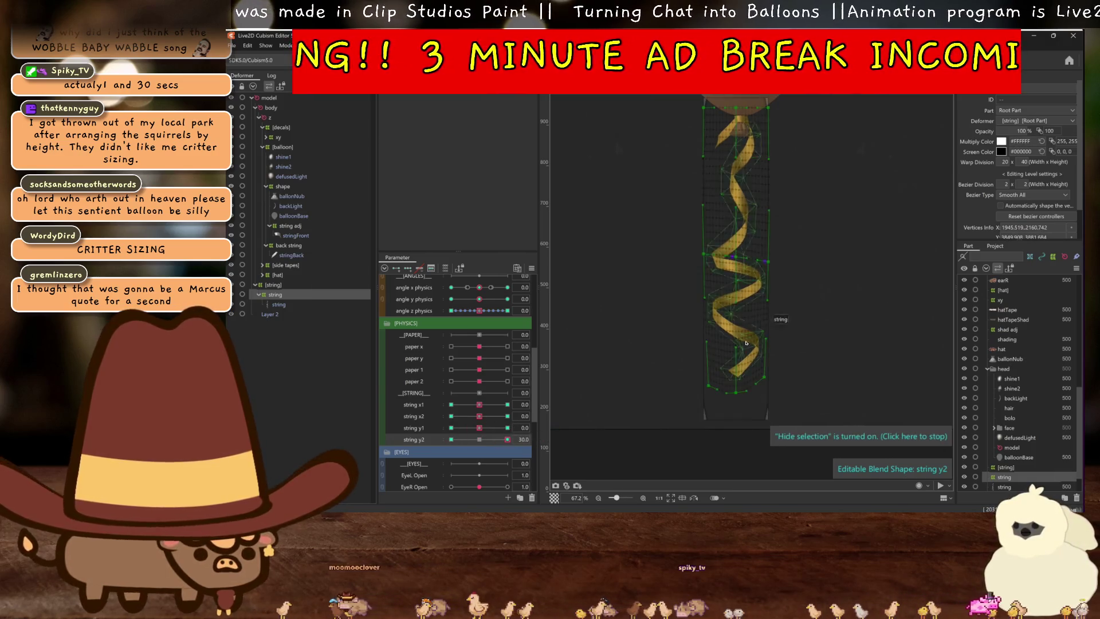
left_click_drag(740, 396, 737, 380)
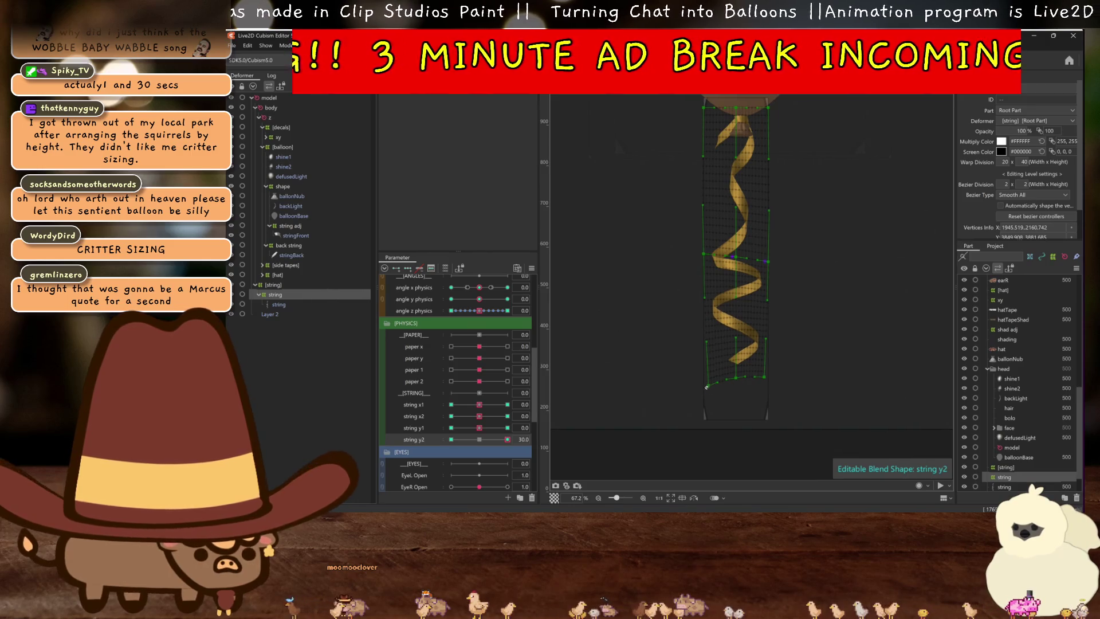
key("ctrl+h")
left_click_drag(484, 439, 452, 440)
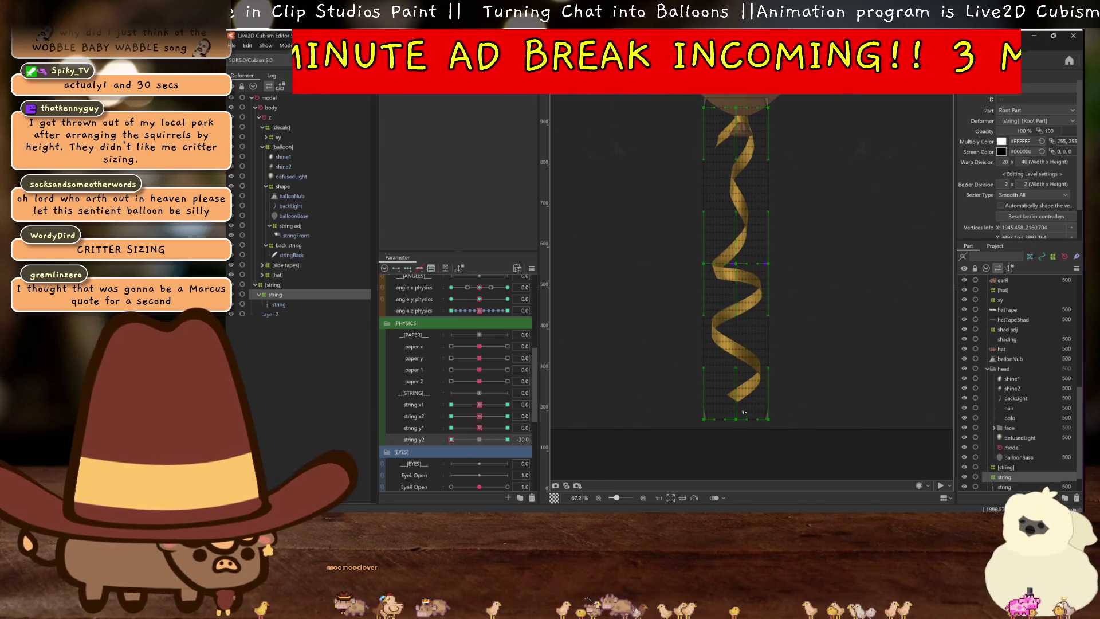
left_click_drag(771, 419, 788, 424)
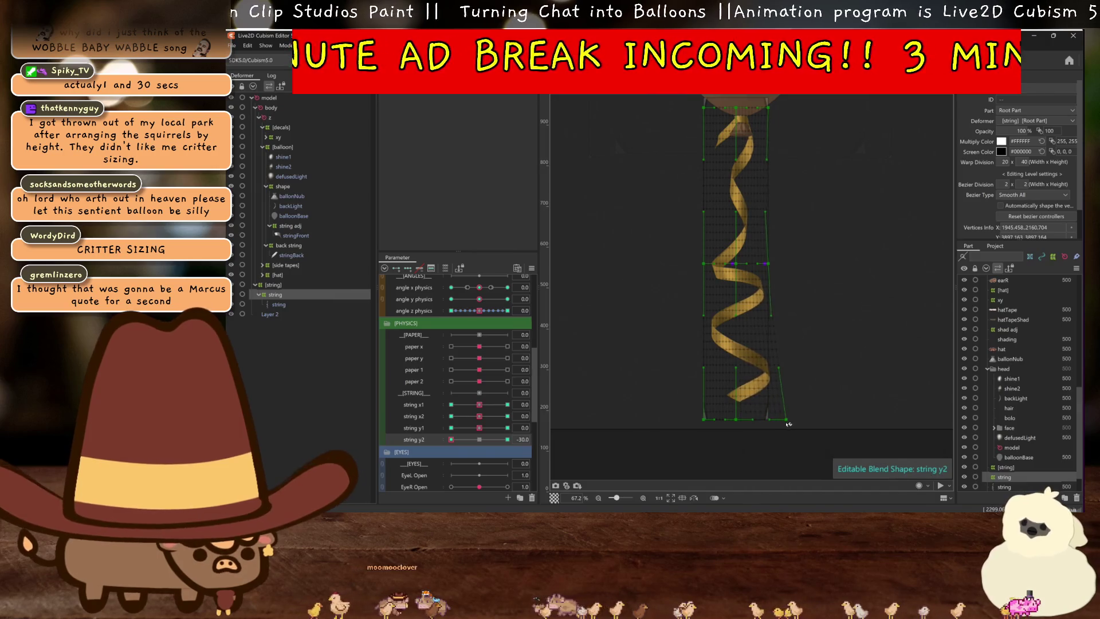
left_click_drag(705, 420, 682, 414)
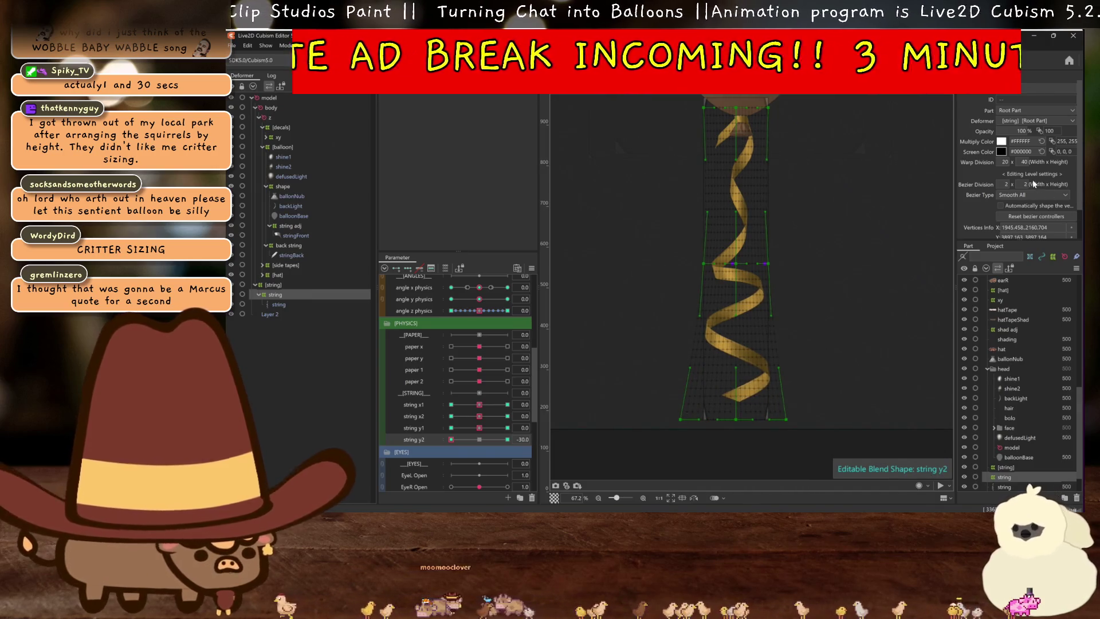
type("4")
key("Return")
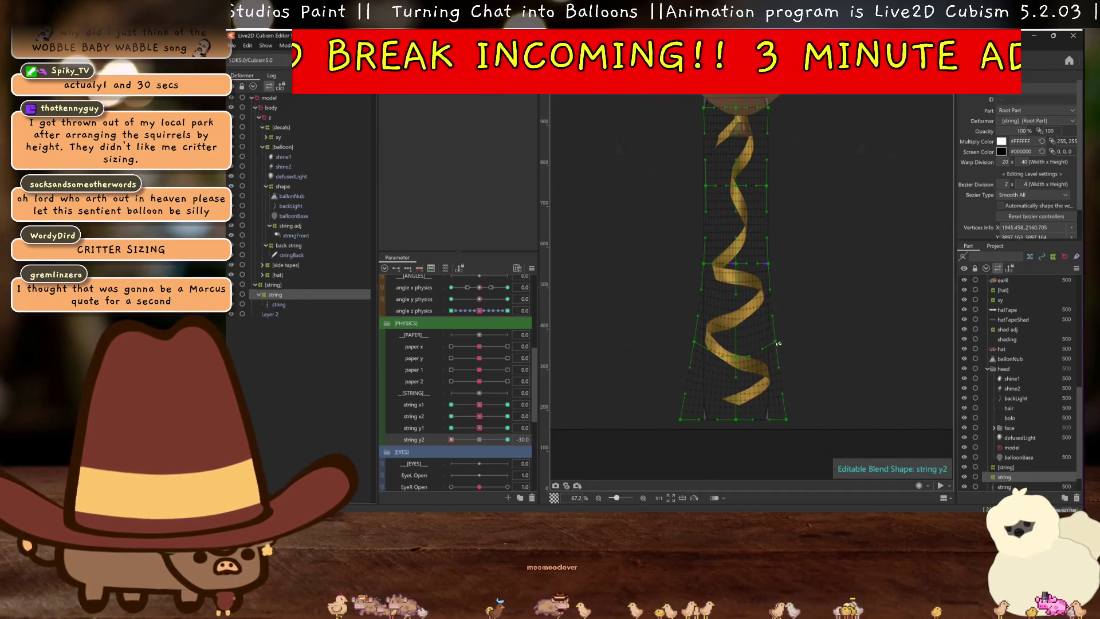
left_click_drag(768, 344, 787, 368)
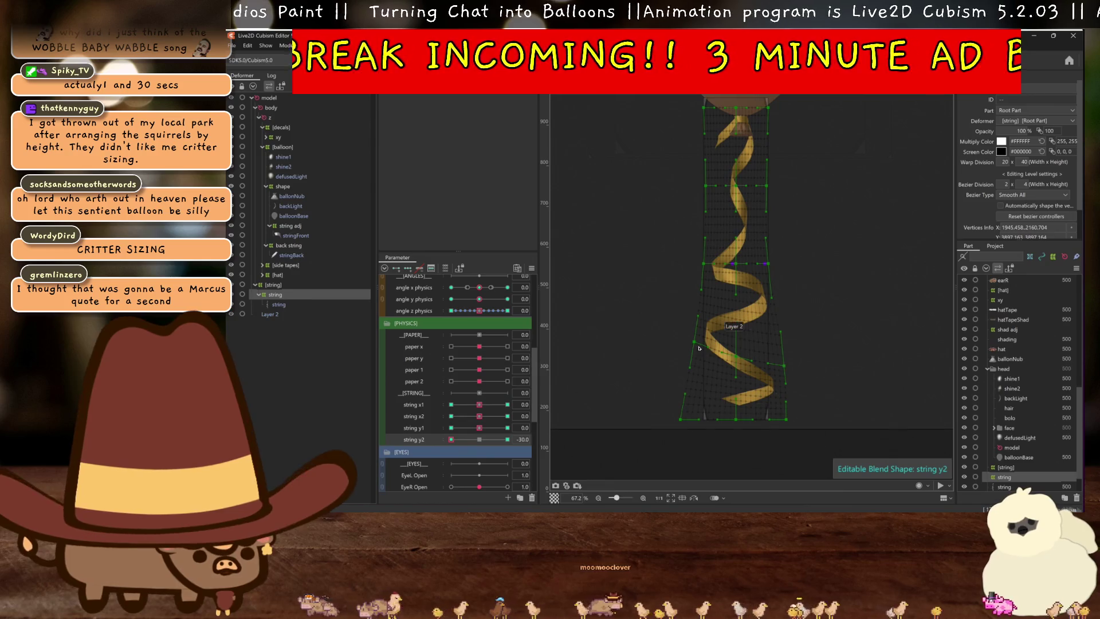
left_click_drag(698, 348, 697, 359)
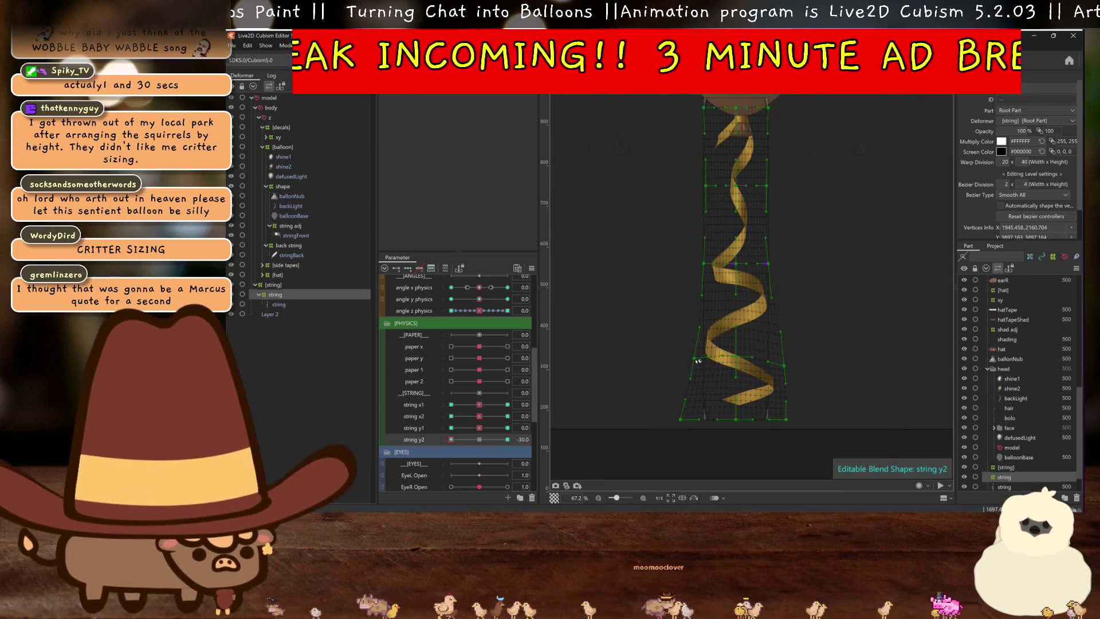
left_click_drag(697, 360, 737, 362)
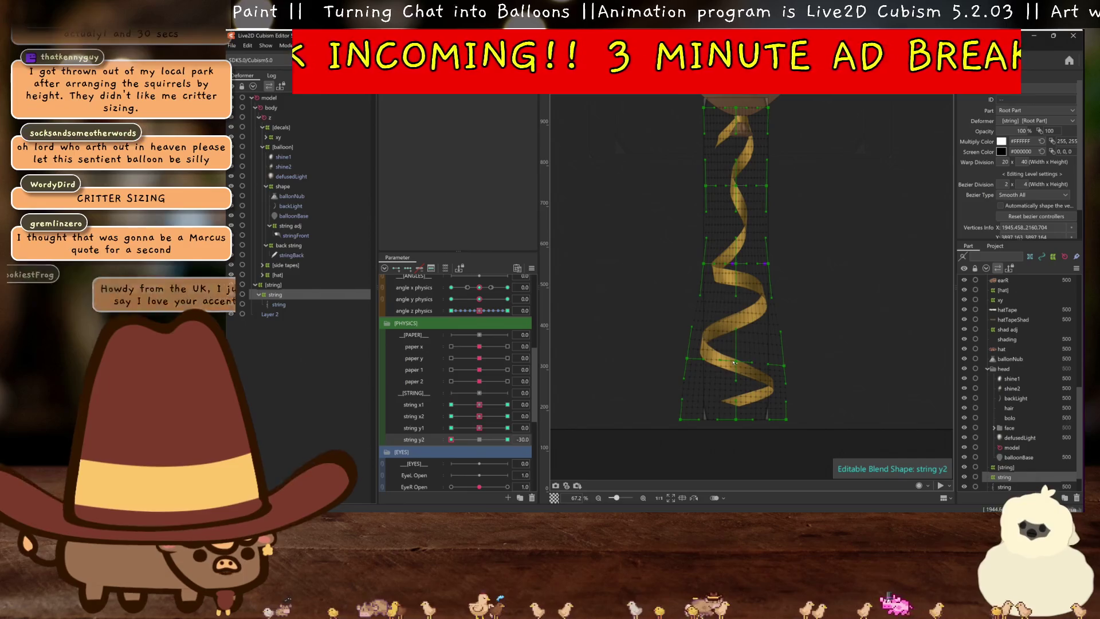
key("ctrl+h")
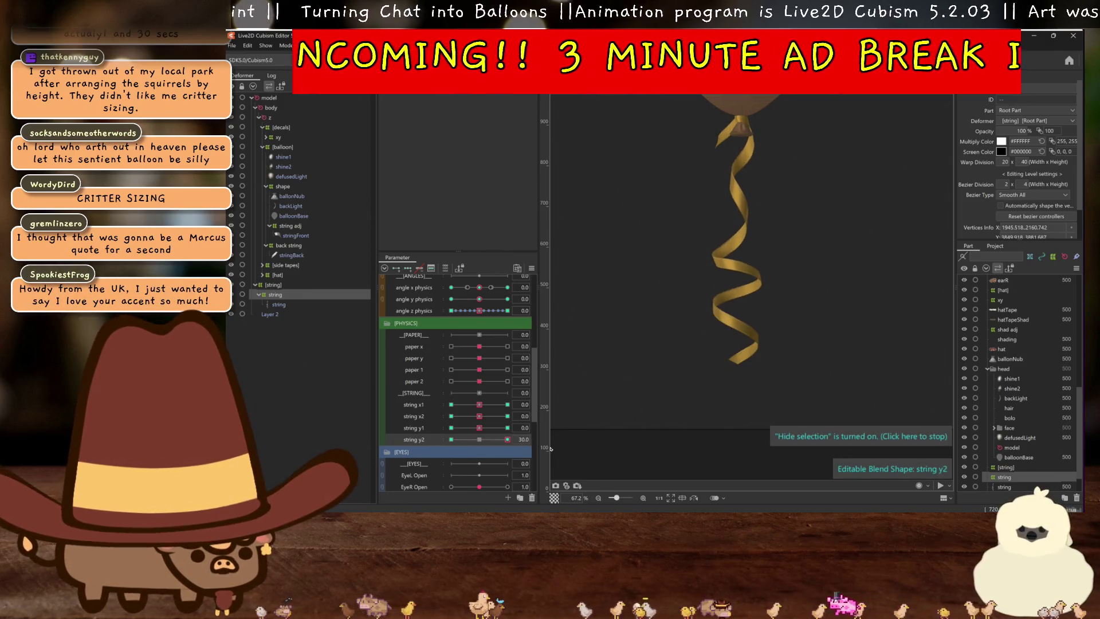
left_click(483, 438)
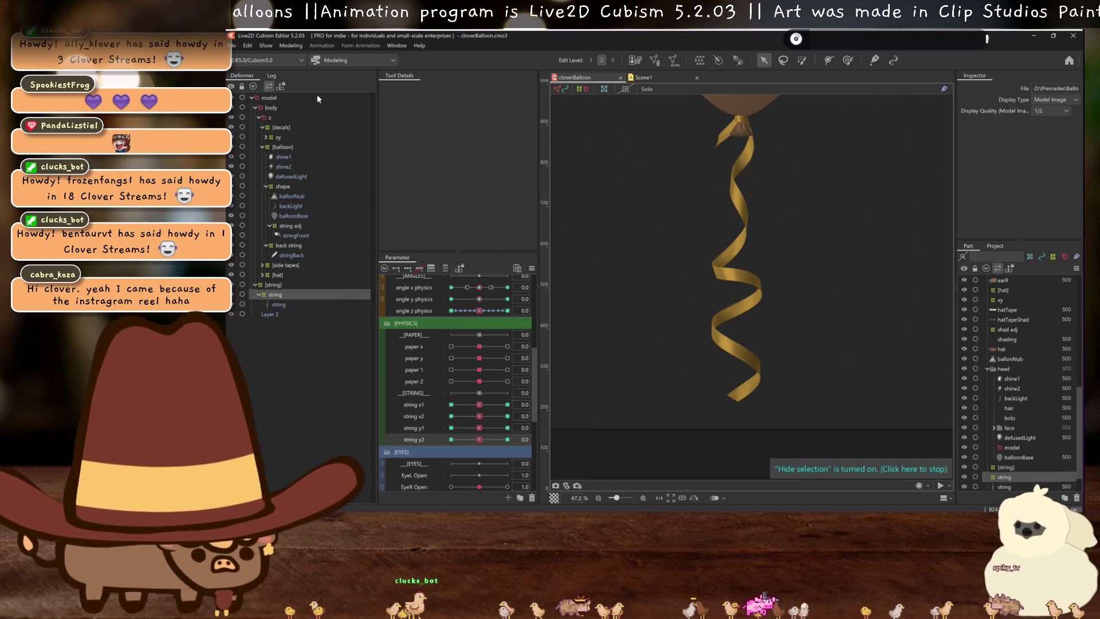
Open the Modeling commands list
left_click(290, 45)
Open Physics Settings and expand the physics group list
left_click(328, 257)
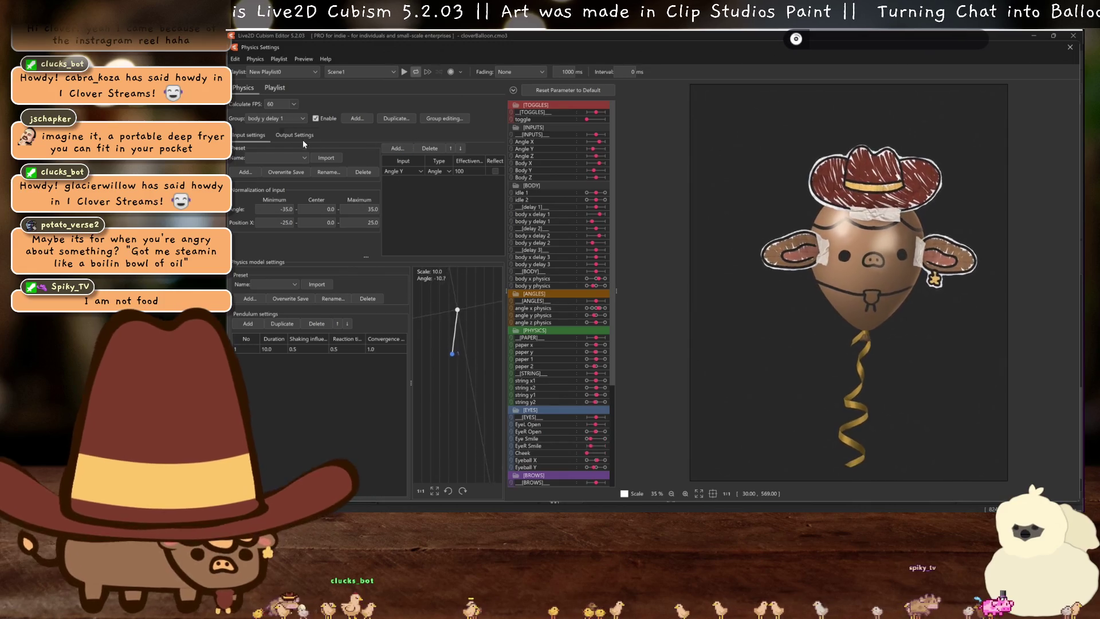
left_click(274, 118)
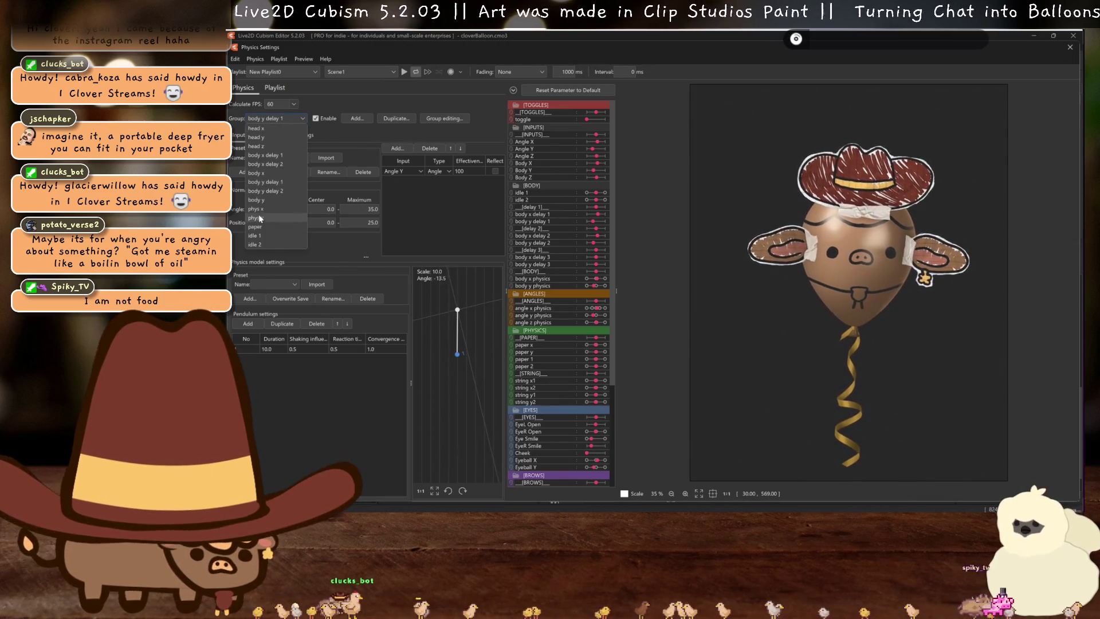
In phys x Output Settings, set Shaking influence to 0.8 for both pendulum points
left_click(261, 209)
left_click(278, 136)
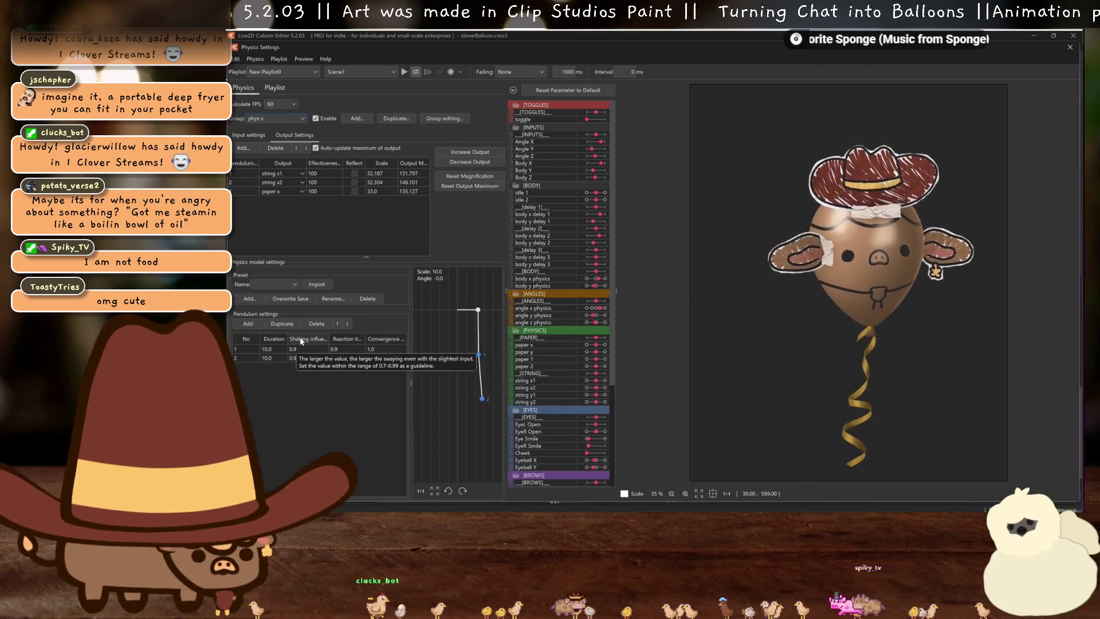
right_click(301, 337)
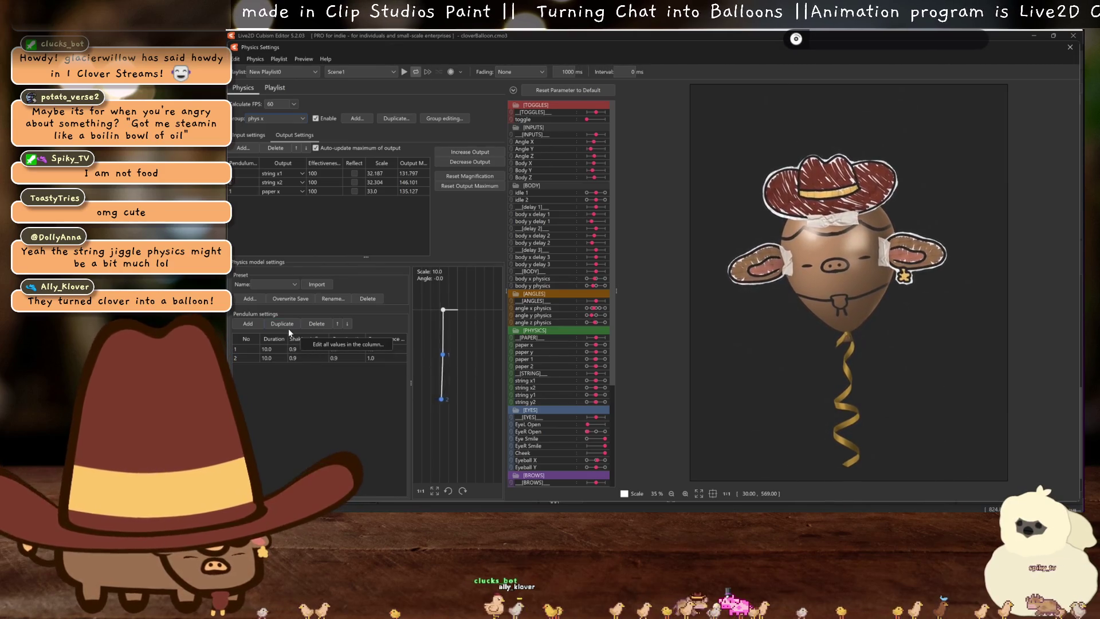
left_click(344, 343)
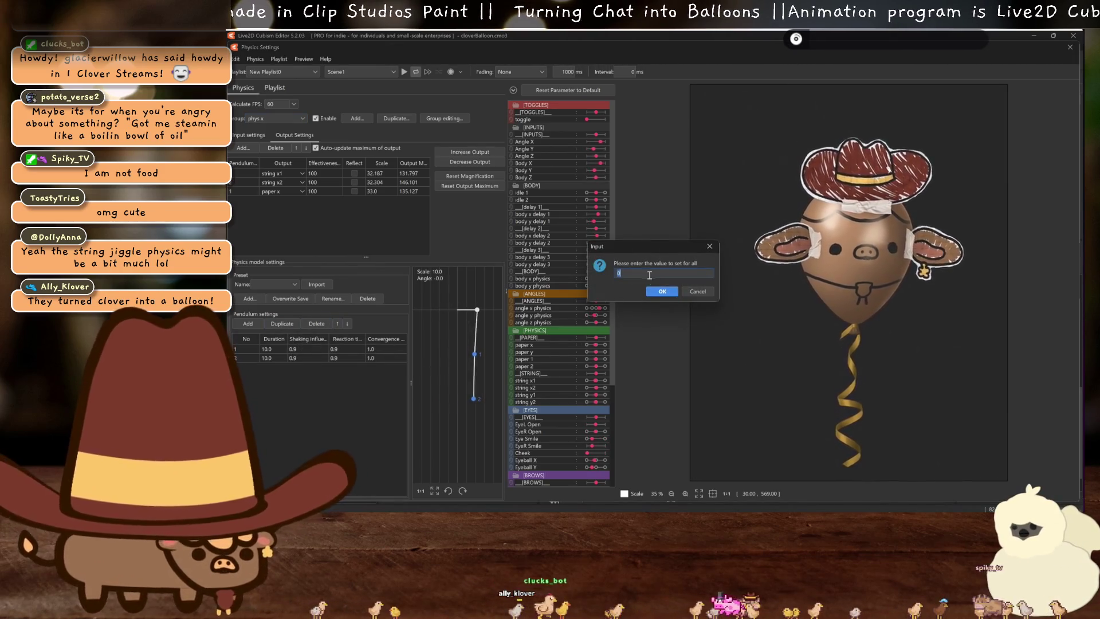
key("Return")
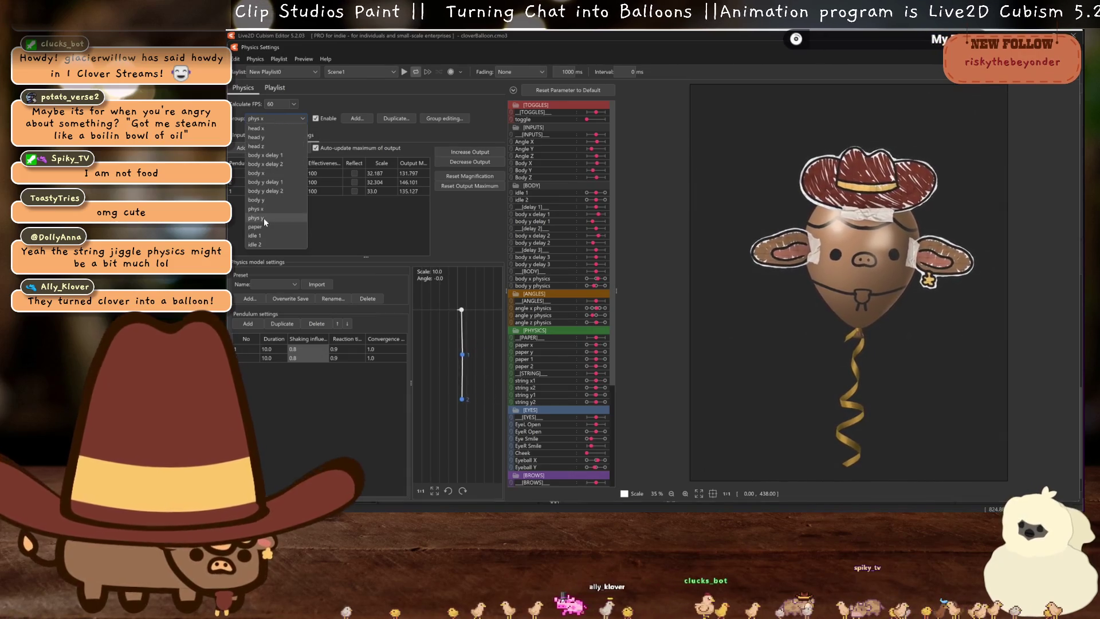
Set all phys y shaking influence to 0.8 and toggle the string outputs' Reflect boxes
left_click(263, 218)
double_click(292, 342)
type("0.8")
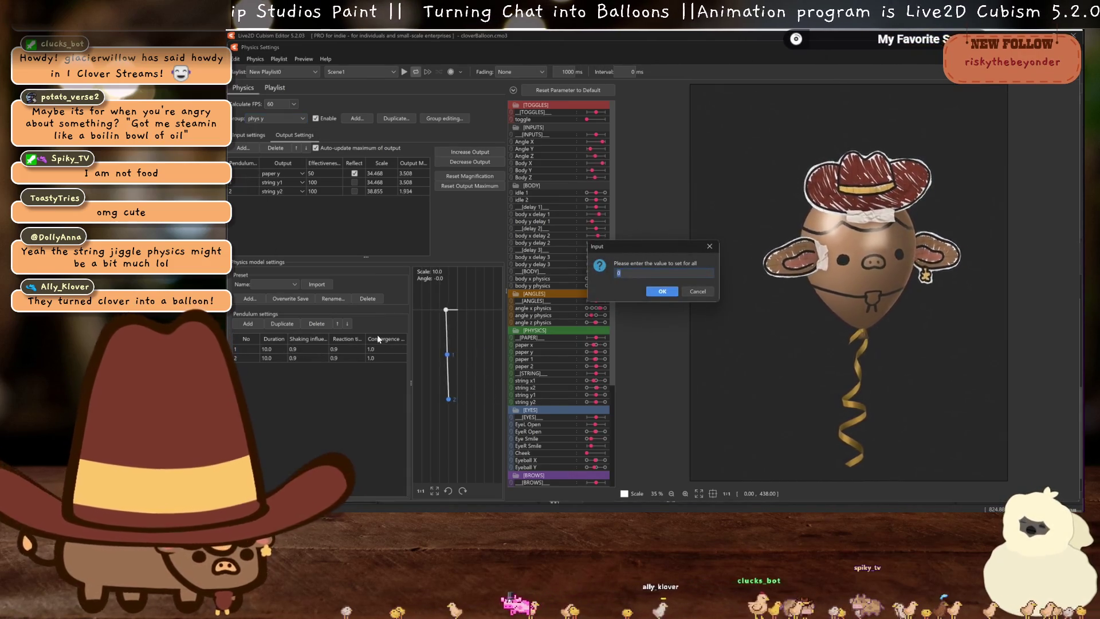
key("Return")
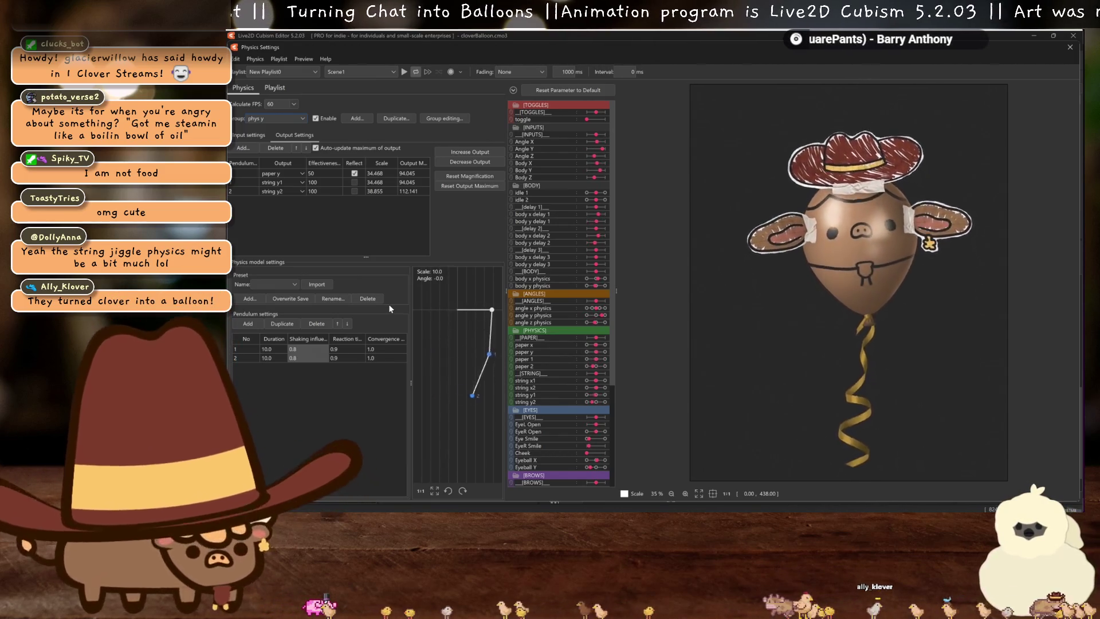
left_click(354, 191)
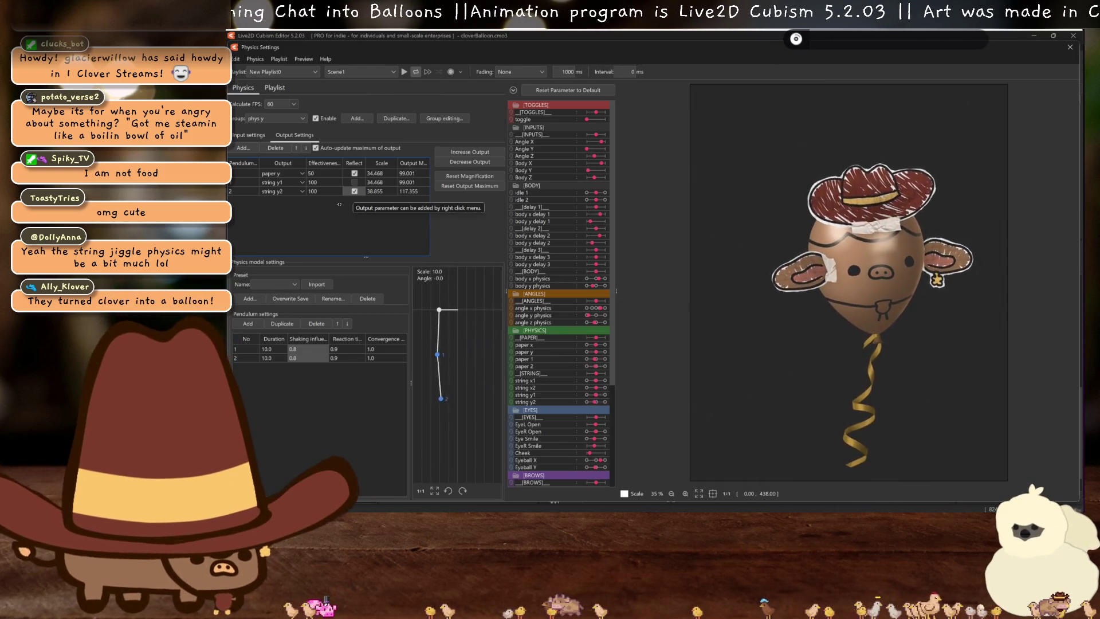
left_click(354, 182)
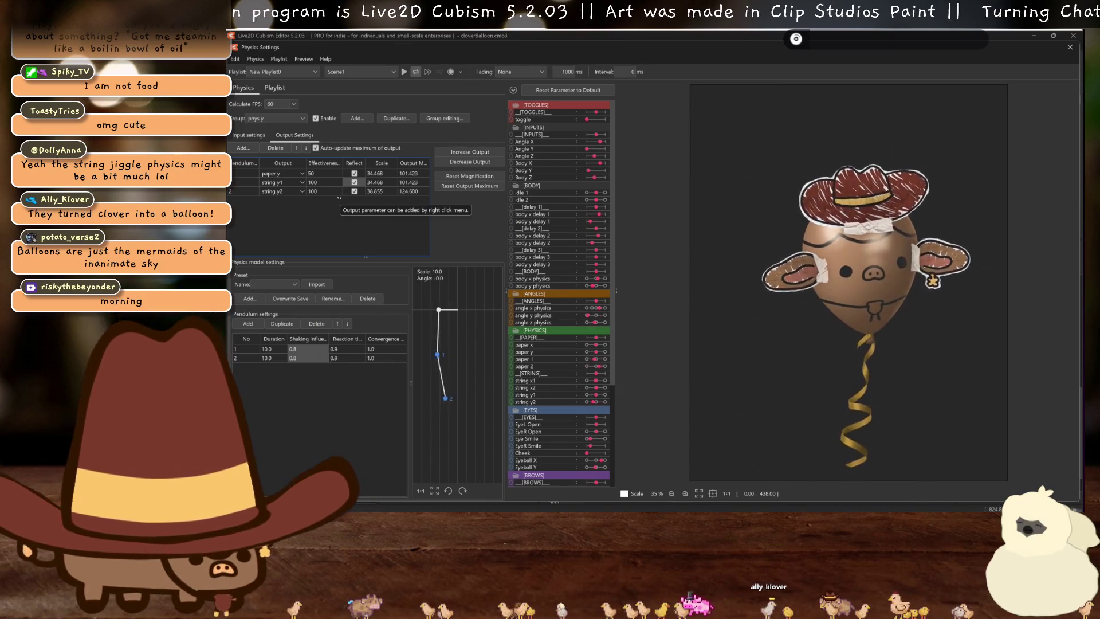
left_click(355, 191)
type("10")
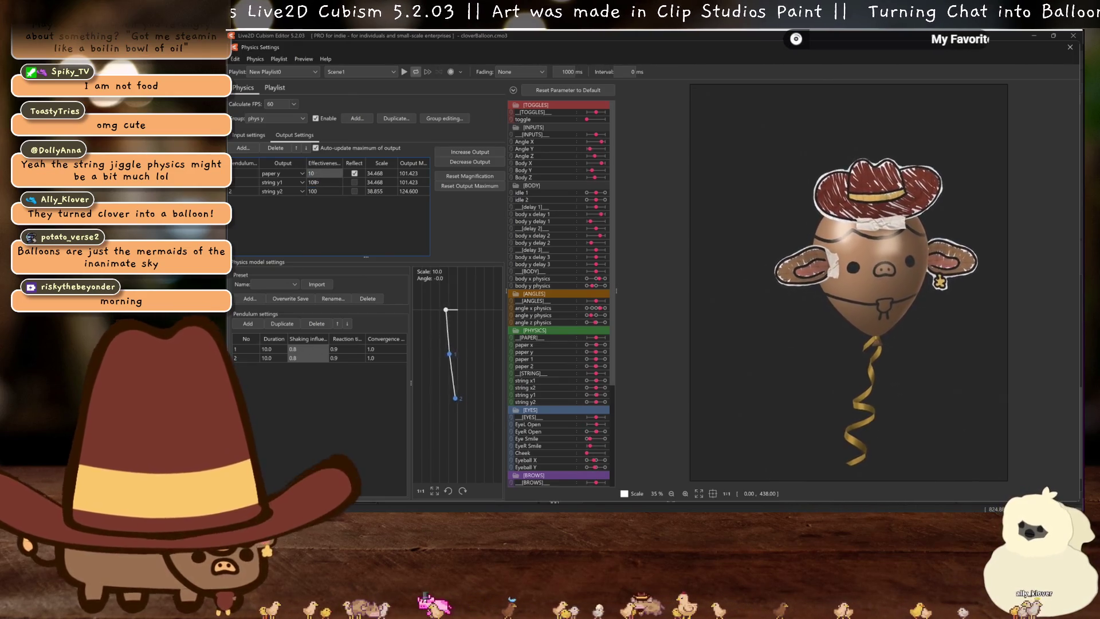
Set phys y effectiveness to 50 for paper y and 80 for string y1 and y2
type("50")
key("Return")
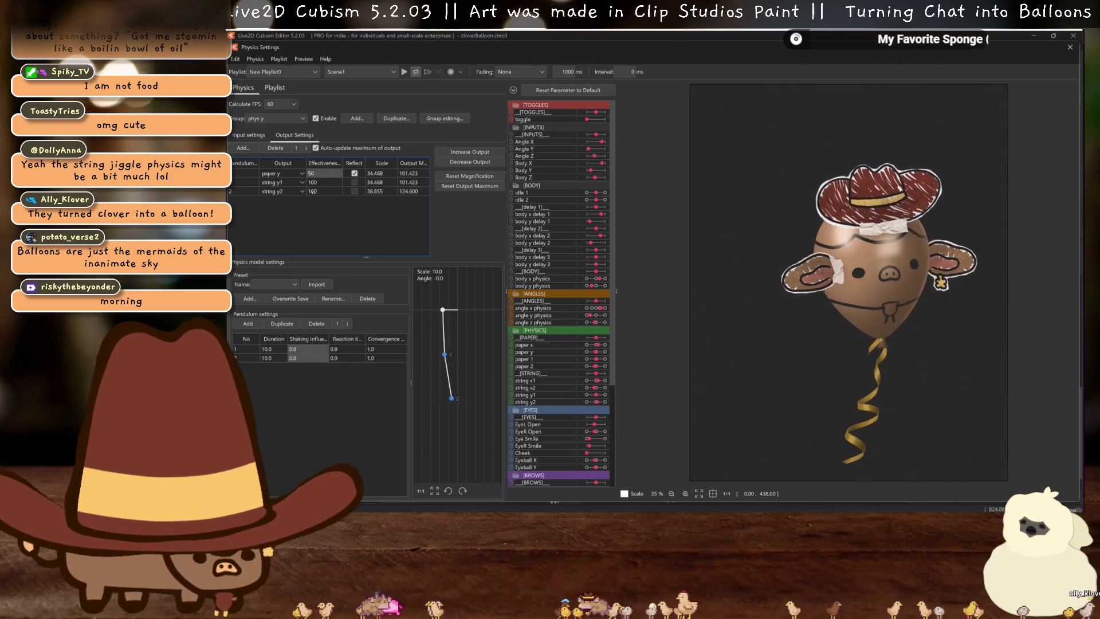
type("80")
key("Return")
type("80")
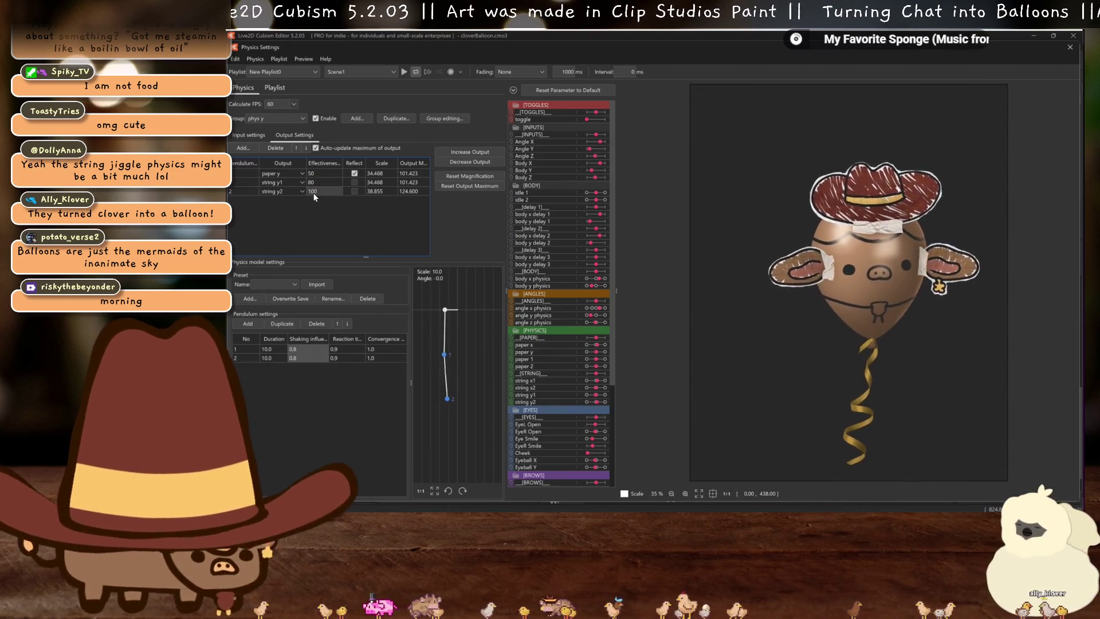
key("Return")
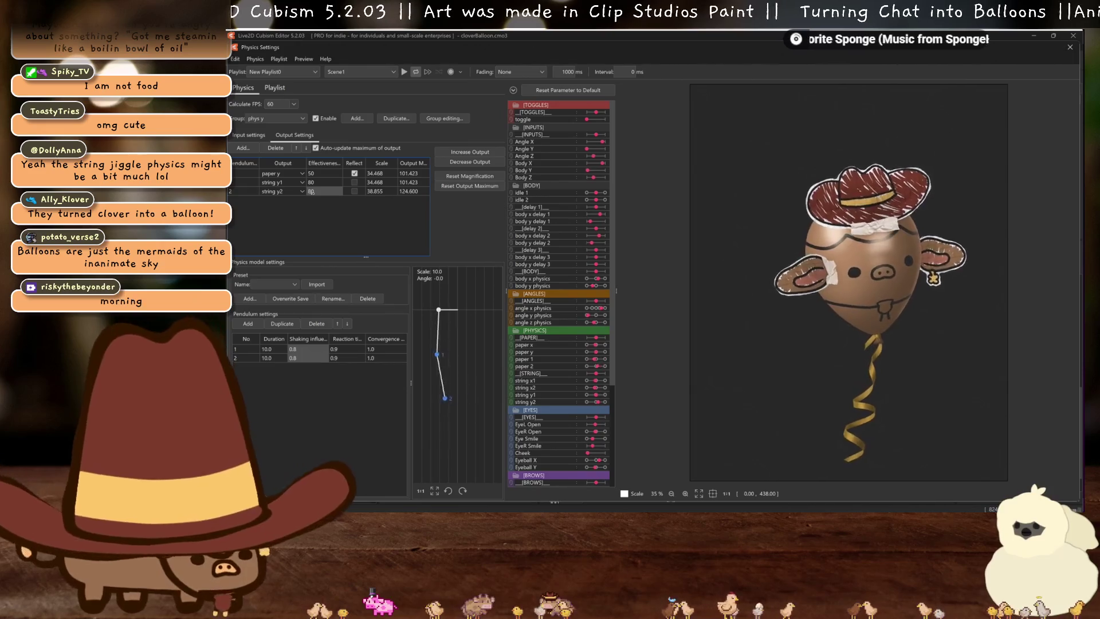
double_click(314, 192)
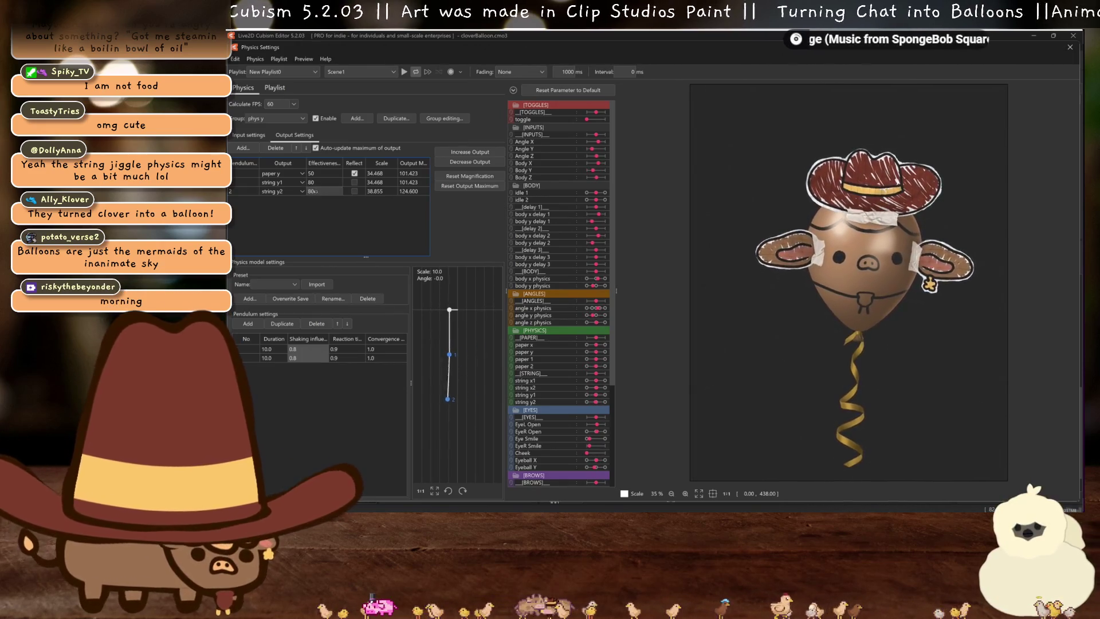
type("40")
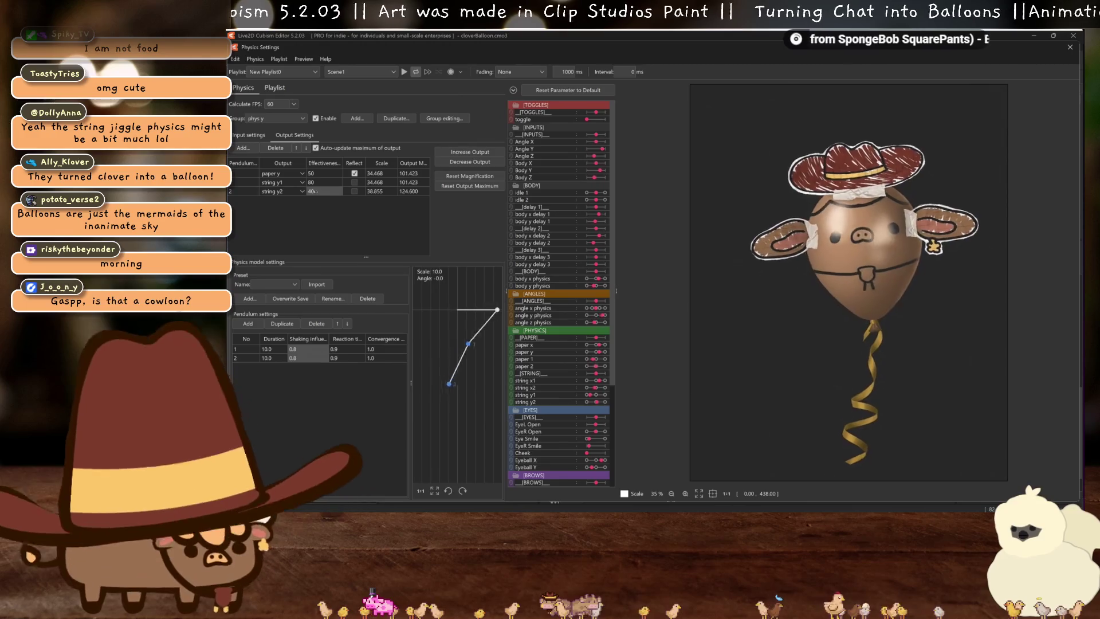
key("Return")
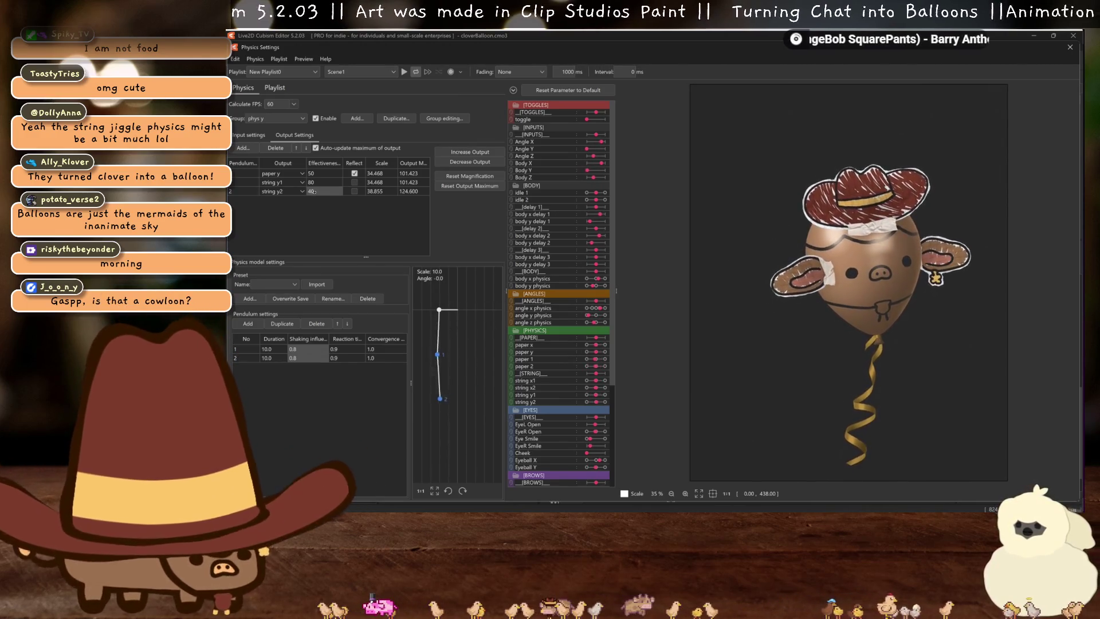
key("ctrl+z")
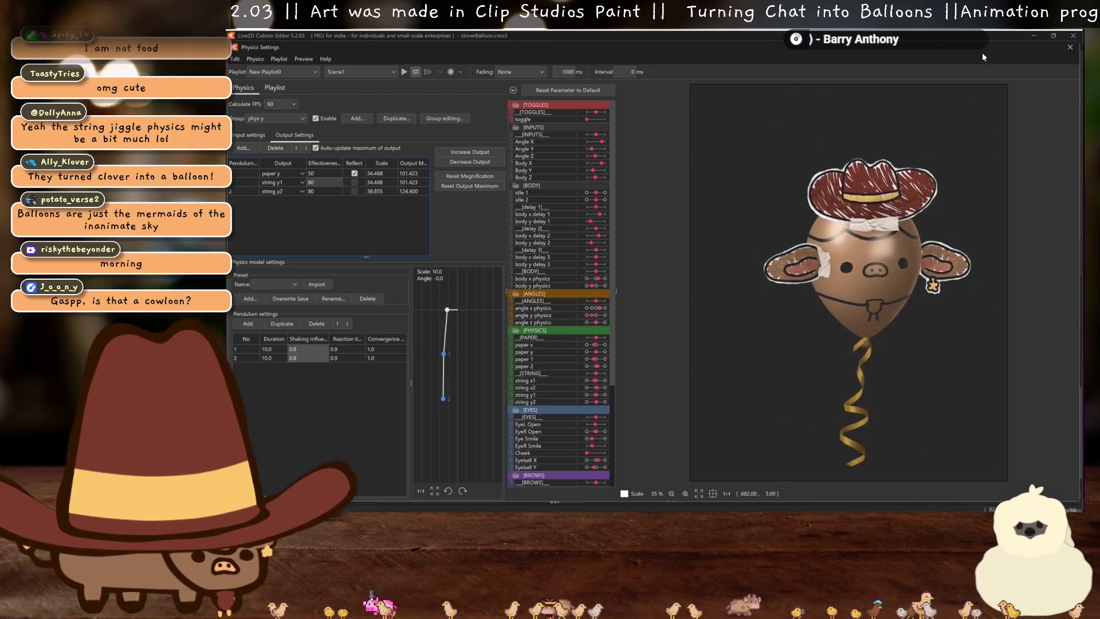
left_click(1065, 49)
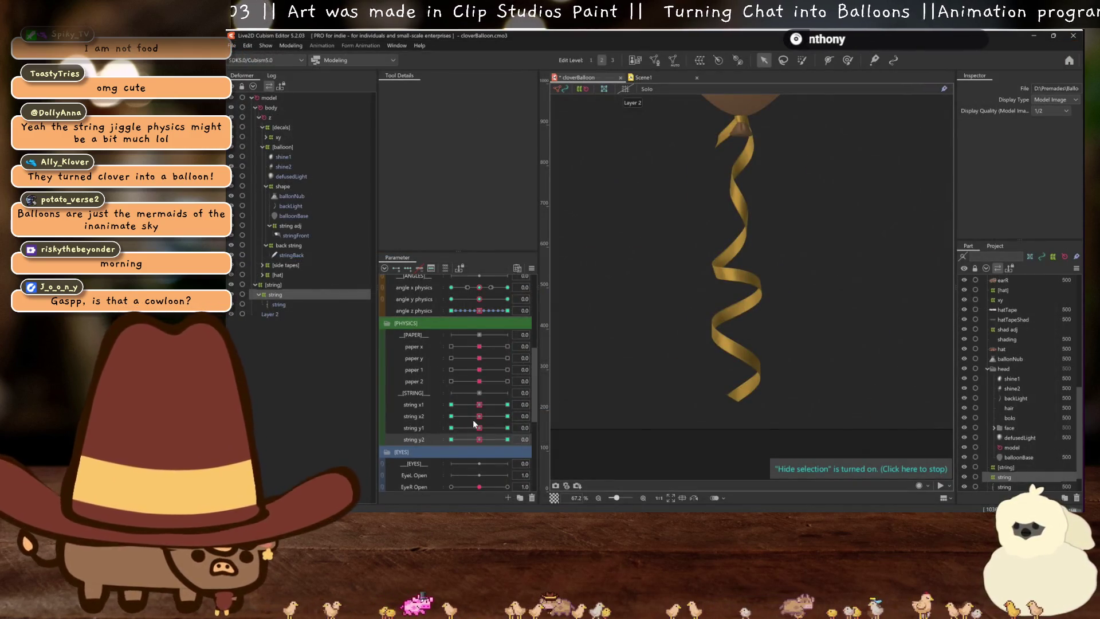
Pose string y1 at -30 and pull the string mesh's left and right edges inward
mouse_move(473, 428)
left_mouse_down()
mouse_move(450, 427)
mouse_move(508, 440)
mouse_move(431, 438)
left_mouse_up()
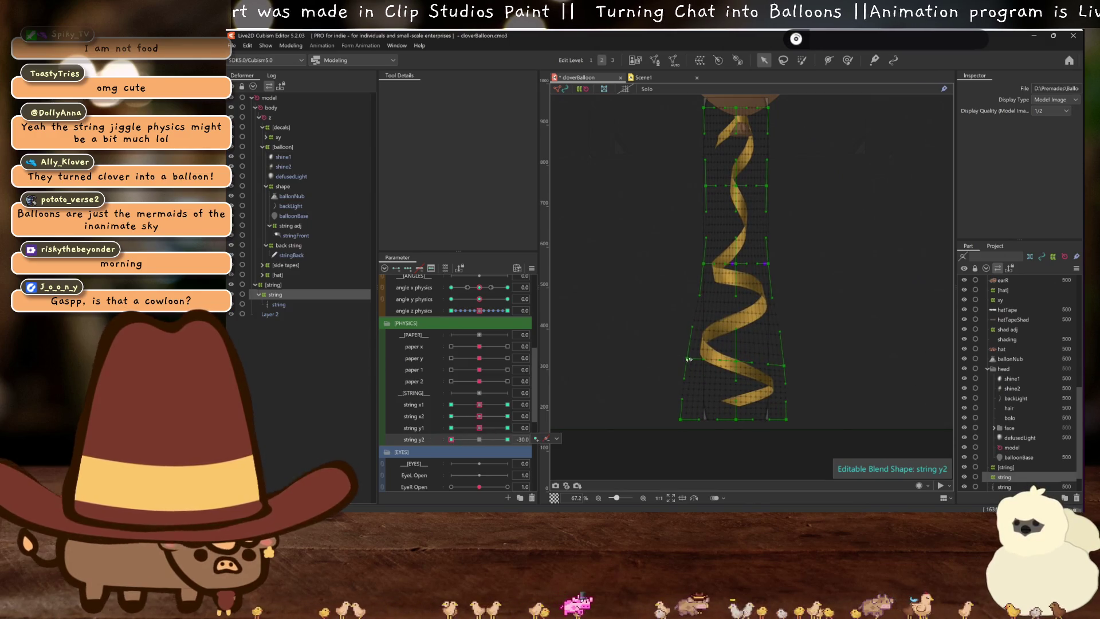
left_click_drag(689, 360, 697, 359)
left_click(738, 362)
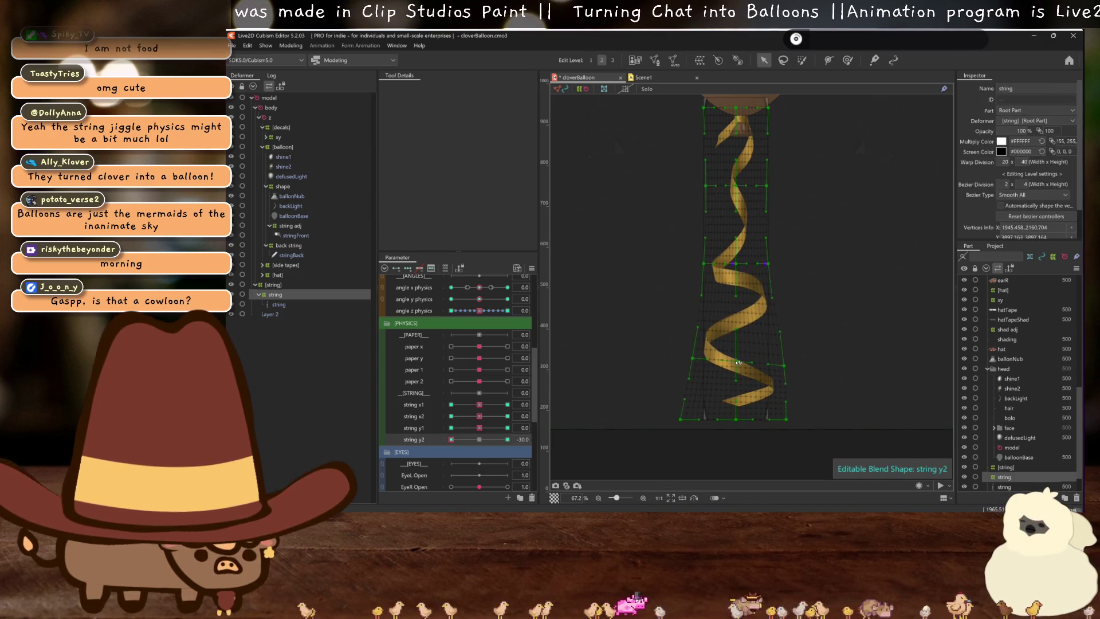
left_click_drag(785, 365, 693, 348)
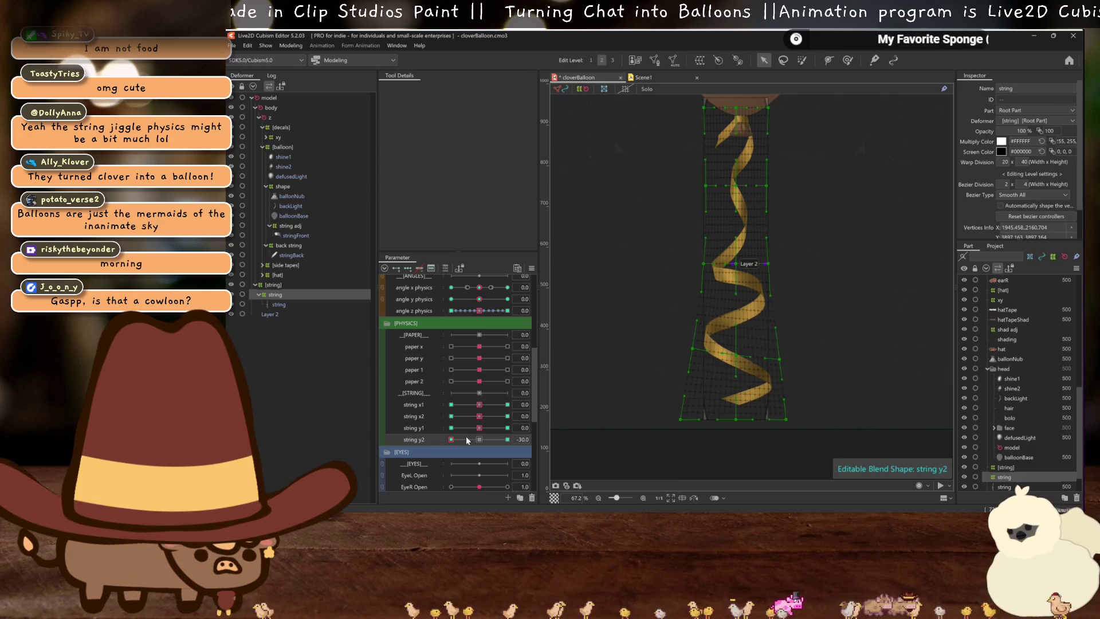
Check string y2 at its 30 and -30 keys, then return it to 0
left_click(507, 439)
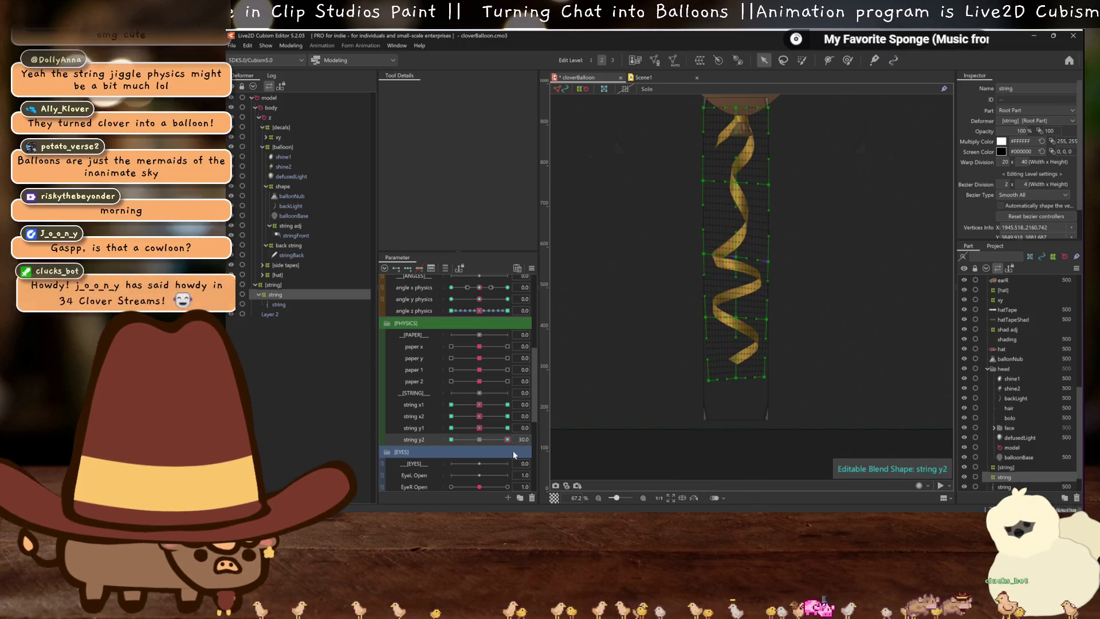
left_click(451, 440)
left_click(739, 262)
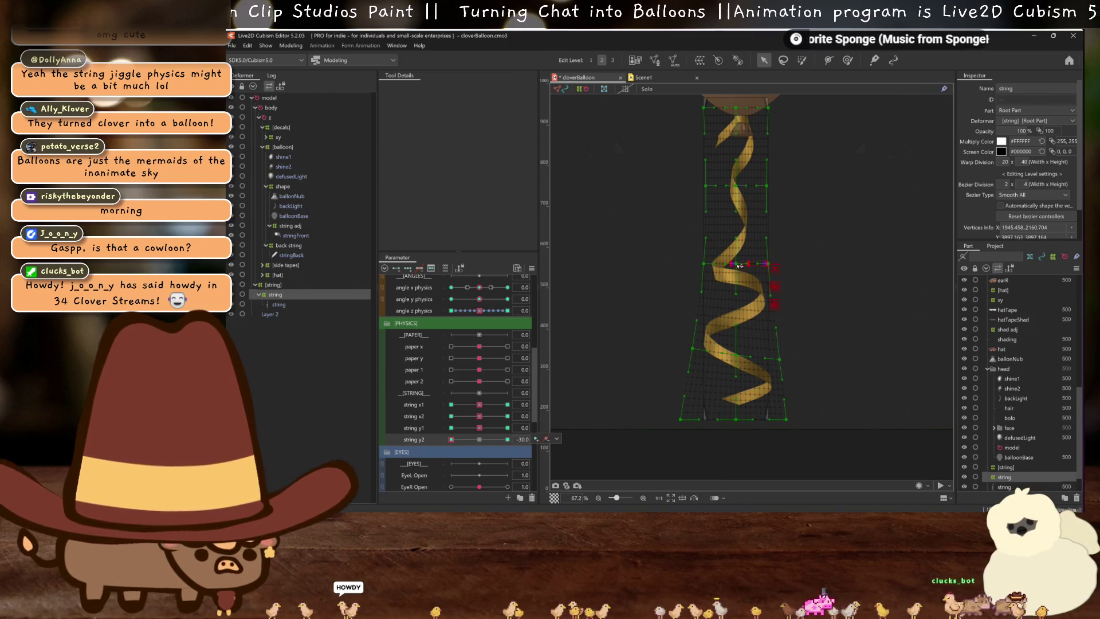
left_click(735, 269)
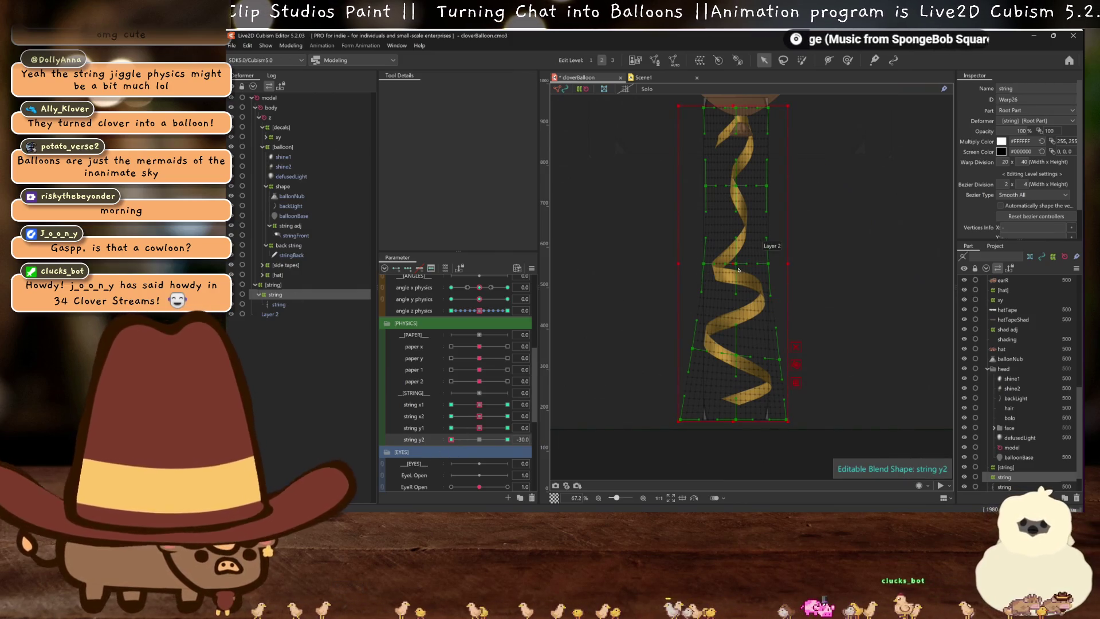
left_click(762, 266)
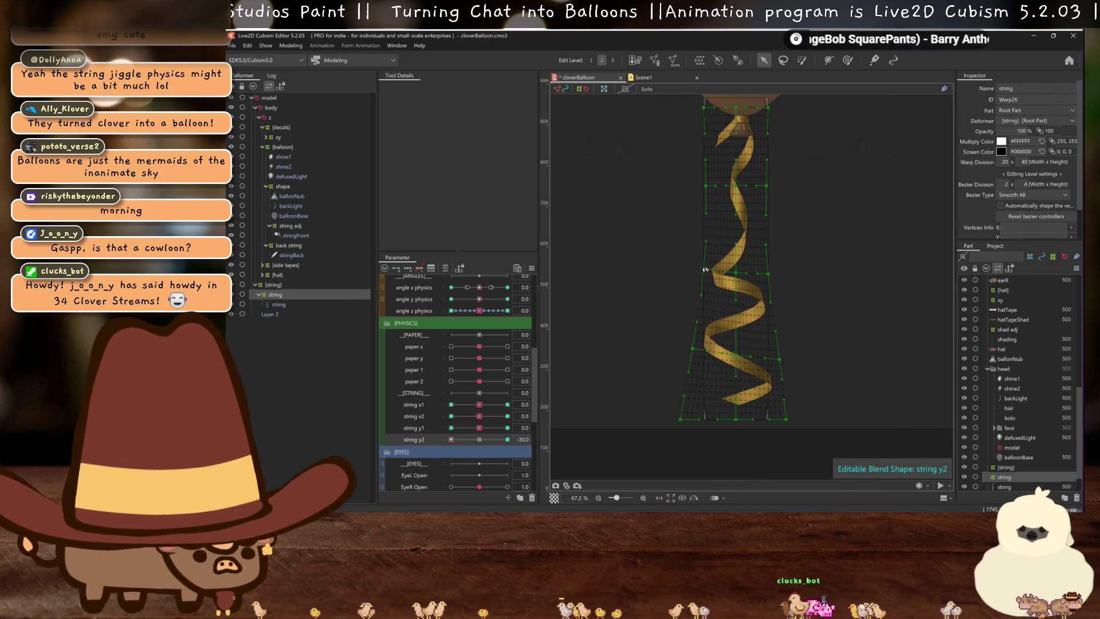
left_click(507, 439)
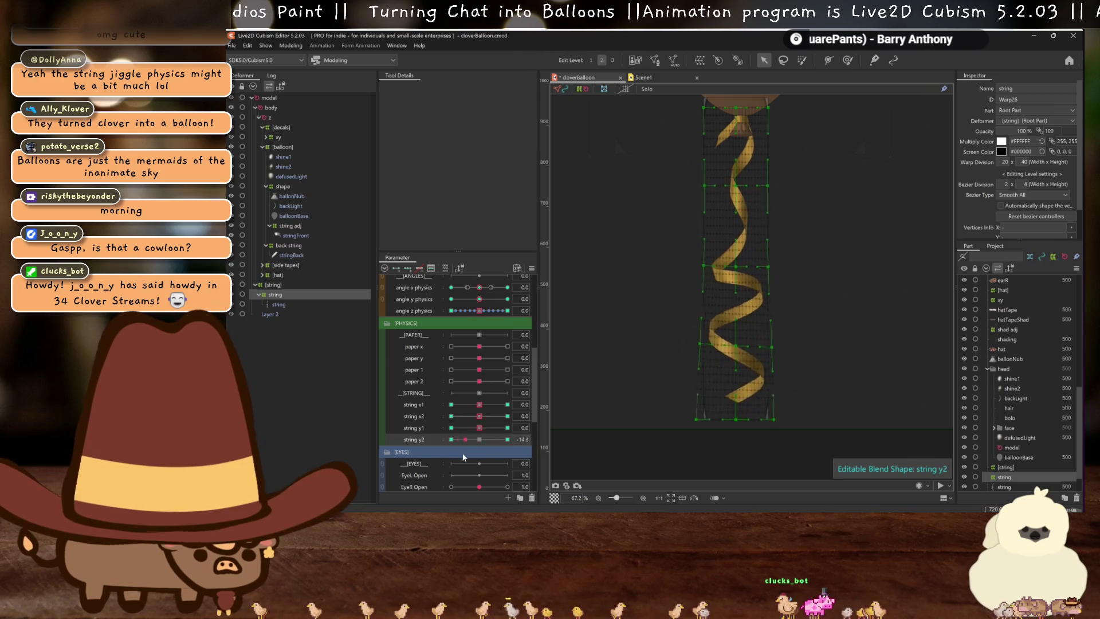
left_click(479, 439)
Cycle string y1 through its -30 and 30 keys, reset it to 0, and save the model
left_click(451, 428)
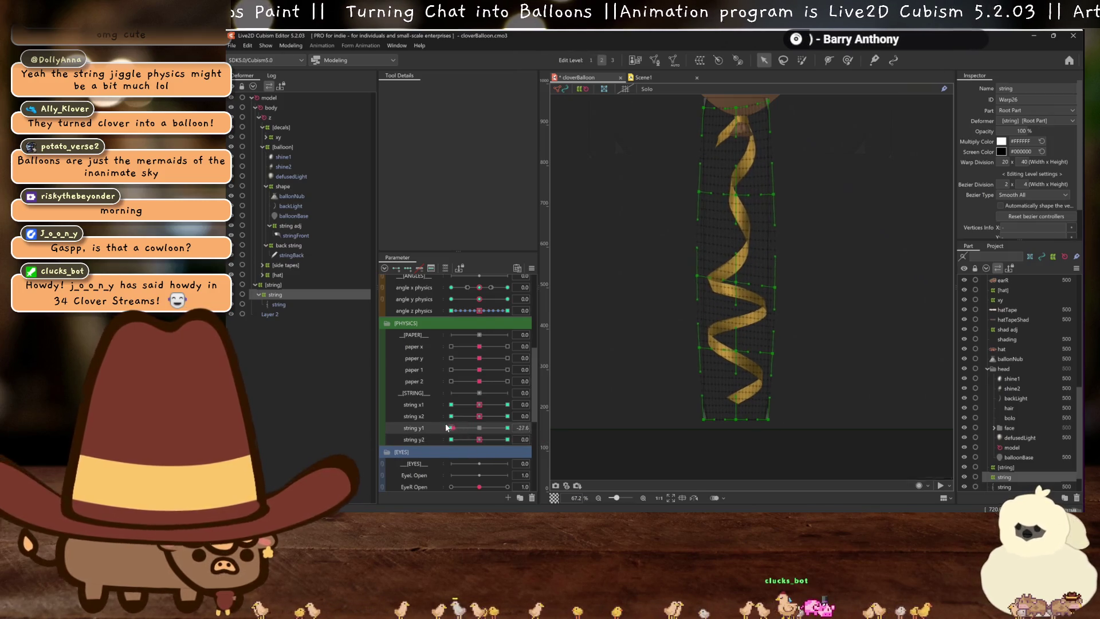
left_click(507, 428)
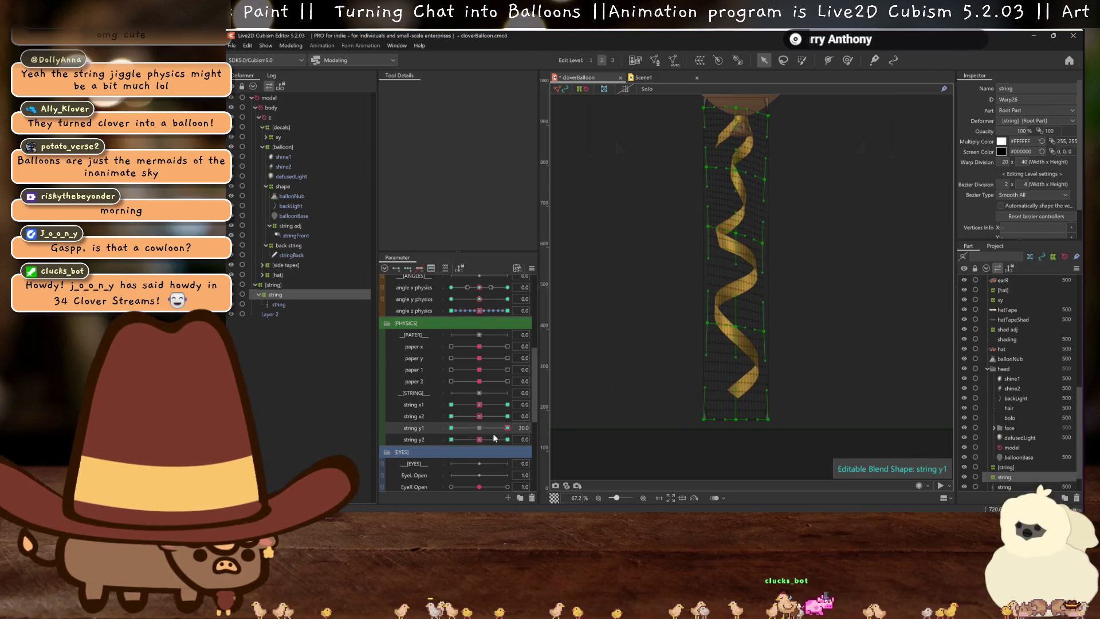
left_click(451, 428)
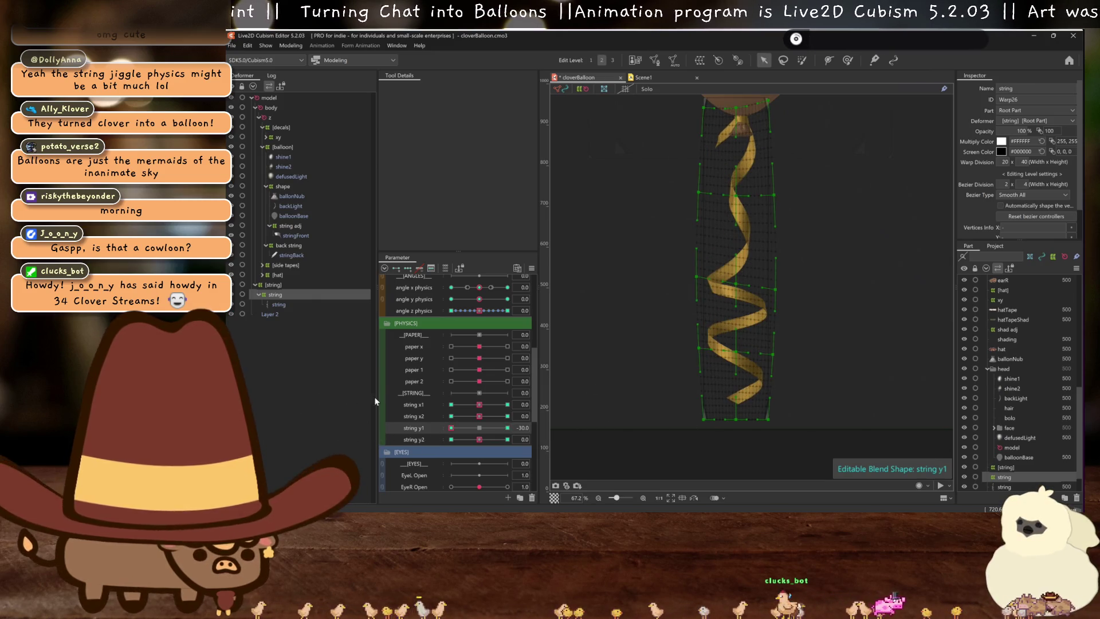
left_click(479, 428)
key("ctrl+s")
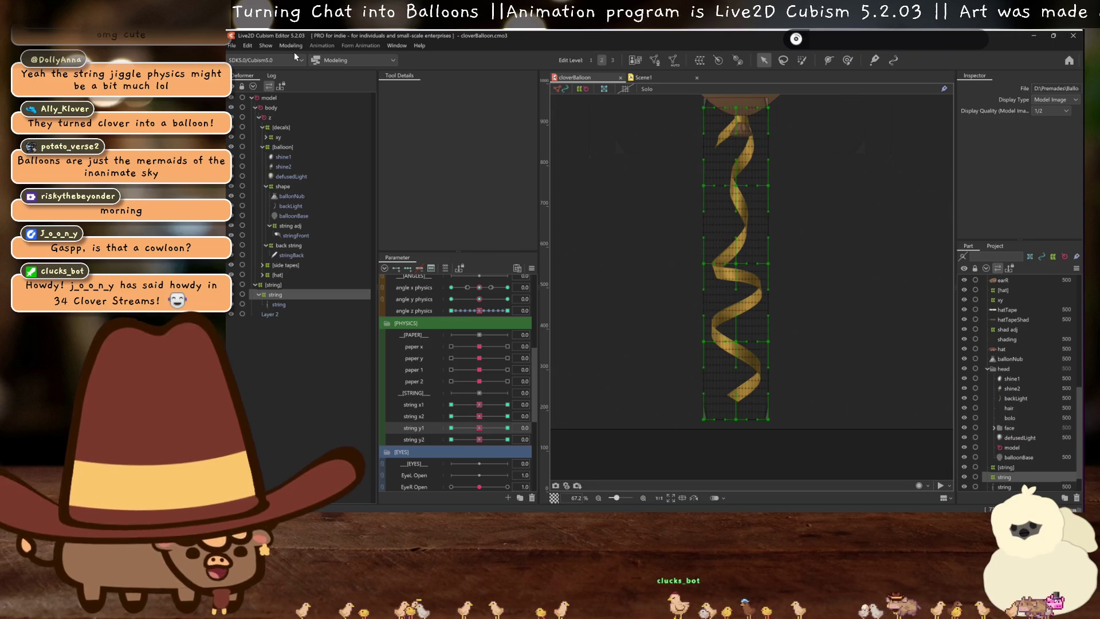
left_click(293, 46)
Play the physics preview and add angle z physics as a new input to phys y
left_click(315, 247)
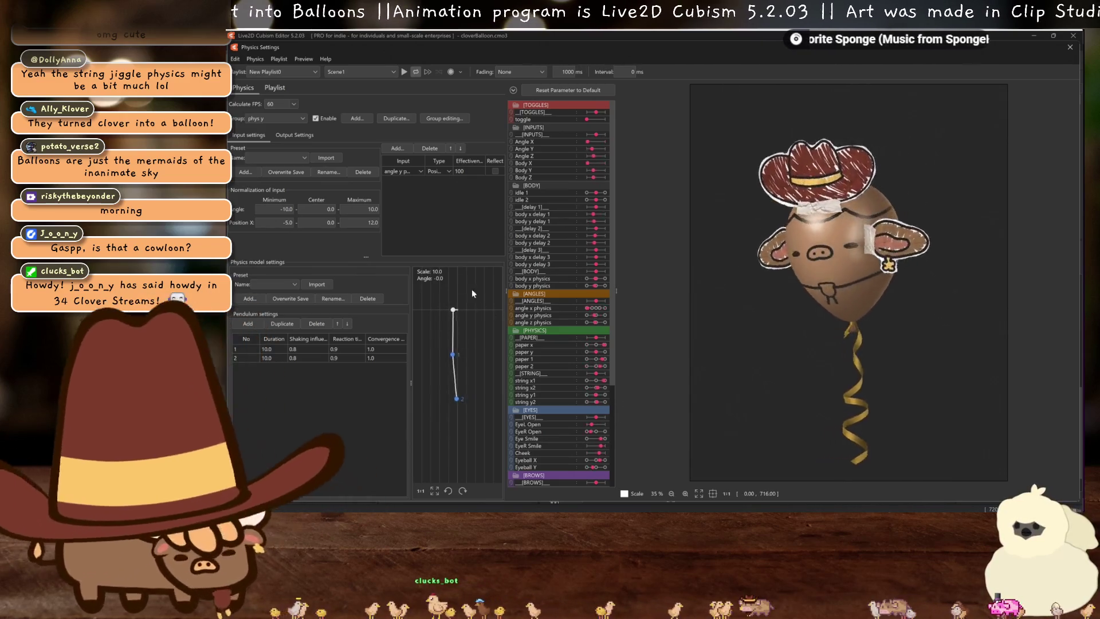
left_click(404, 72)
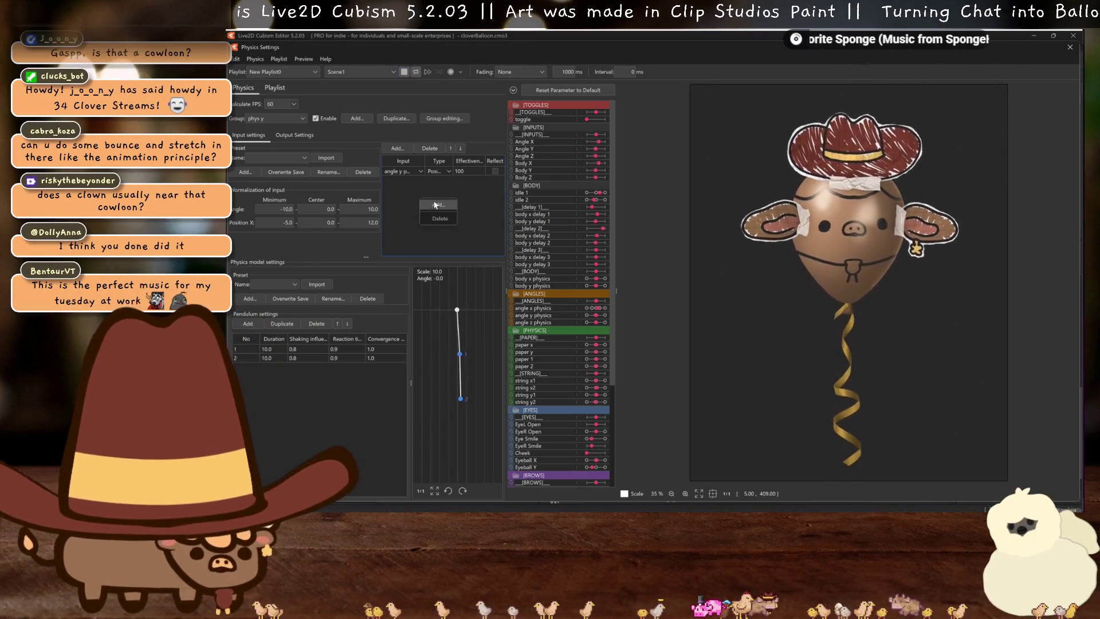
left_click(435, 205)
scroll(641, 281, "down", 5)
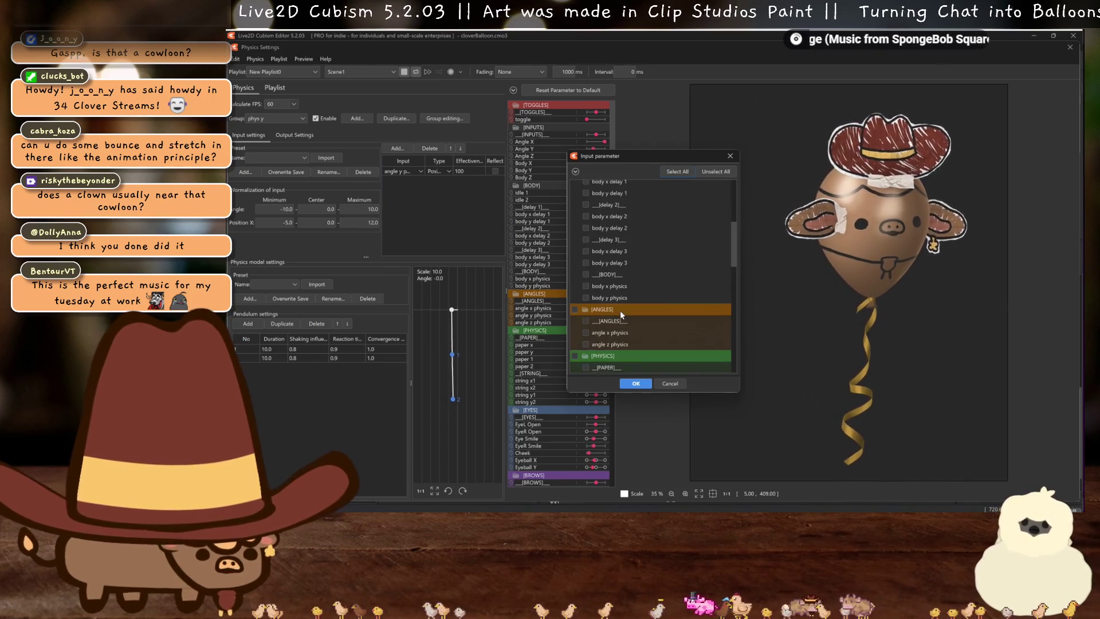
left_click(647, 385)
type("90")
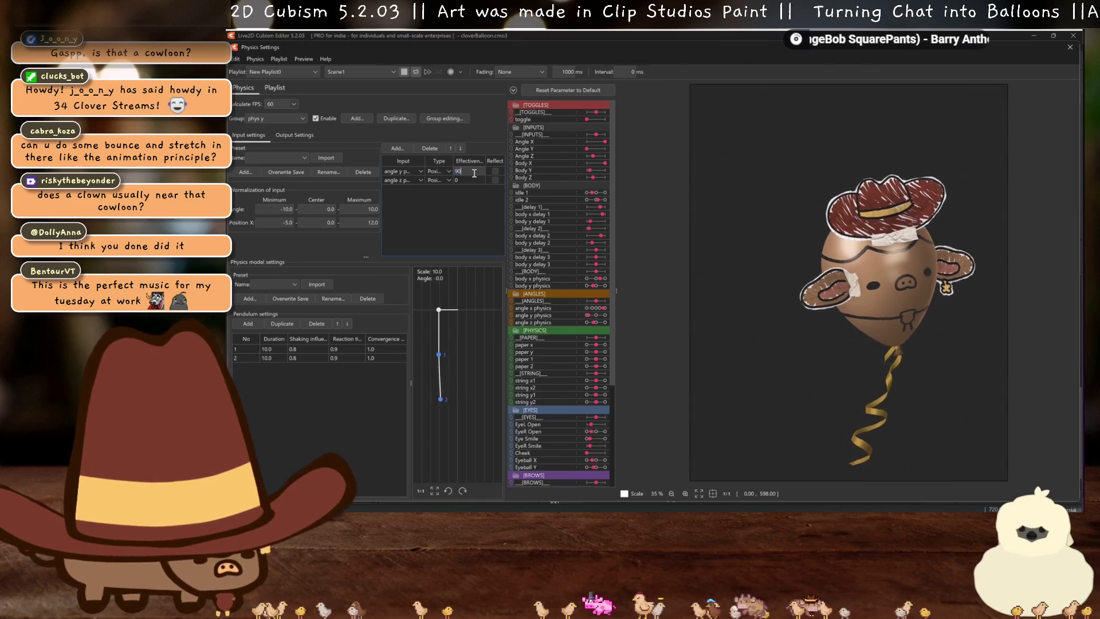
Switch to the phys x group and back to phys y to review its inputs
left_click(287, 118)
left_click(255, 209)
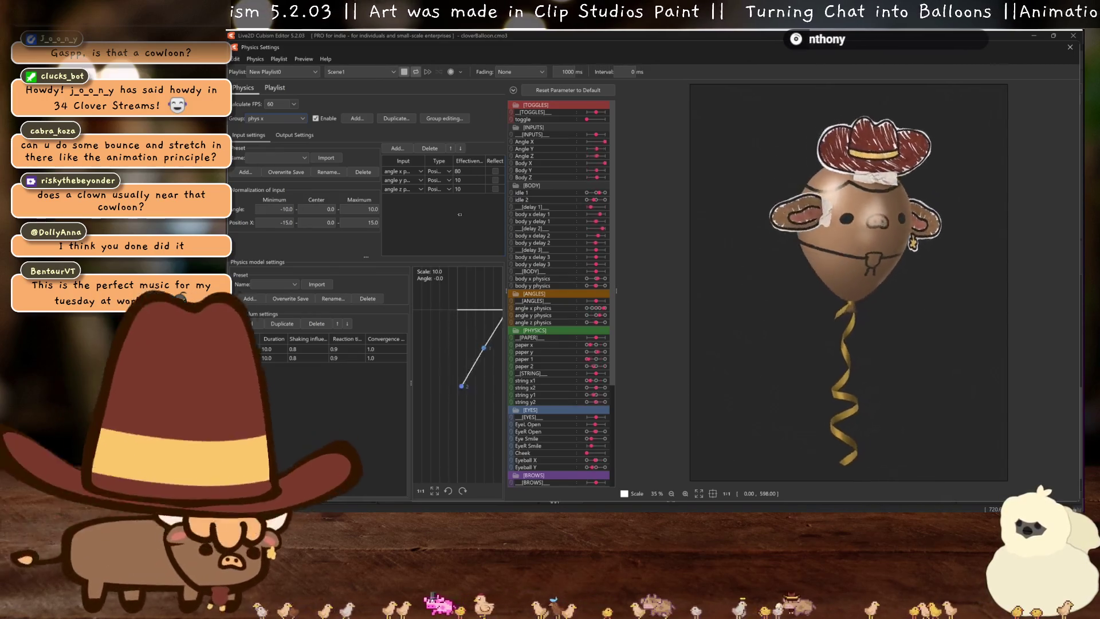
key("Down")
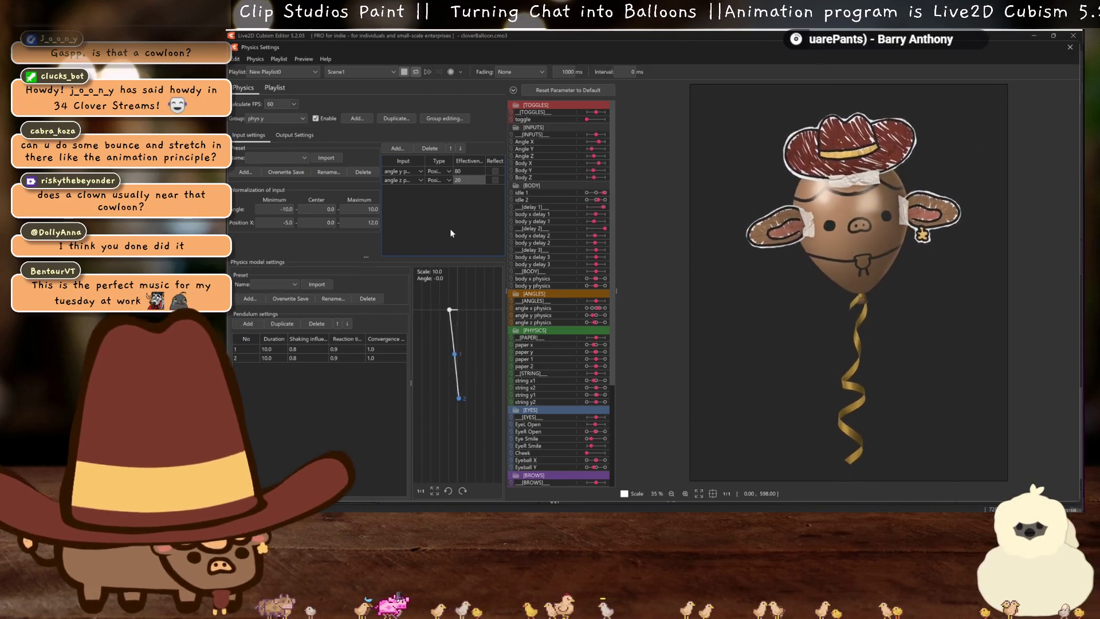
scroll(886, 260, "up", 5)
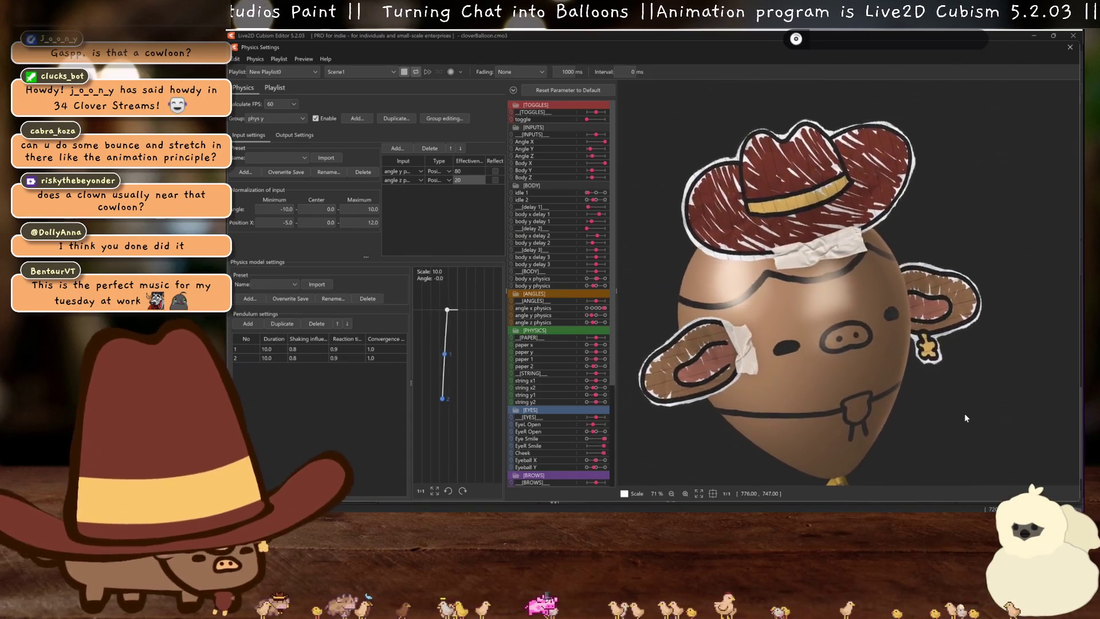
Swing the balloon in the physics preview to test the string, then close Physics Settings and save
scroll(966, 418, "down", 2)
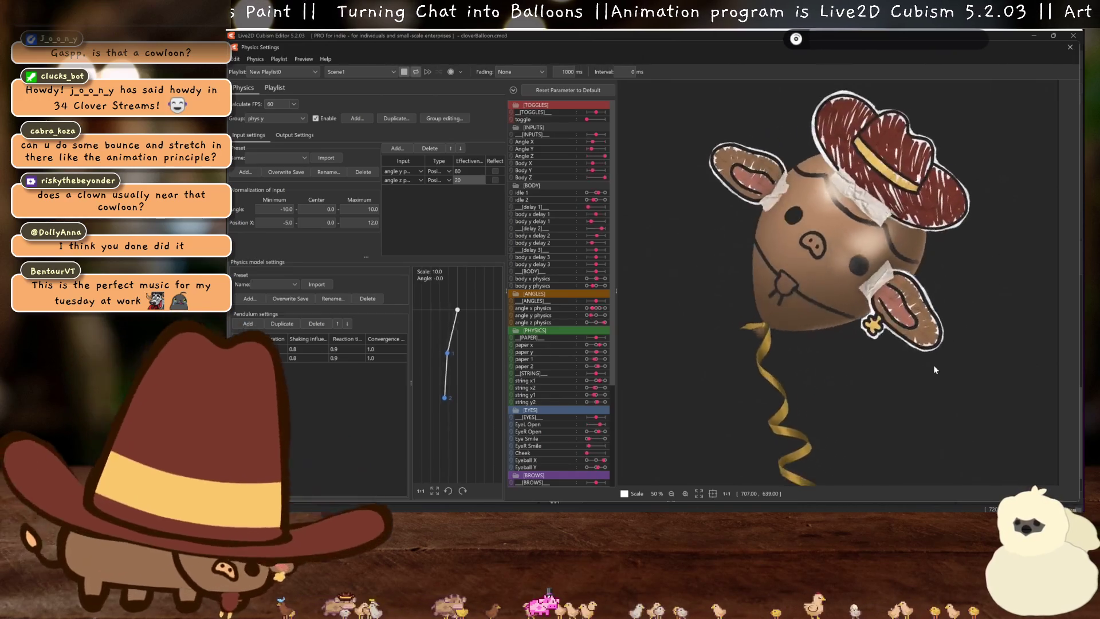
scroll(934, 366, "down", 2)
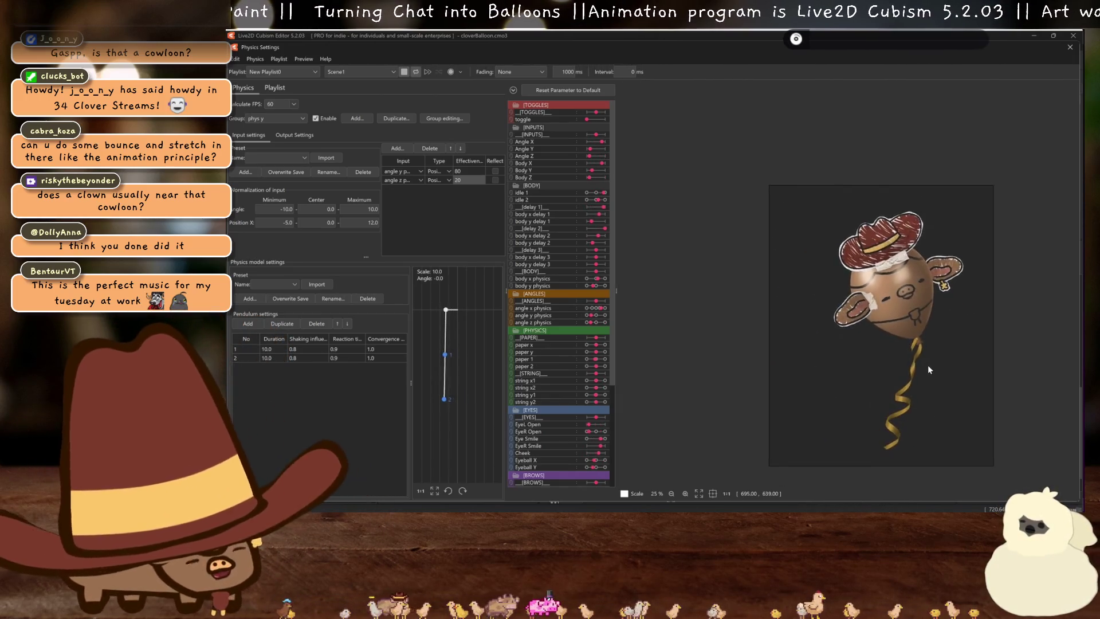
mouse_move(928, 366)
left_mouse_down()
mouse_move(907, 359)
mouse_move(913, 388)
mouse_move(881, 316)
mouse_move(898, 373)
left_mouse_up()
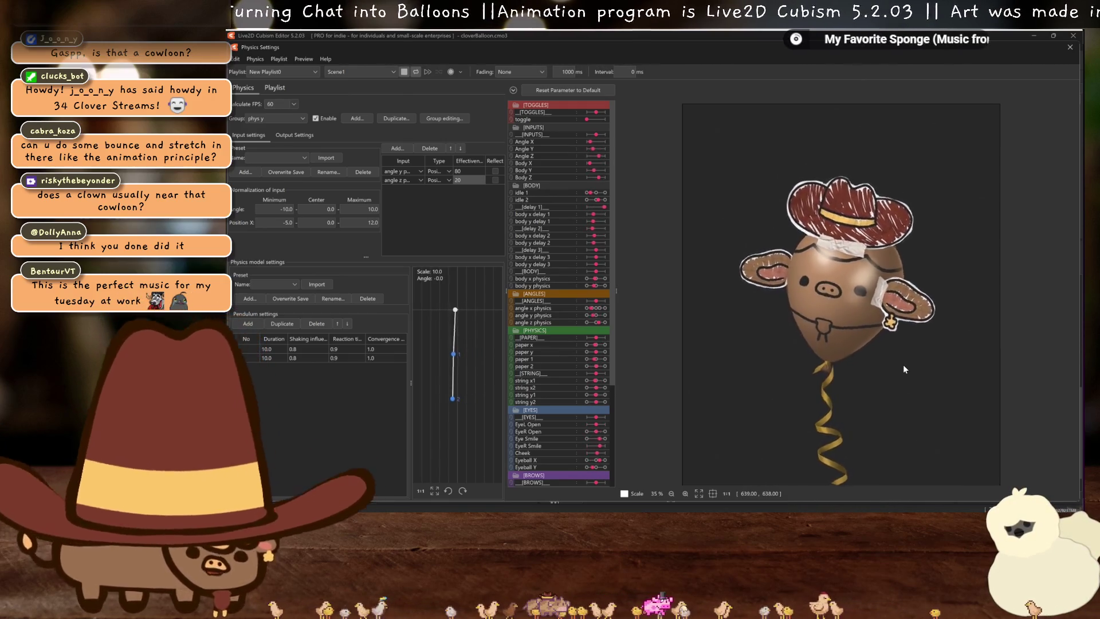
left_click_drag(905, 370, 913, 359)
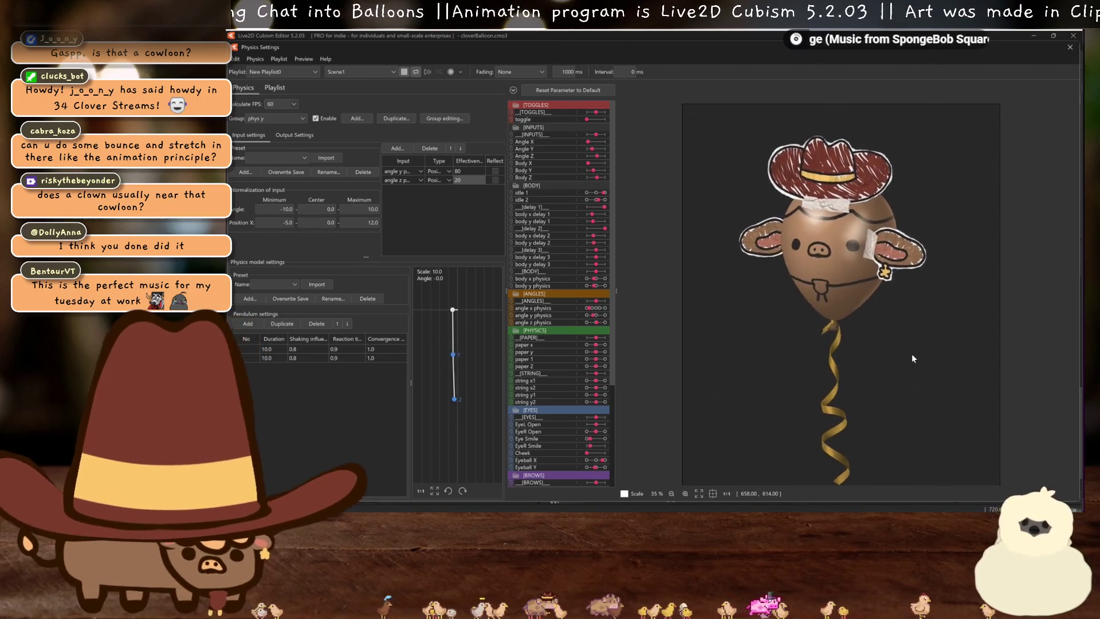
scroll(910, 351, "down", 2)
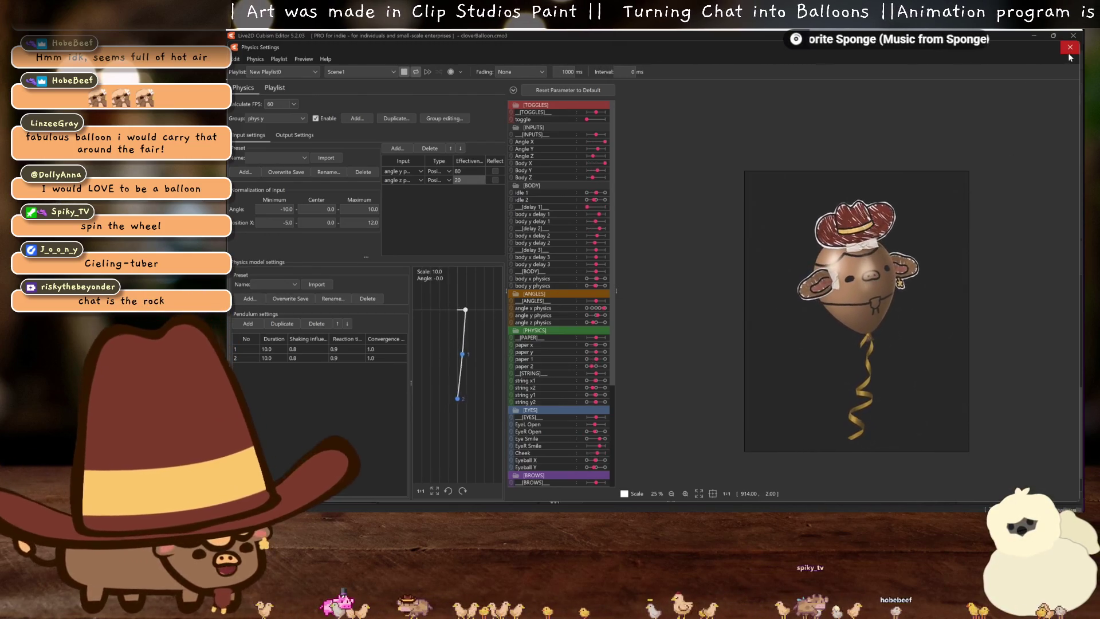
key("Escape")
key("ctrl+s")
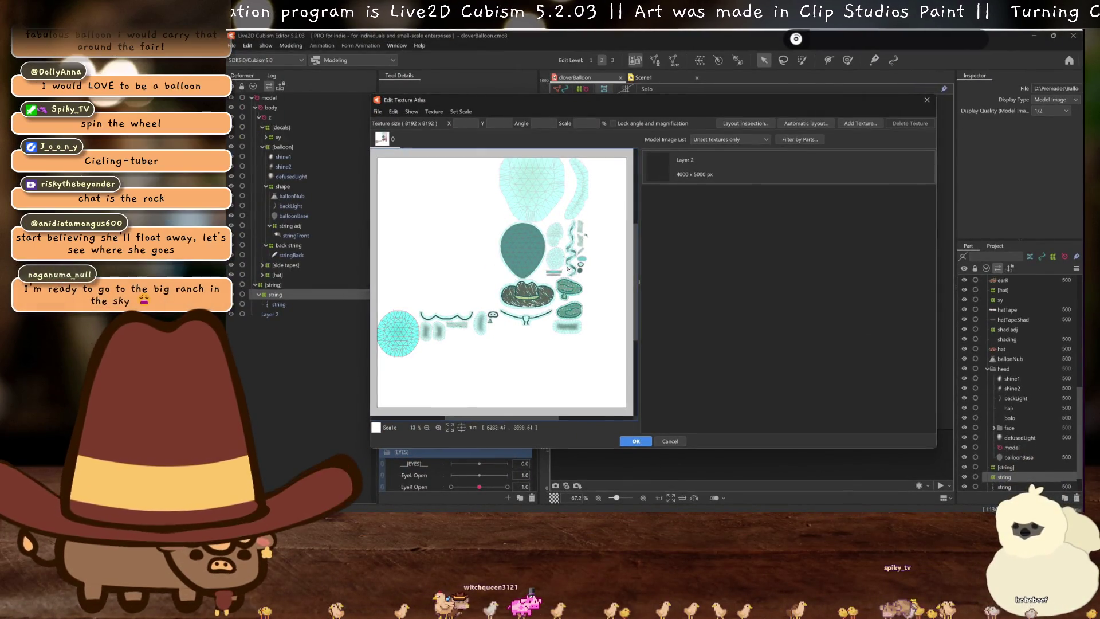
Change the atlas size to 4096 × 4096 and run automatic layout of the part textures
left_click(429, 112)
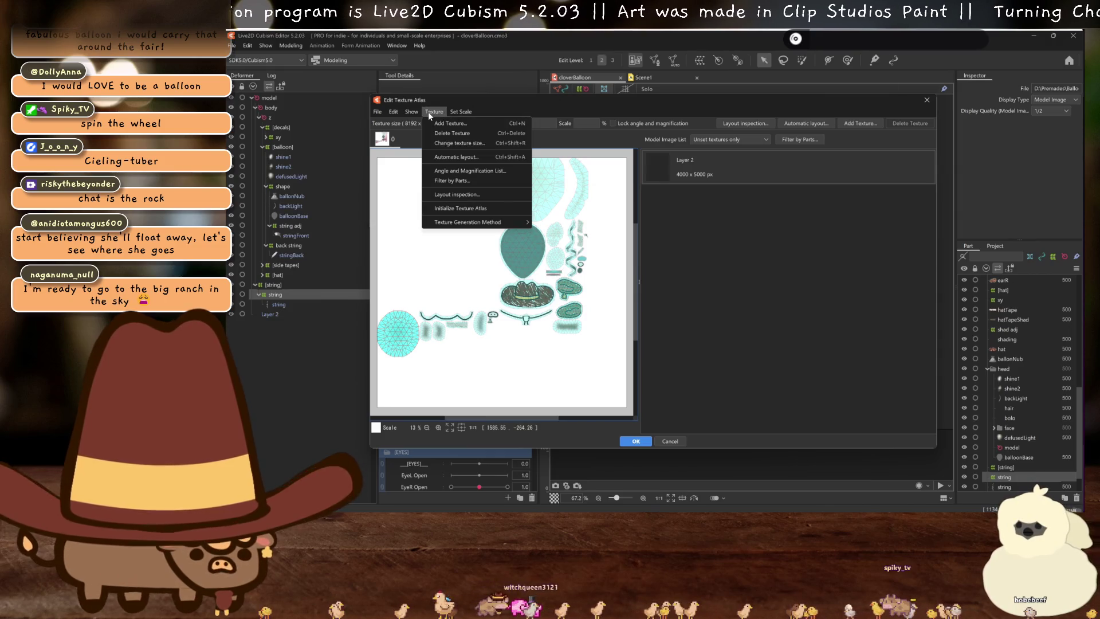
left_click(465, 143)
left_click(626, 259)
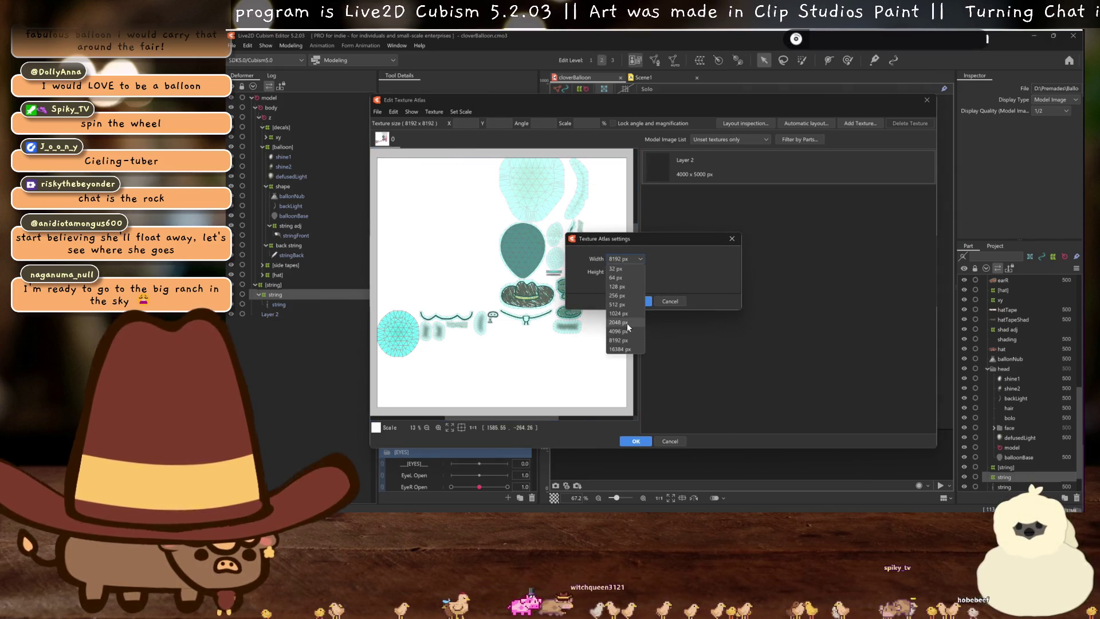
left_click(626, 272)
left_click(620, 347)
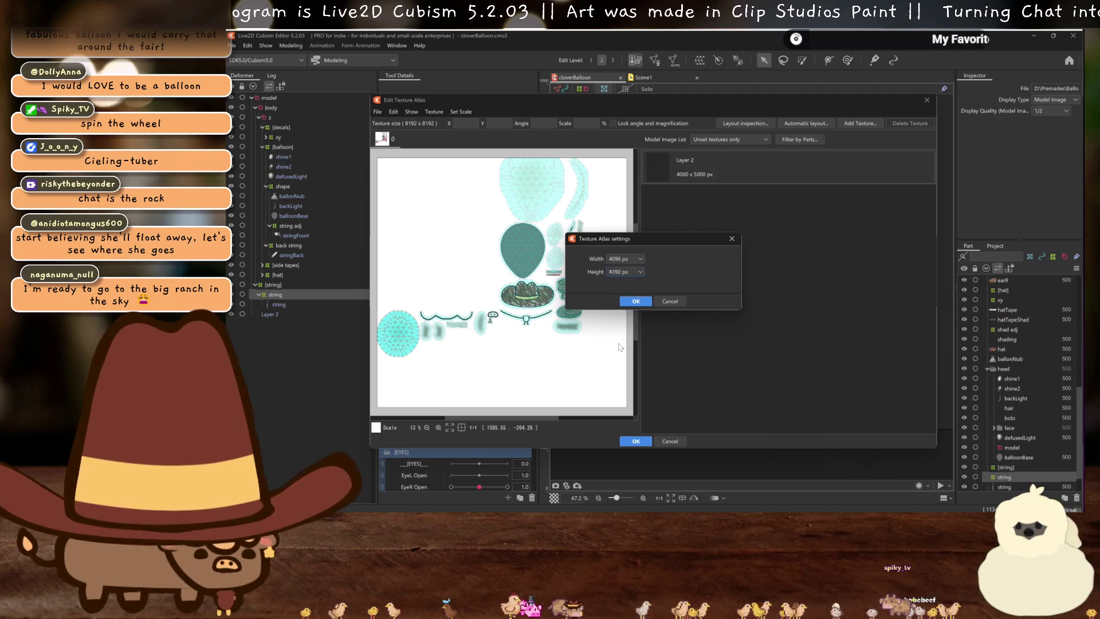
left_click(640, 302)
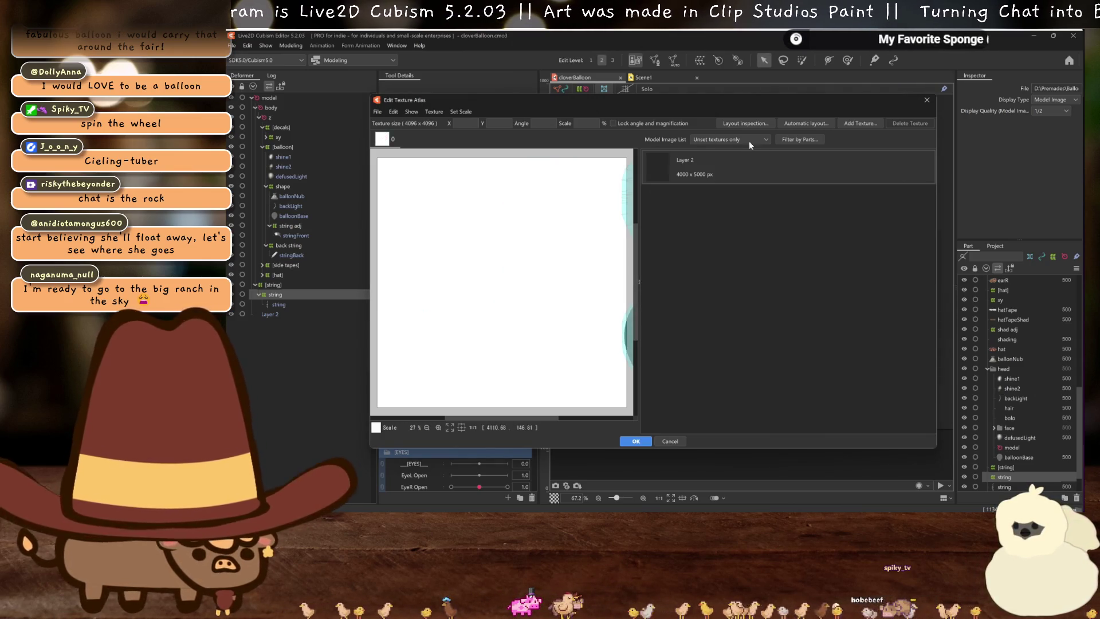
left_click(803, 125)
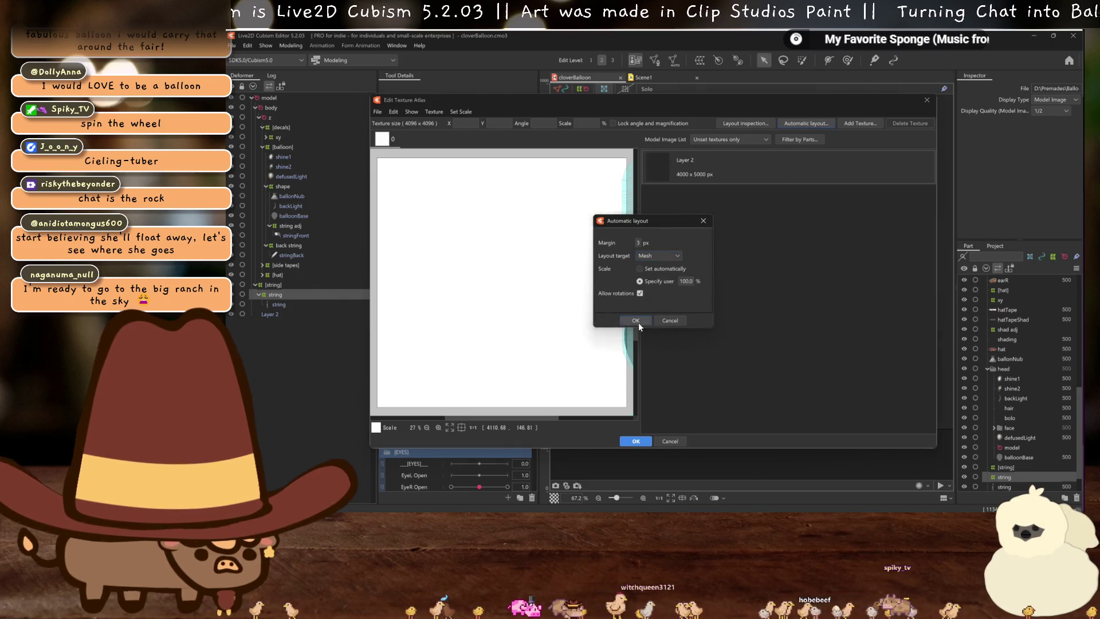
left_click(639, 322)
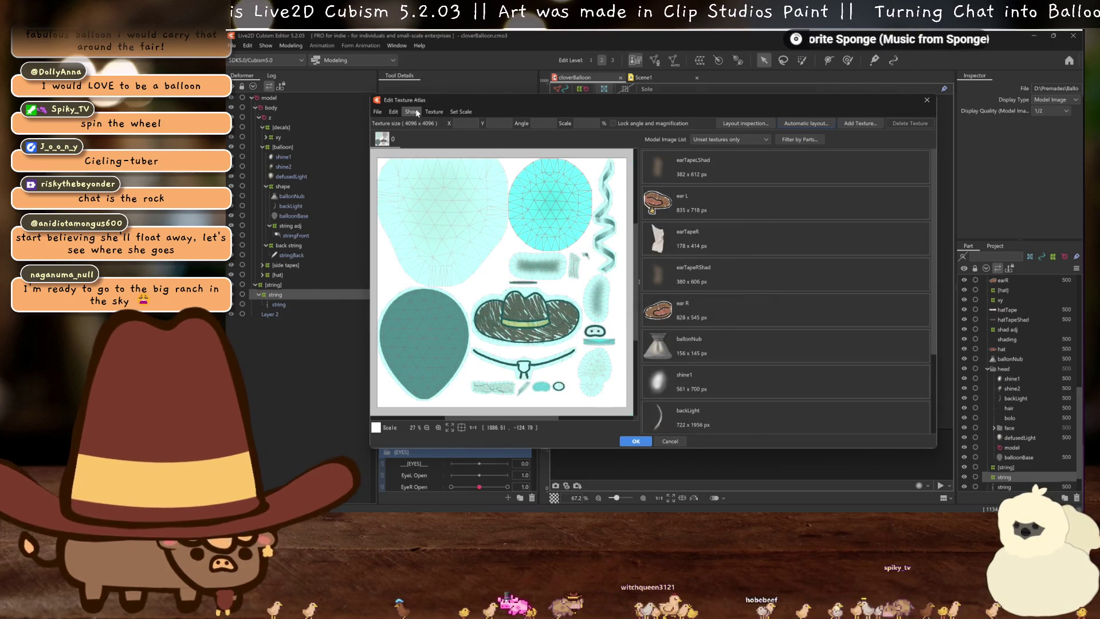
Widen the atlas to 8192 × 4096
left_click(434, 112)
left_click(476, 148)
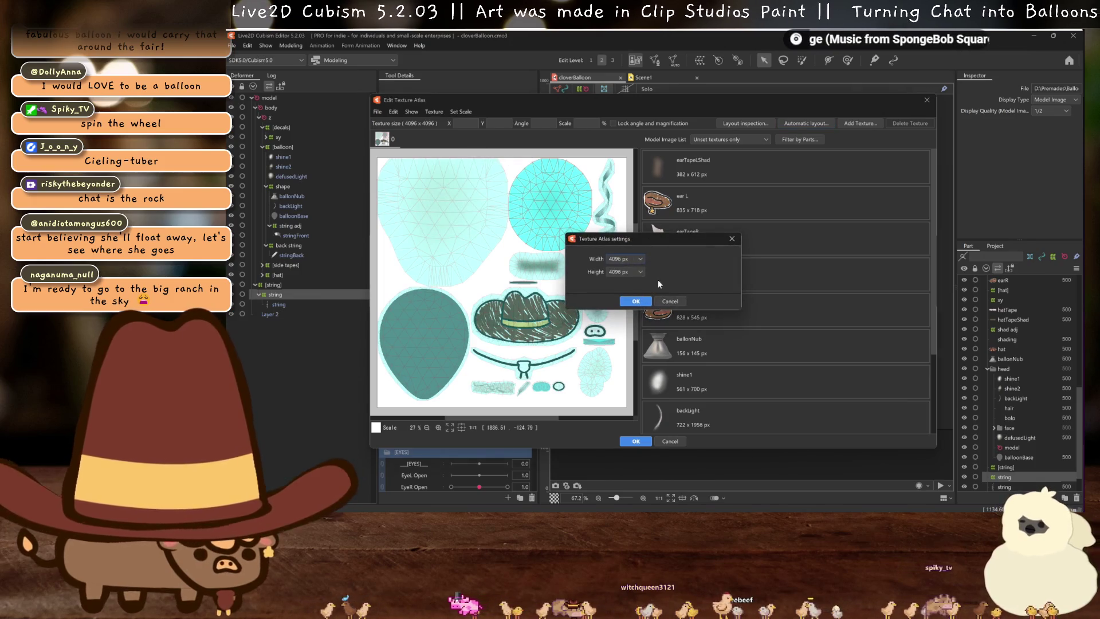
left_click(638, 267)
left_click(638, 267)
left_click(631, 257)
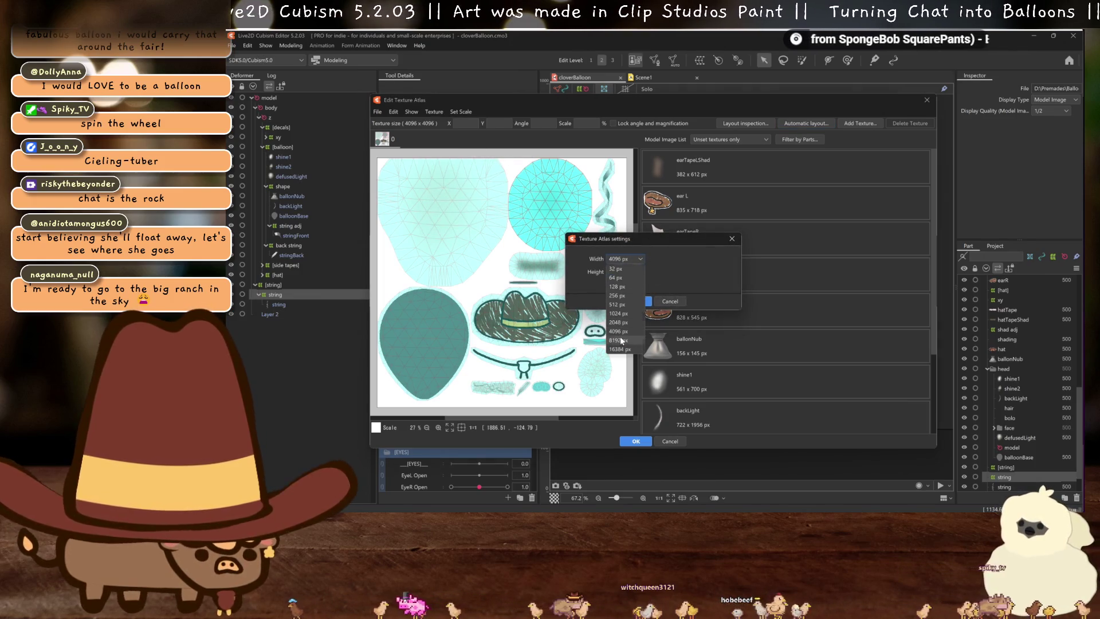
left_click(622, 340)
left_click(628, 301)
Add a new 8192 × 4096 texture, auto-layout all parts onto it, and generate TextureAtlas1
scroll(724, 328, "down", 3)
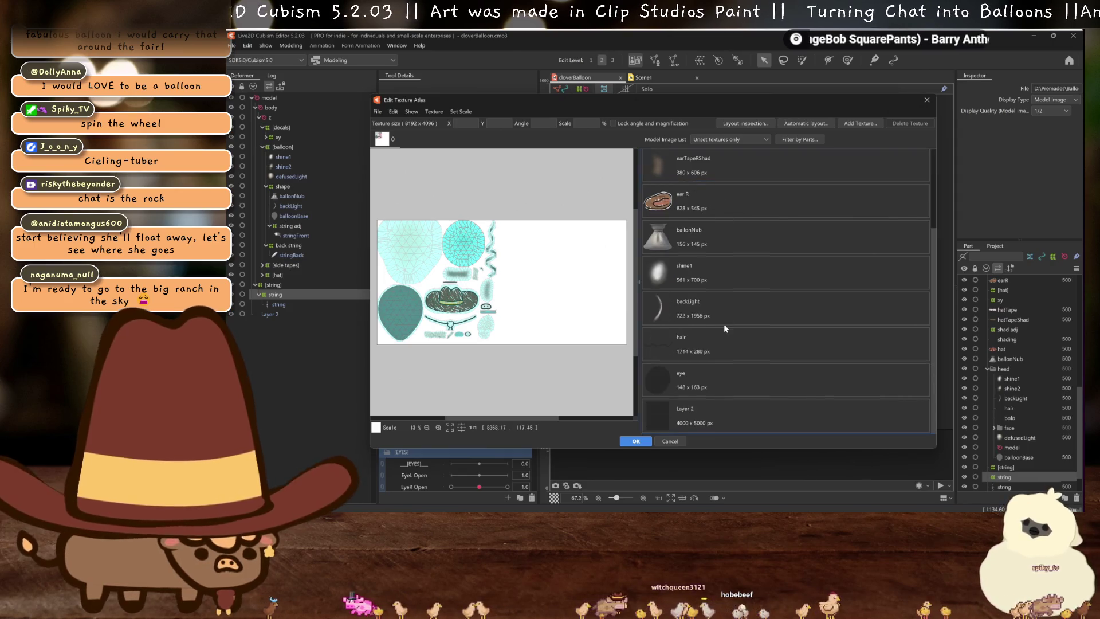
left_click(723, 381, "shift")
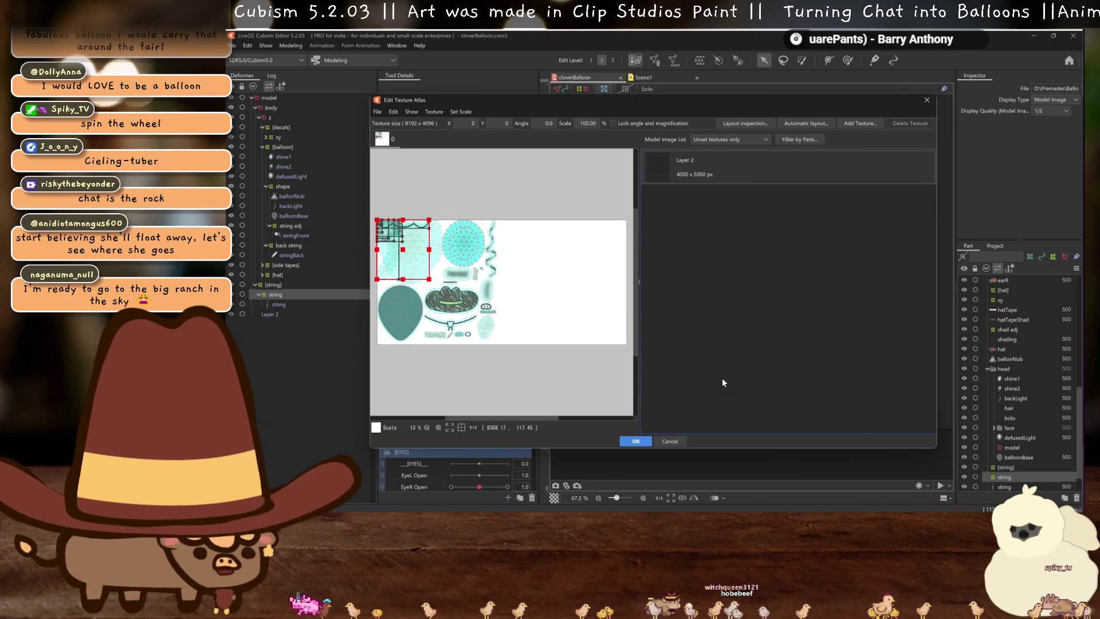
left_click(860, 125)
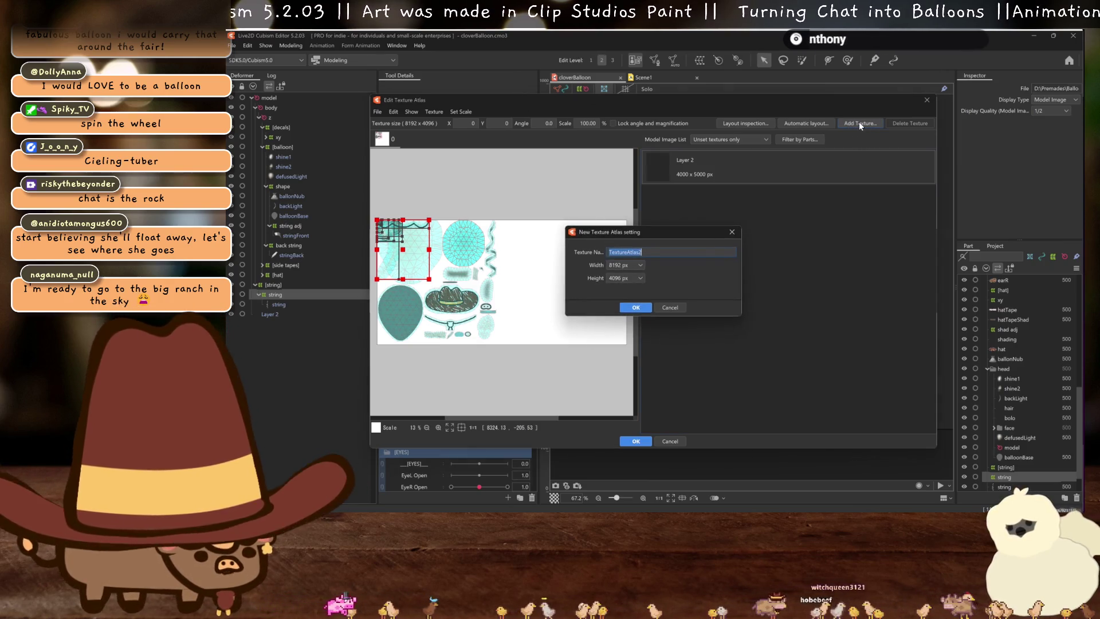
left_click(732, 232)
left_click(805, 123)
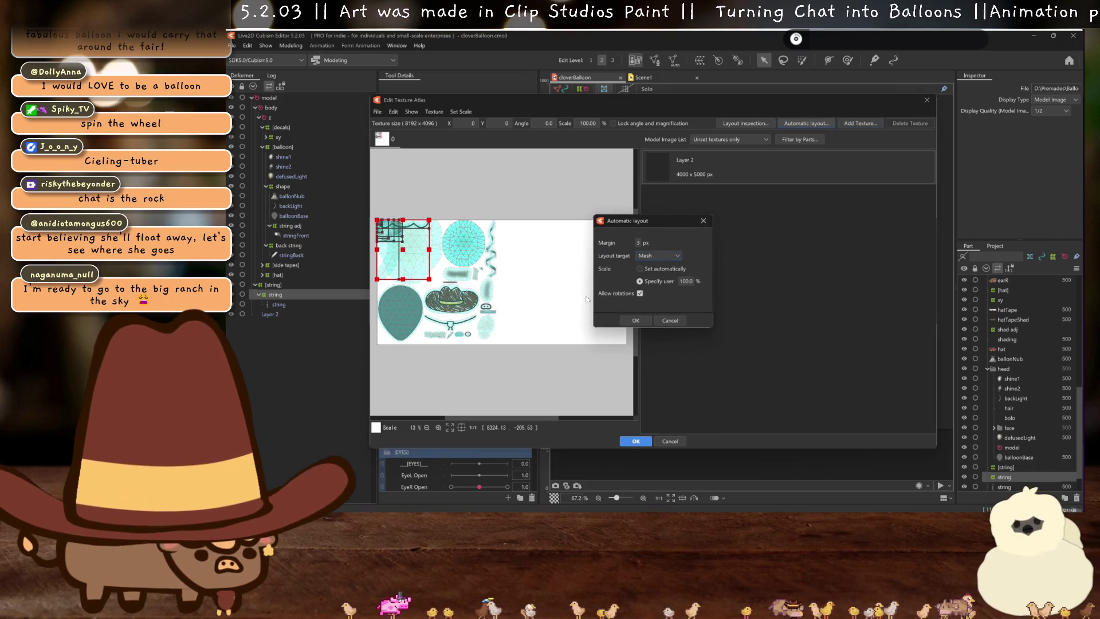
left_click(628, 322)
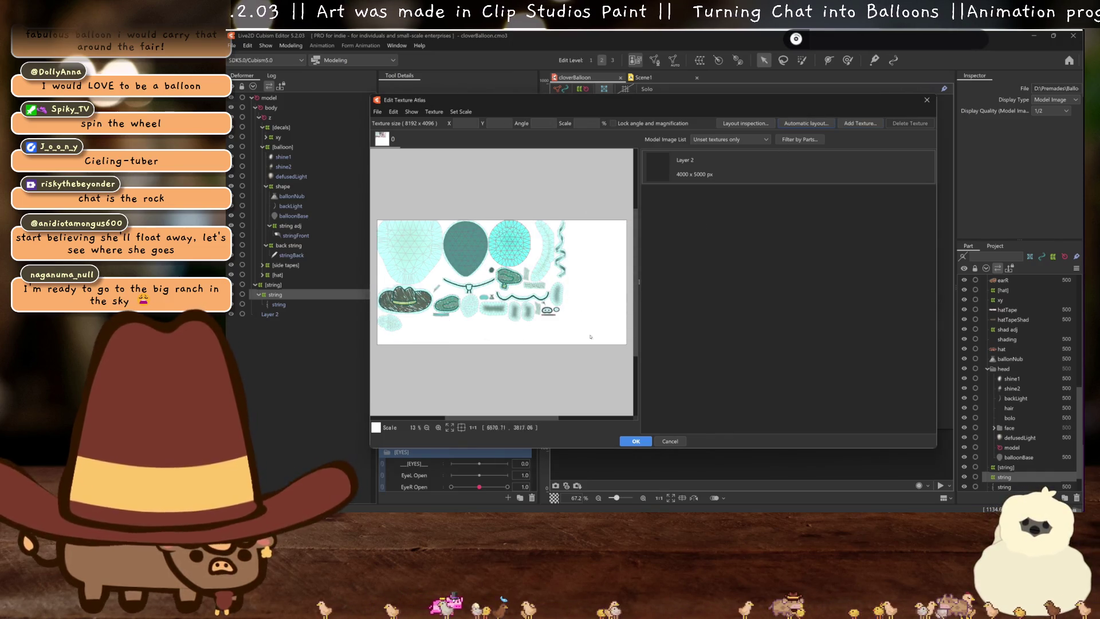
left_click(636, 441)
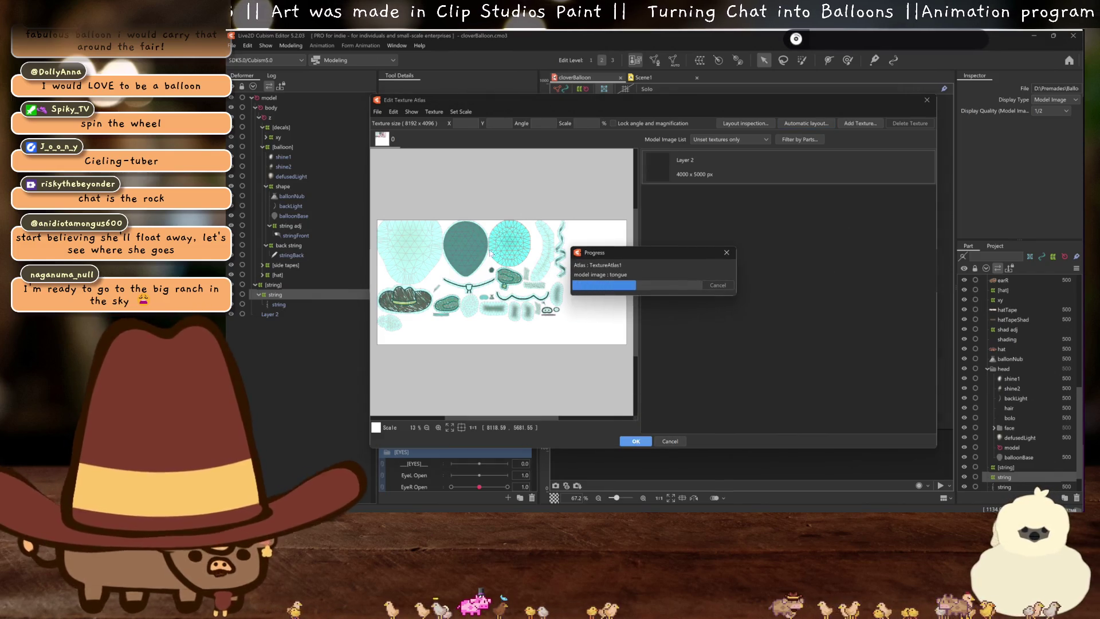
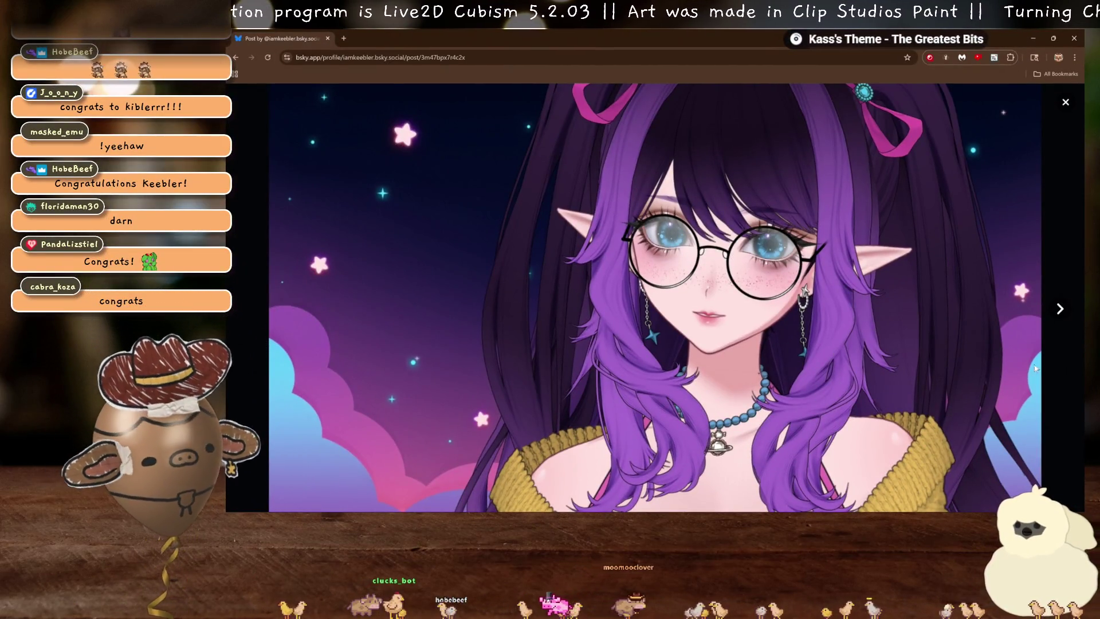
Browse the Bluesky post's character artwork images, including the full-body one, then return to Live2D Cubism Editor
left_click(1060, 309)
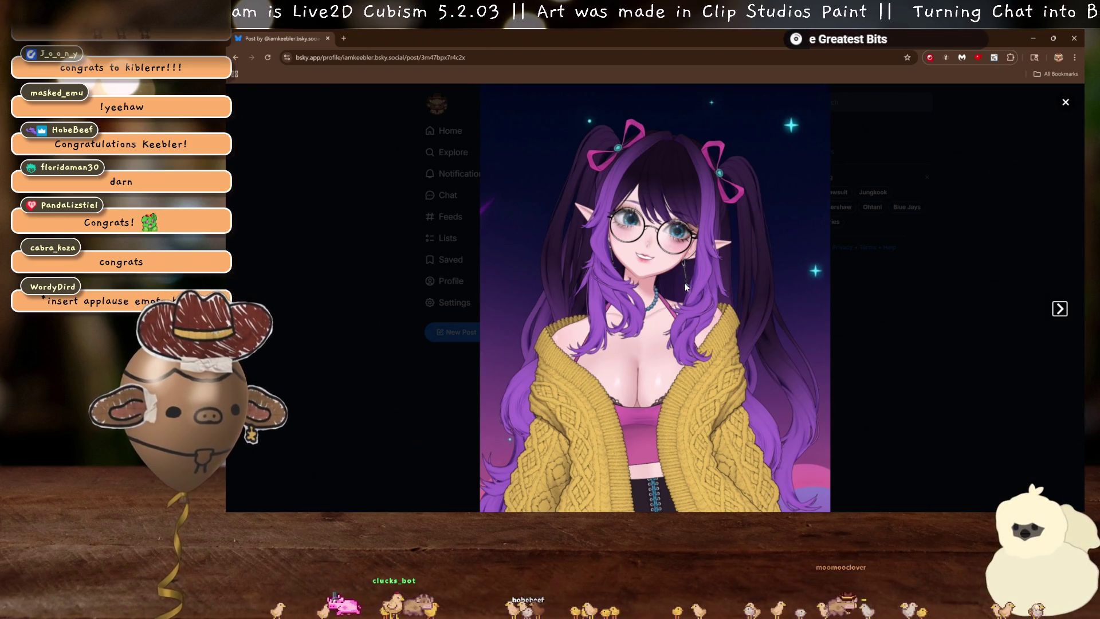
left_click(1060, 309)
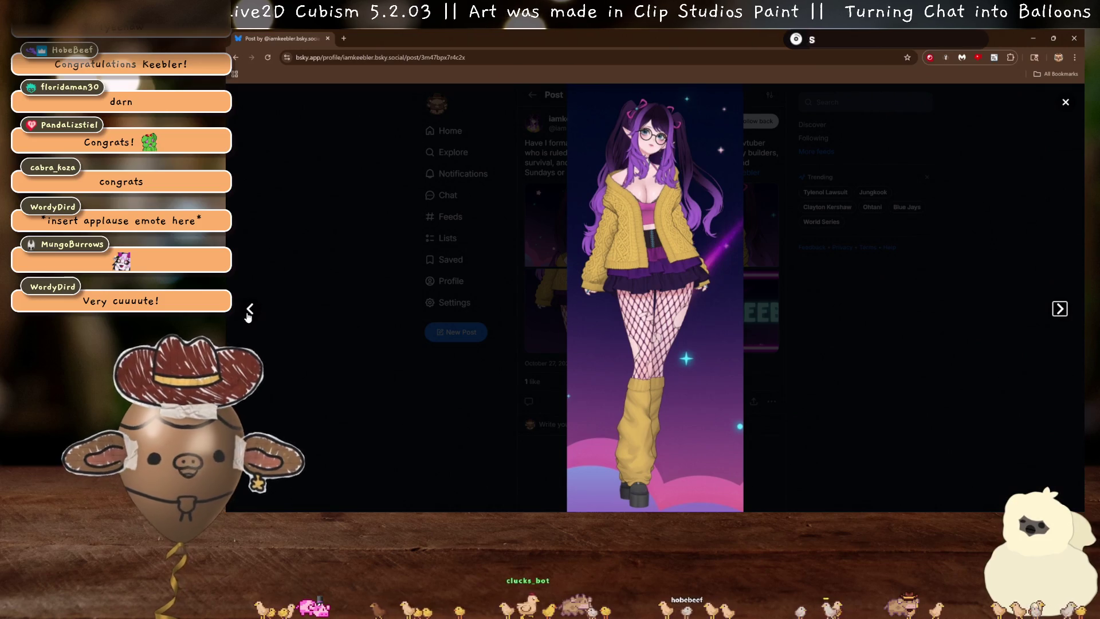
left_click(248, 312)
left_click(248, 309)
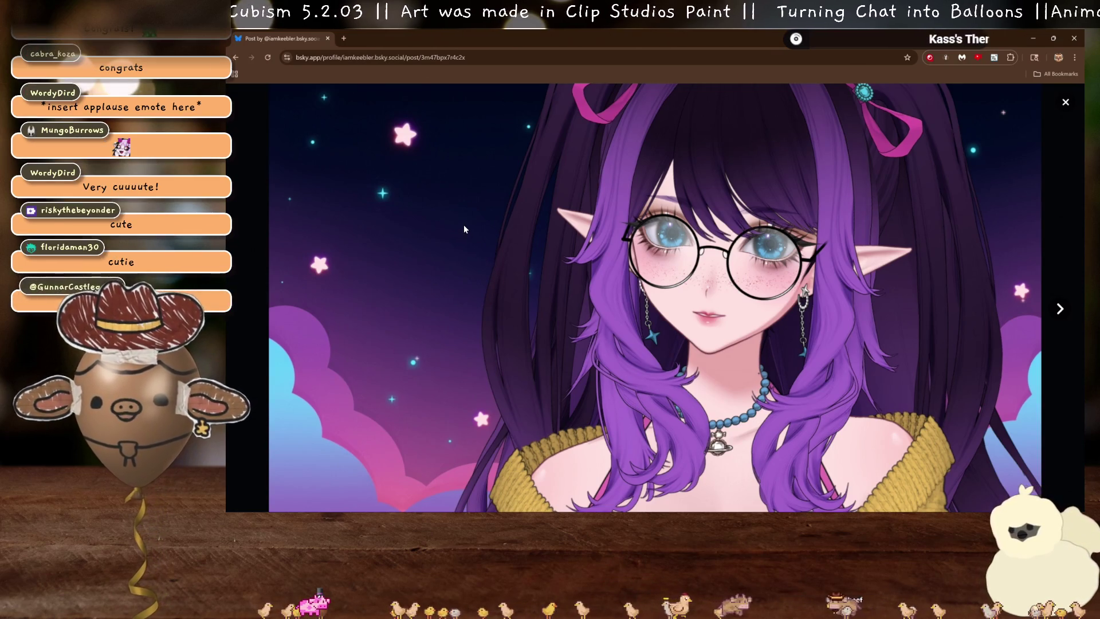
key("alt+Tab")
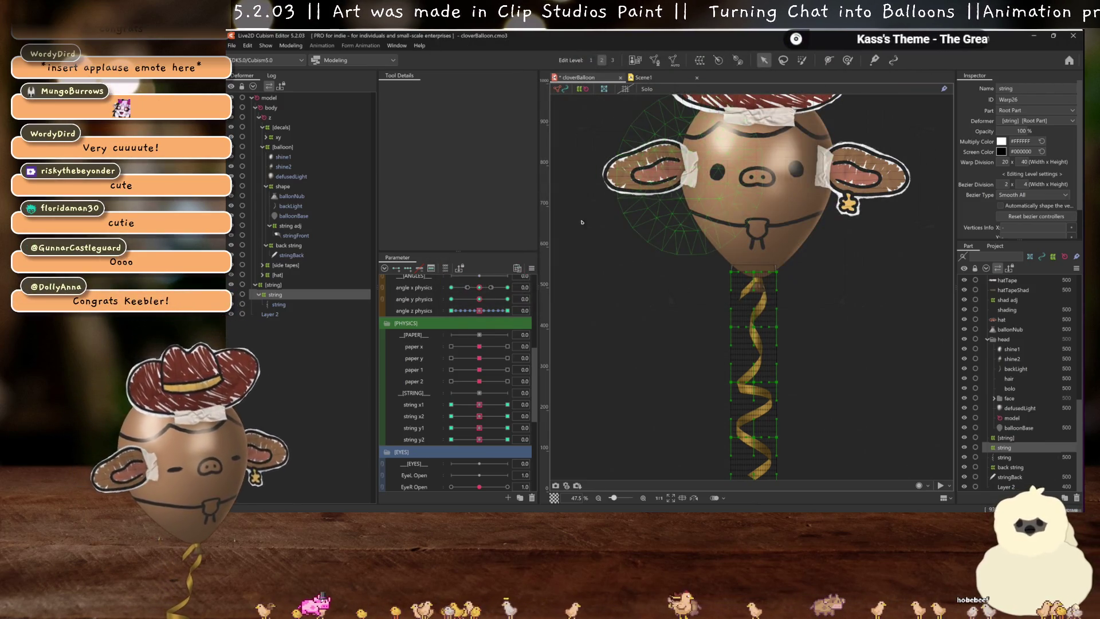
Switch from the cloverBalloon model to keeblerBalloon.psd in Clip Studio Paint
mouse_move(664, 500)
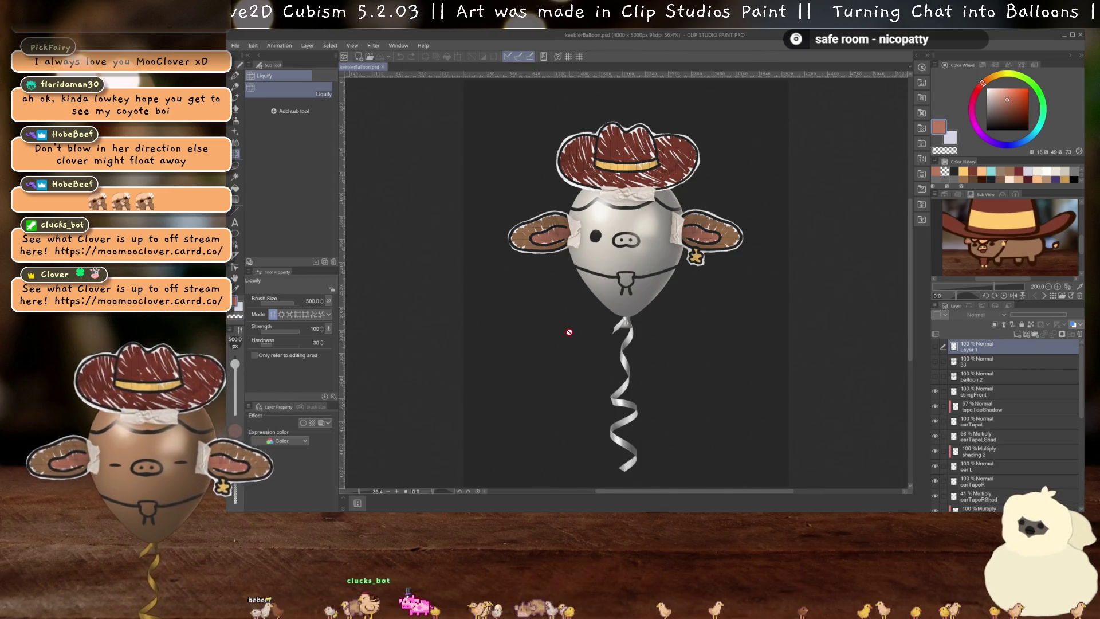
Zoom in and recentre the balloon face, then bring up the Bluesky reference post
scroll(633, 243, "up", 3)
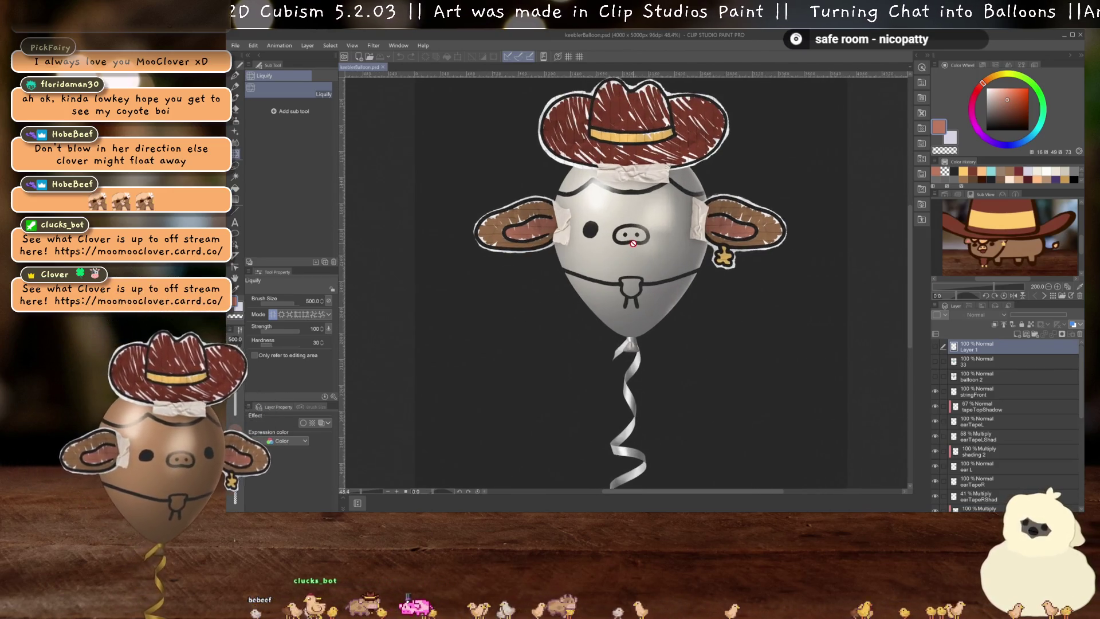
left_click_drag(641, 220, 625, 245)
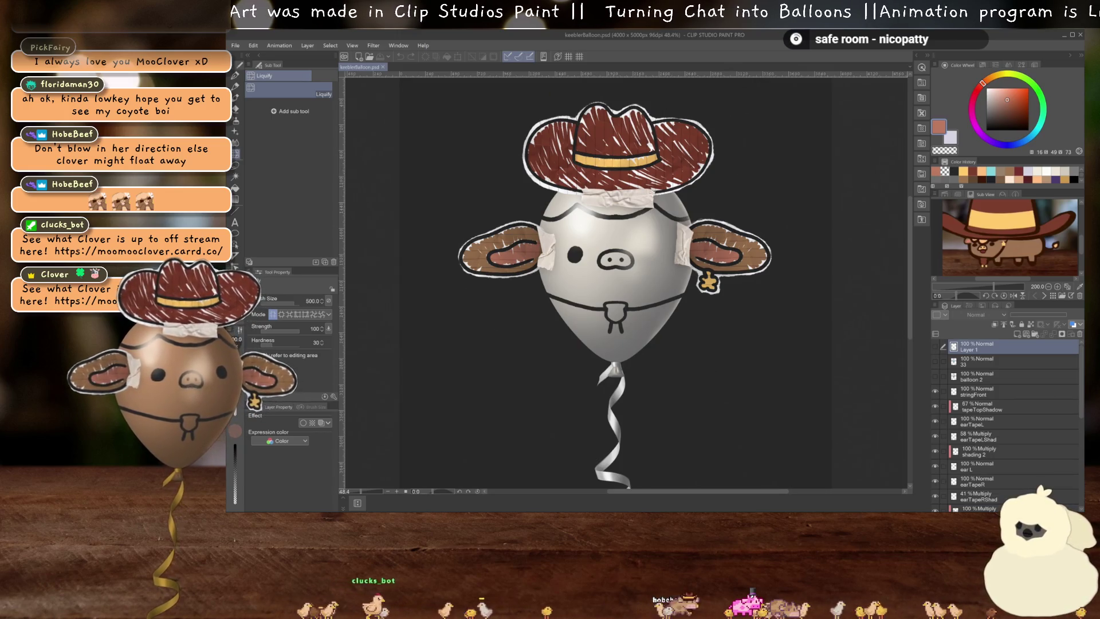
key("alt+Tab")
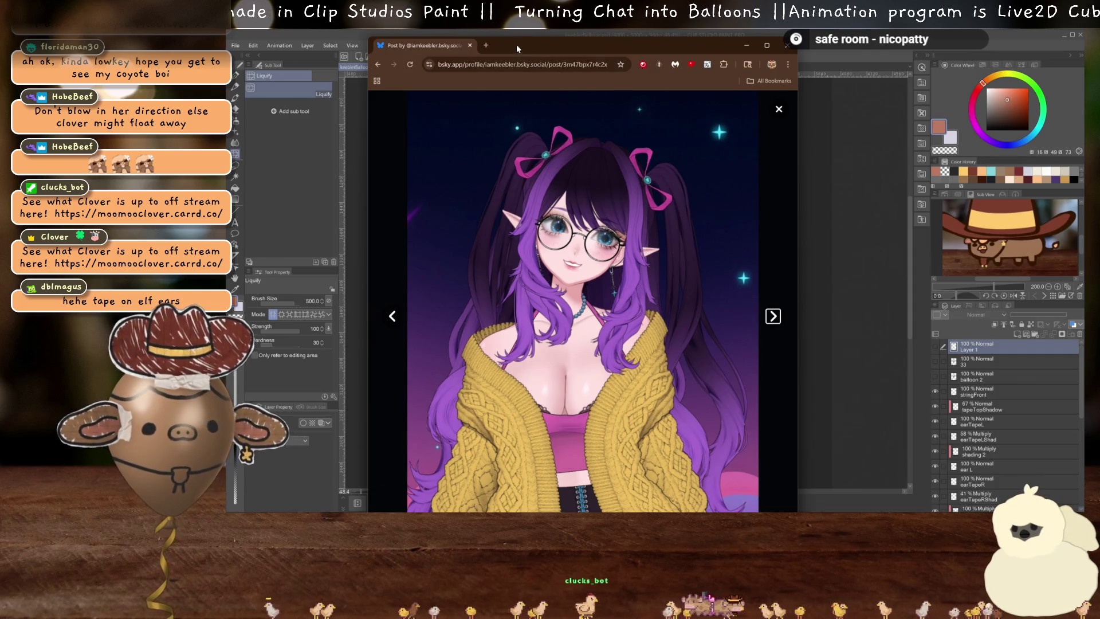
Move the Bluesky reference window toward the lower right by its tab bar
mouse_move(517, 43)
left_mouse_down()
mouse_move(855, 112)
mouse_move(487, 67)
mouse_move(840, 97)
mouse_move(695, 77)
mouse_move(807, 64)
mouse_move(844, 75)
mouse_move(675, 64)
mouse_move(631, 67)
mouse_move(796, 78)
mouse_move(724, 101)
mouse_move(542, 92)
mouse_move(590, 0)
mouse_move(625, 0)
left_mouse_up()
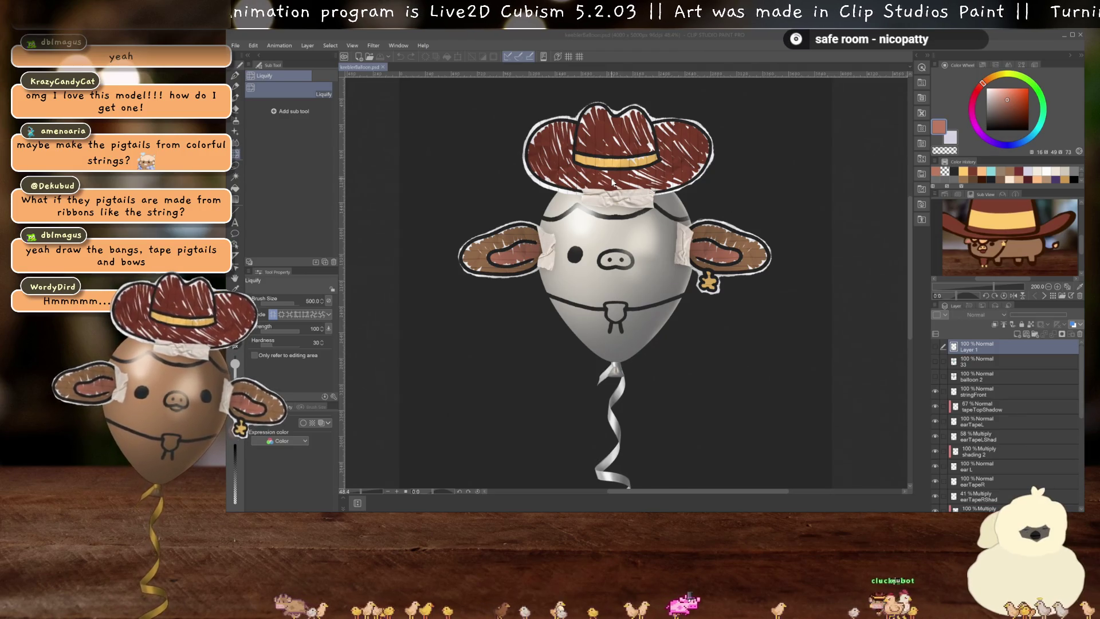
Frame the balloon body and string, then make the plain balloon 2 layer visible
scroll(628, 251, "up", 1)
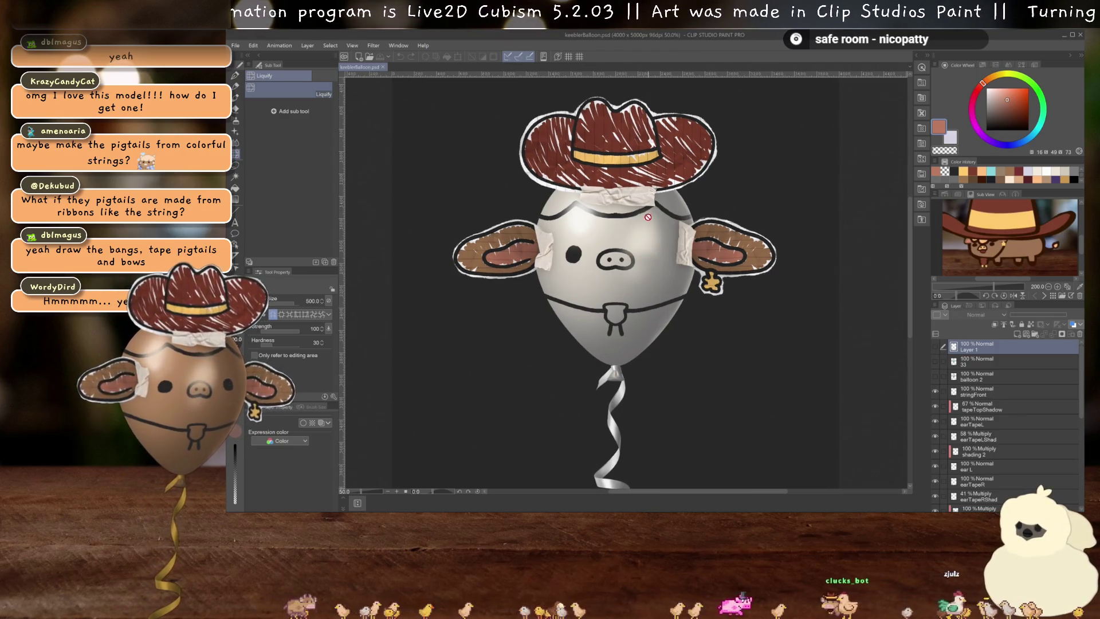
mouse_move(647, 315)
left_mouse_down()
mouse_move(630, 200)
mouse_move(636, 331)
left_mouse_up()
scroll(631, 200, "up", 1)
scroll(634, 304, "up", 1)
scroll(634, 292, "up", 1)
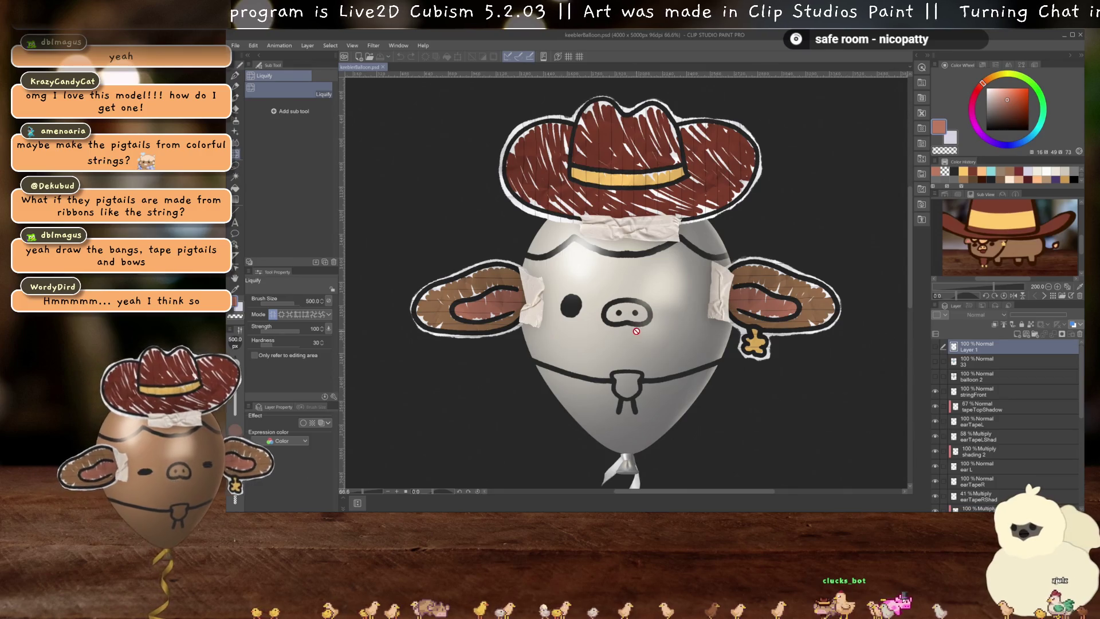
scroll(644, 314, "up", 1)
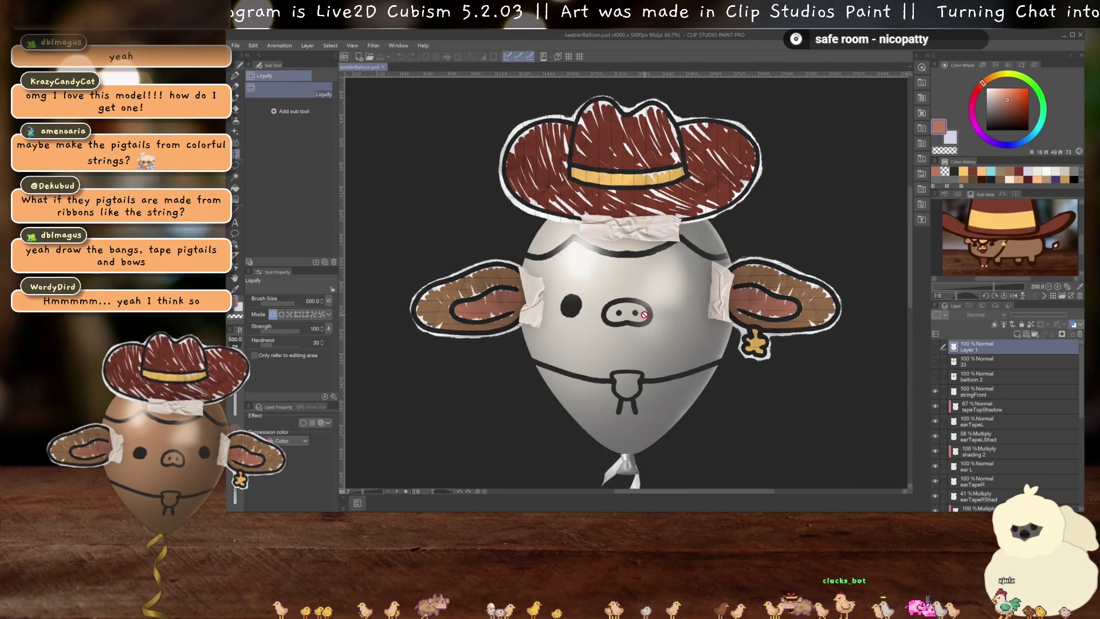
left_click_drag(644, 324, 641, 289)
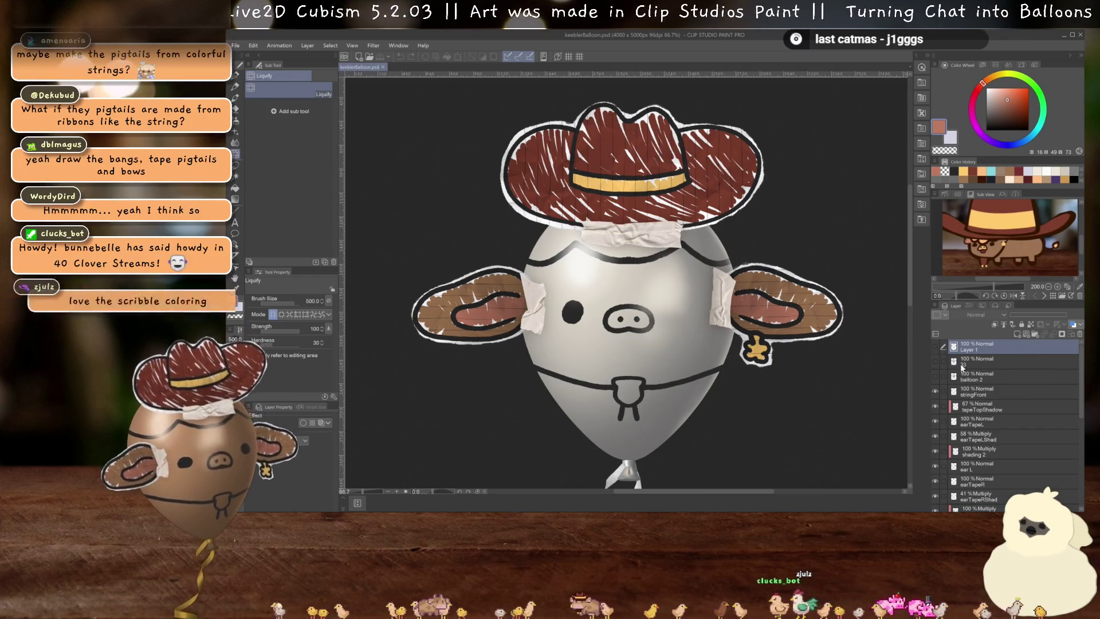
left_click(935, 377)
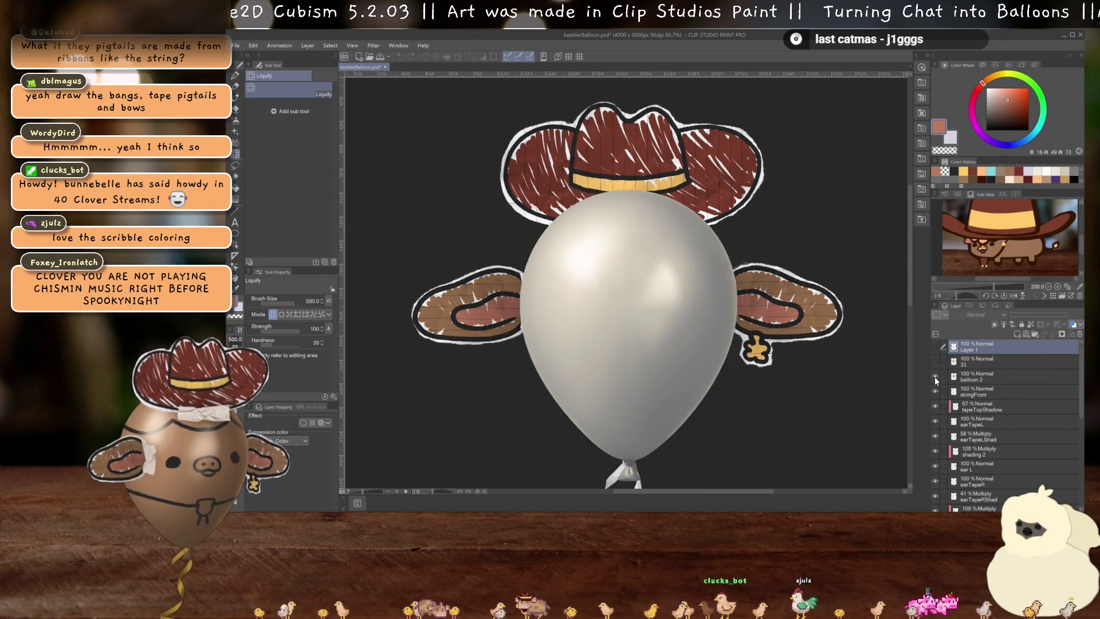
Shift balloon 2 aside and back with the Object tool, then delete layers 33 and balloon 2
key("o")
scroll(690, 283, "down", 2)
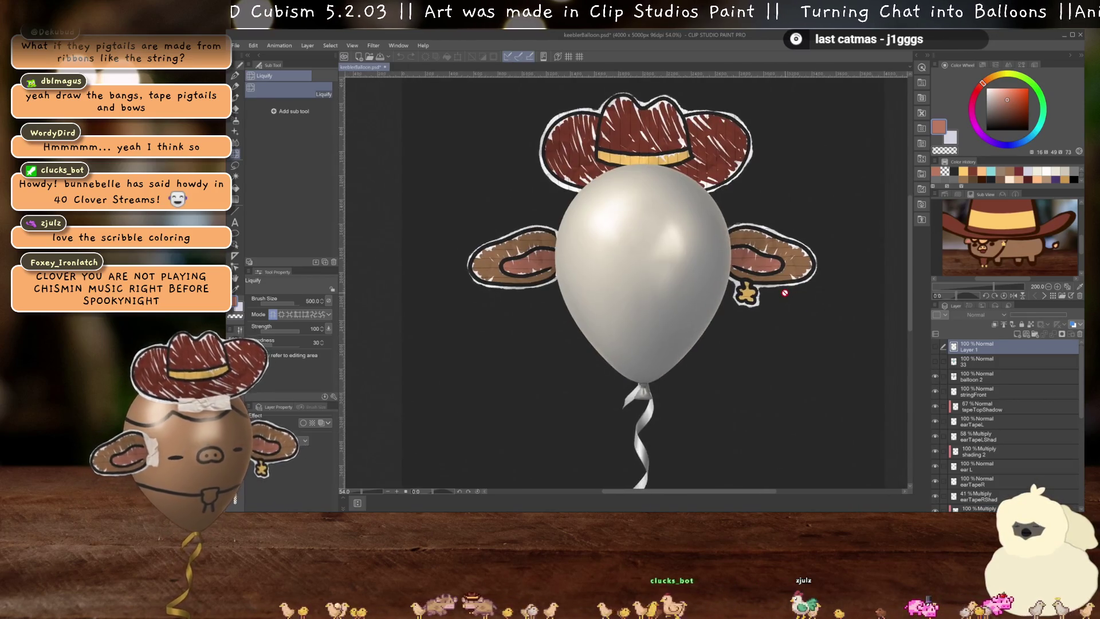
mouse_move(690, 283)
left_mouse_down()
mouse_move(828, 291)
mouse_move(853, 266)
mouse_move(854, 275)
mouse_move(728, 255)
left_mouse_up()
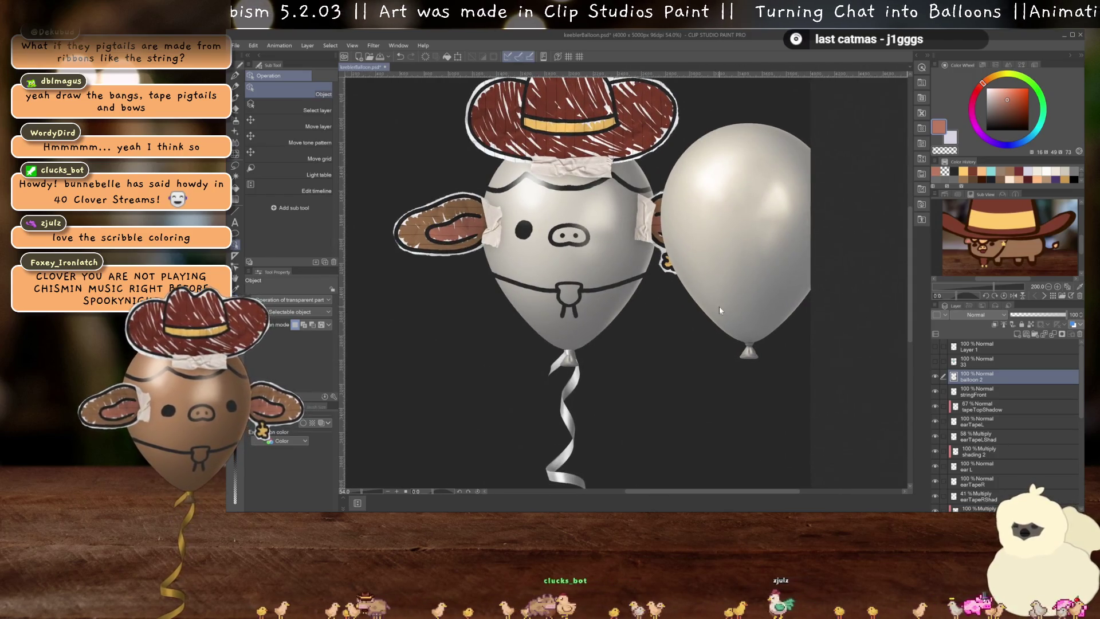
left_click_drag(720, 310, 758, 274)
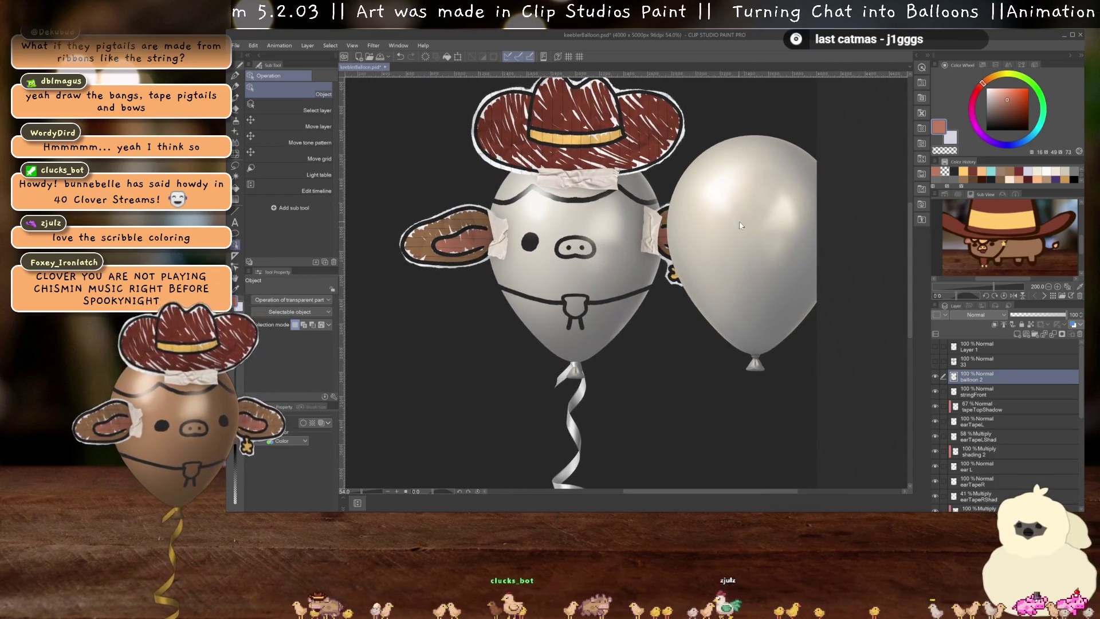
mouse_move(740, 226)
left_mouse_down()
mouse_move(710, 245)
mouse_move(711, 236)
left_mouse_up()
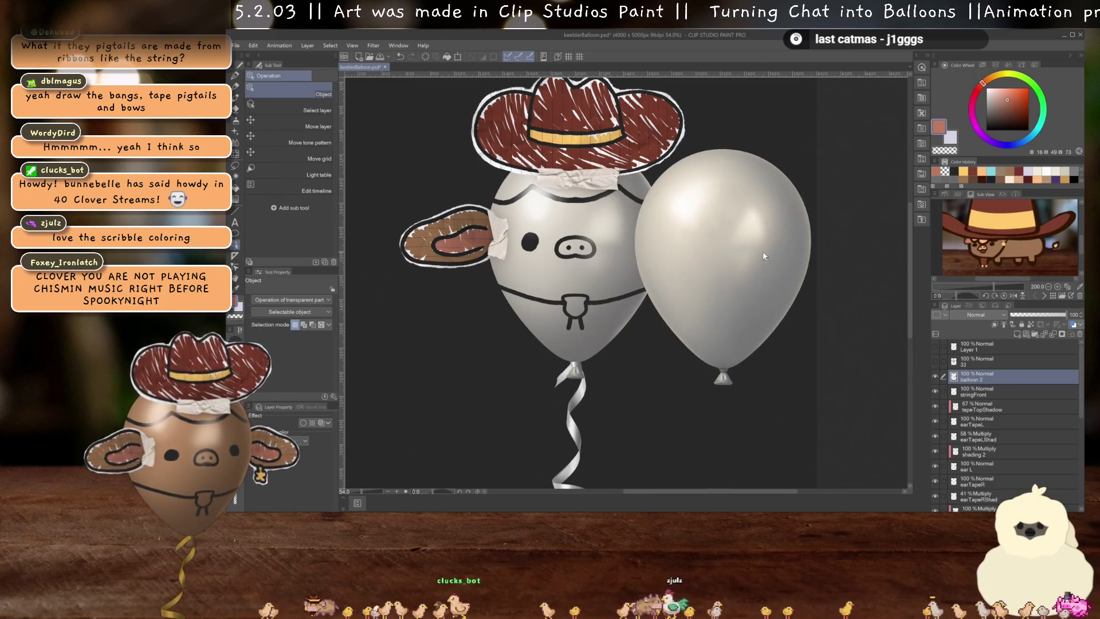
left_click(1004, 361, "ctrl")
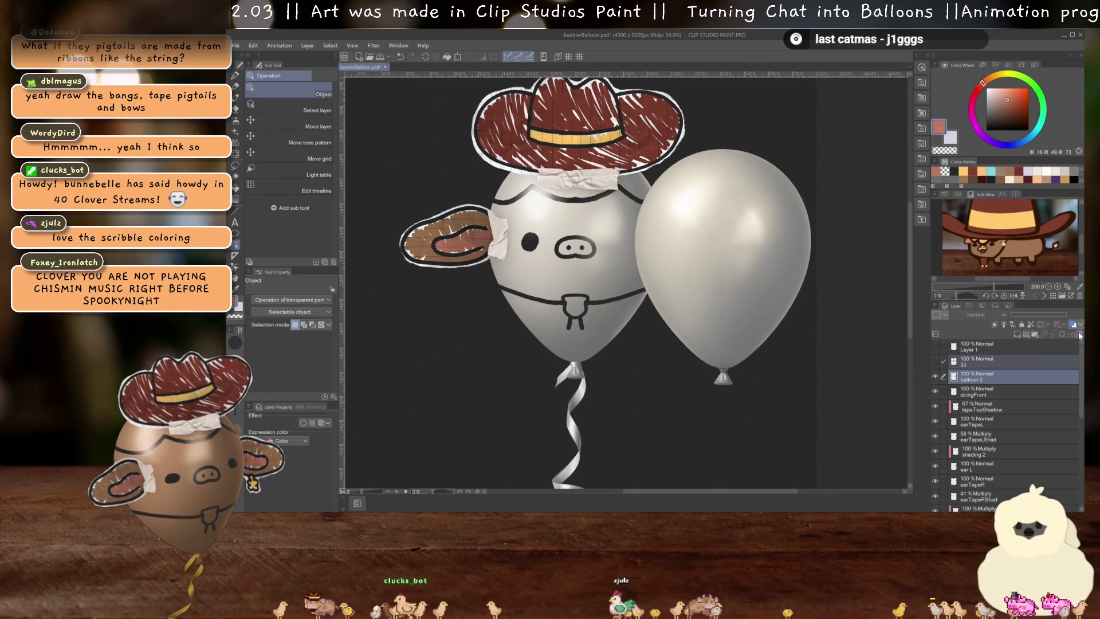
left_click(1080, 335)
left_click(1026, 344)
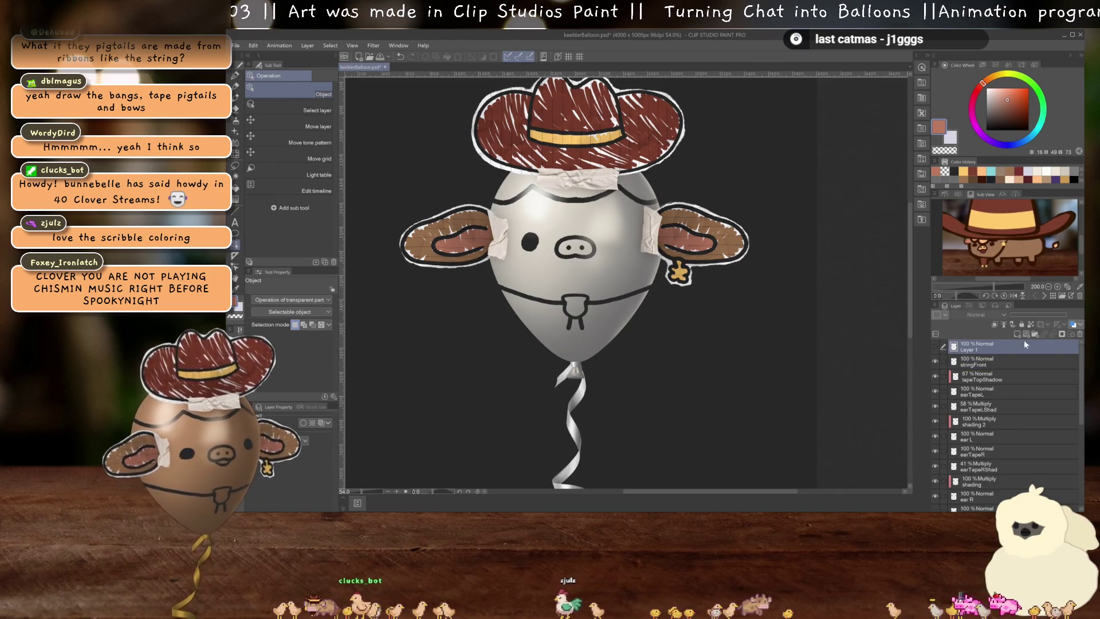
Delete Layer 1 and reframe the balloon in view
left_click(1078, 337)
scroll(1015, 391, "down", 5)
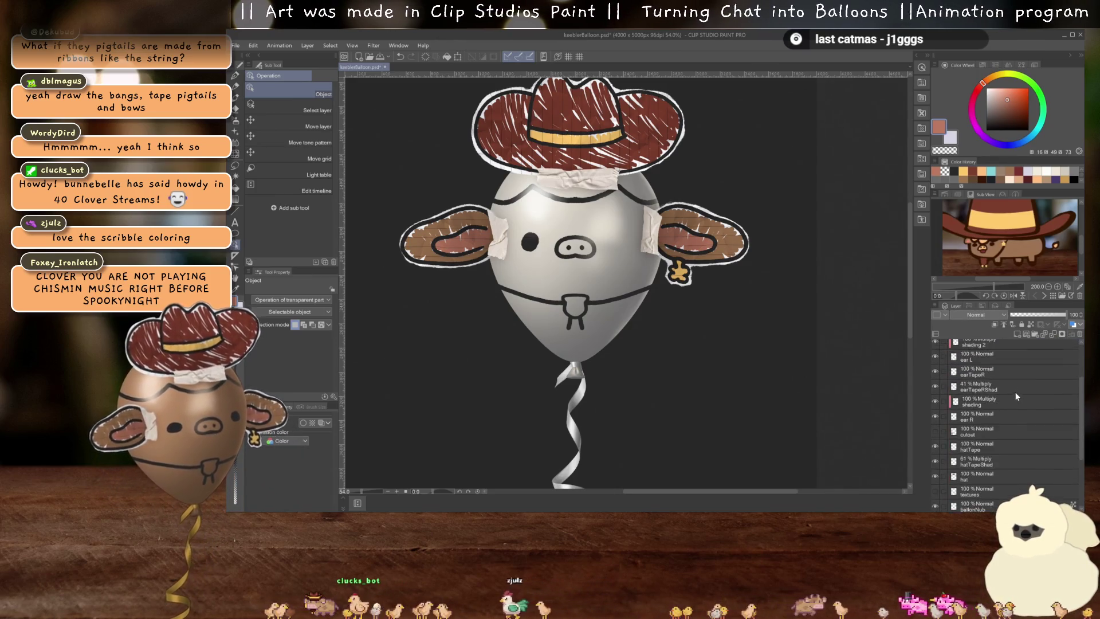
scroll(984, 461, "up", 5)
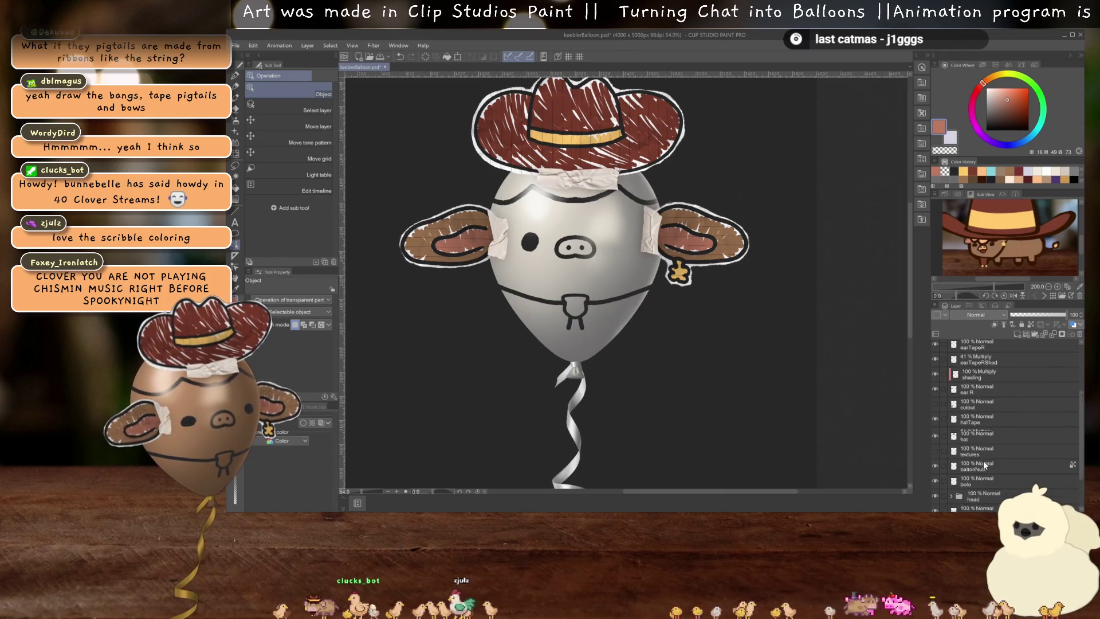
scroll(647, 286, "up", 4)
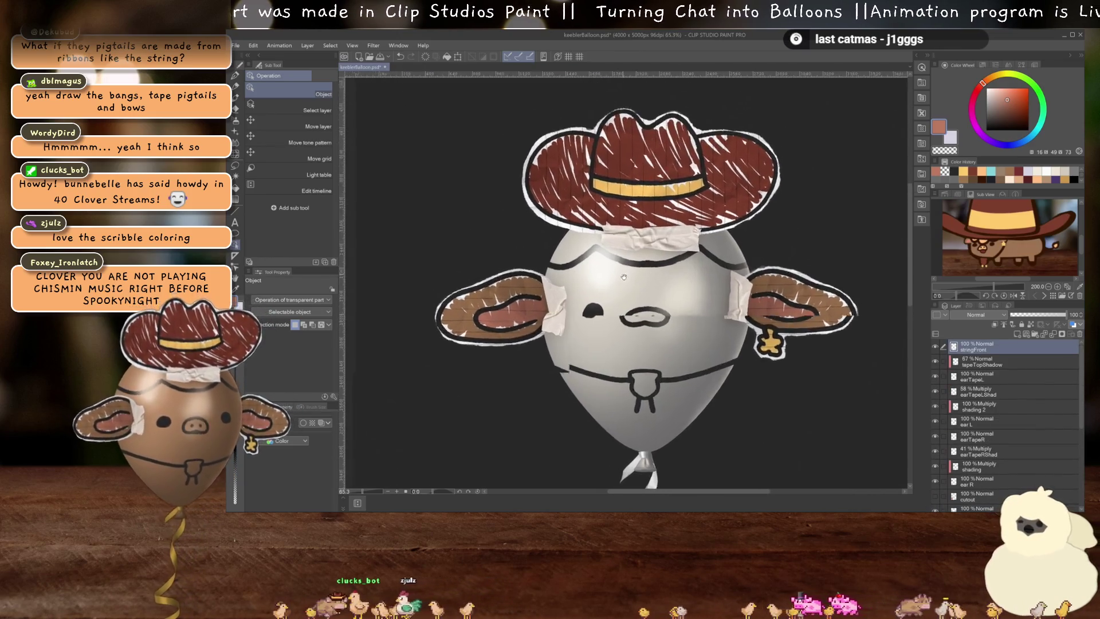
scroll(648, 287, "down", 1)
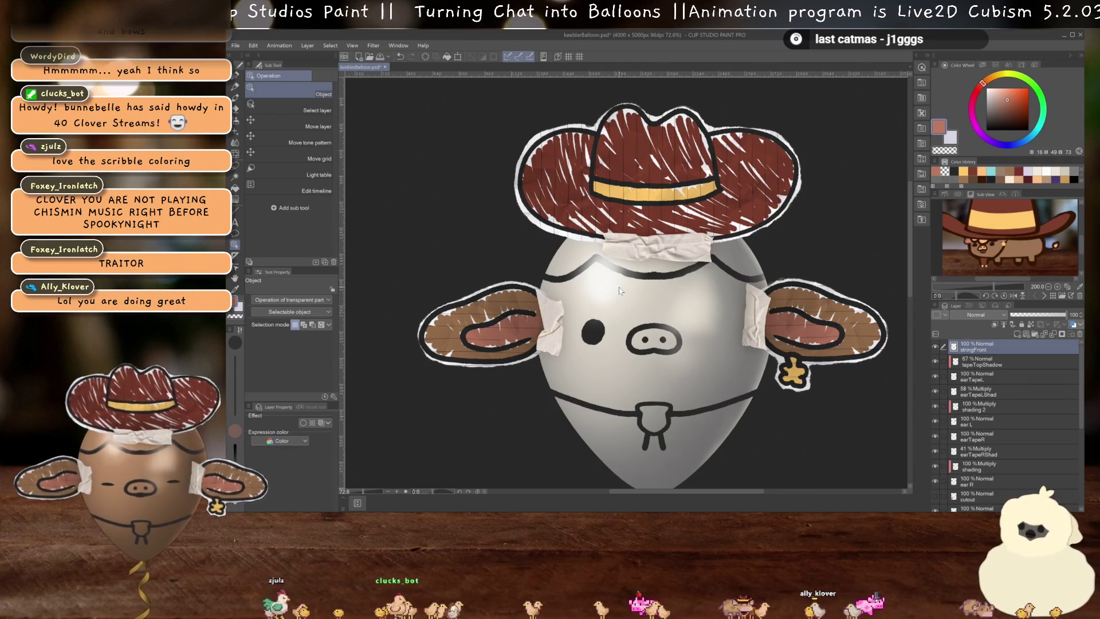
left_click_drag(653, 286, 641, 289)
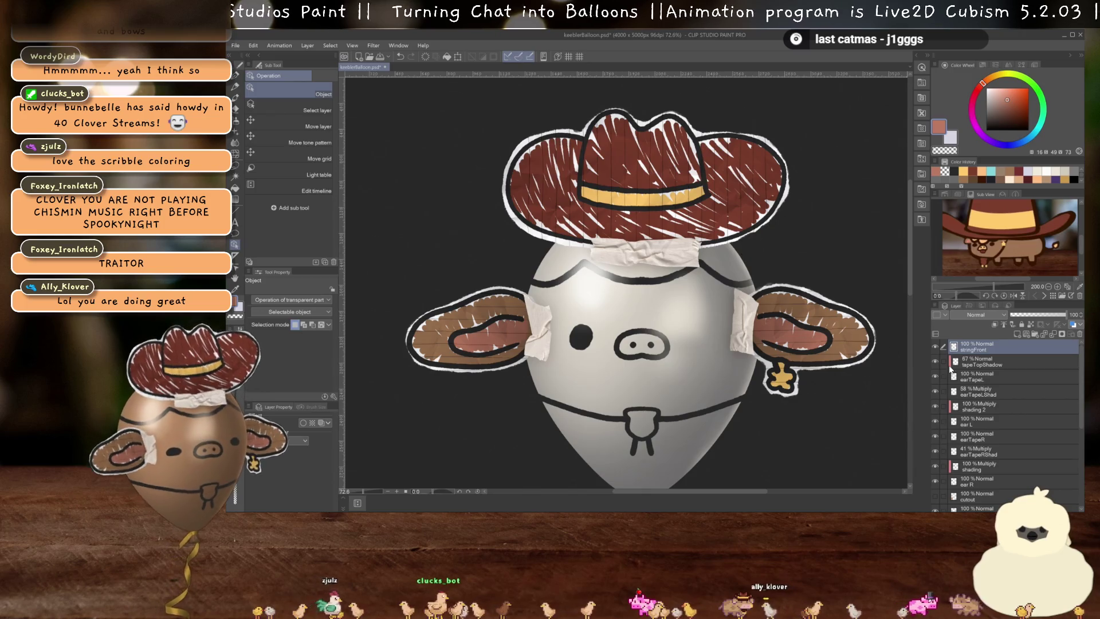
scroll(999, 353, "down", 1)
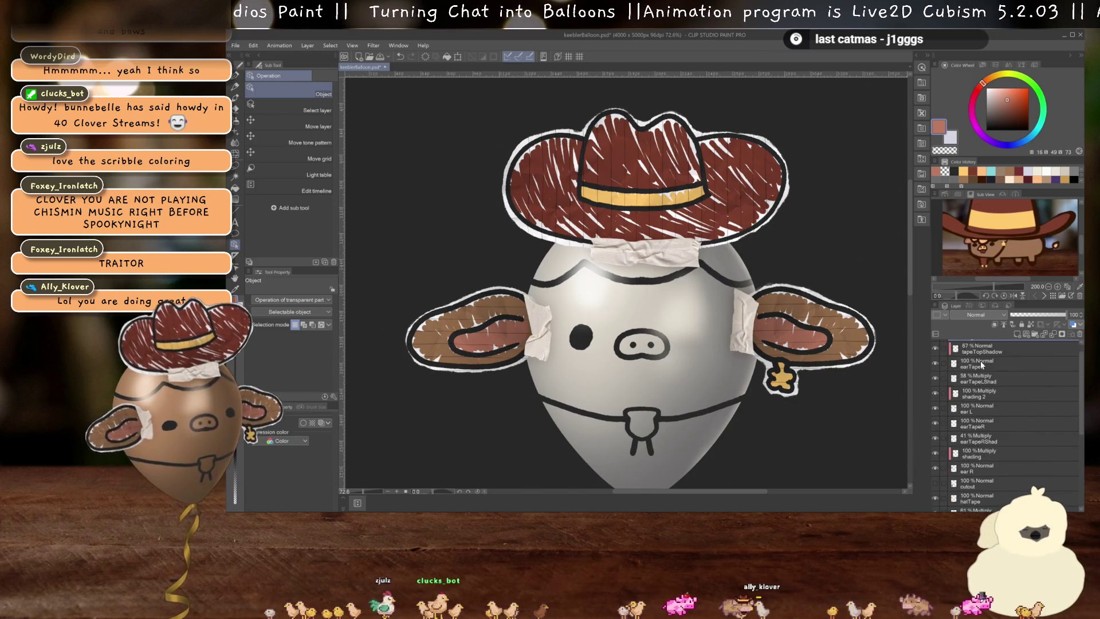
scroll(981, 361, "down", 5)
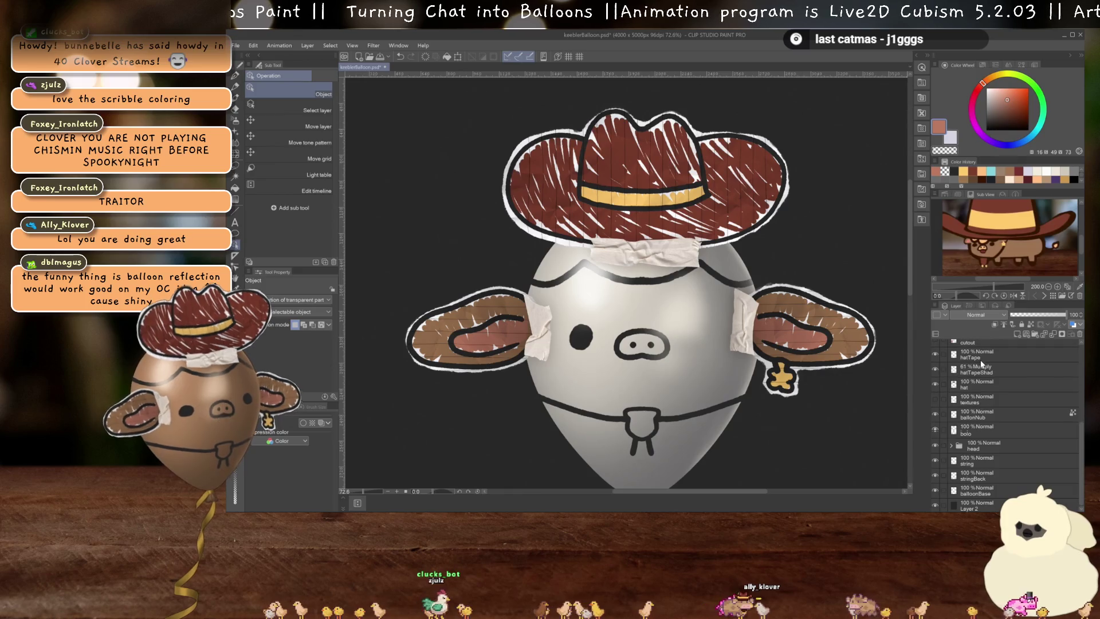
scroll(980, 418, "up", 1)
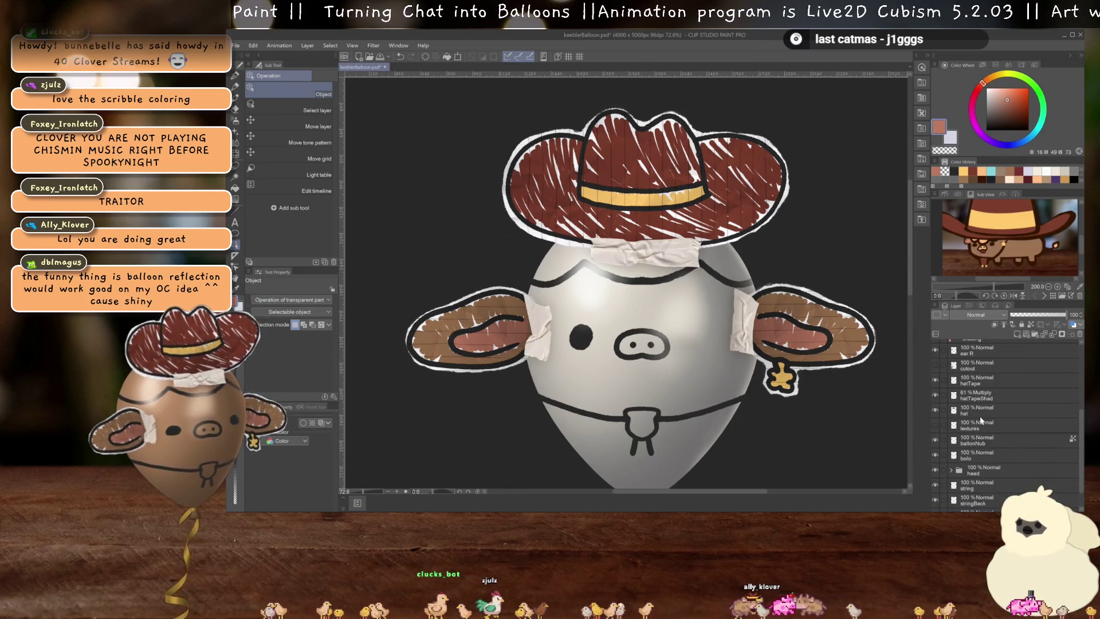
Clear the cowboy hat from the hat layer and expand the head group
left_click(981, 411)
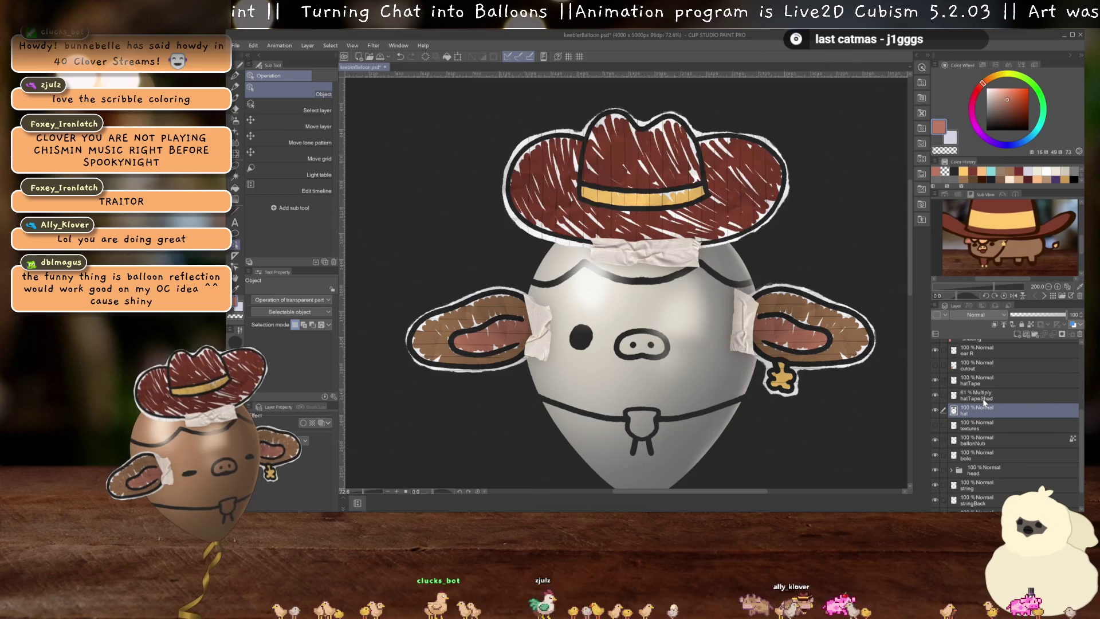
key("Delete")
scroll(982, 440, "down", 1)
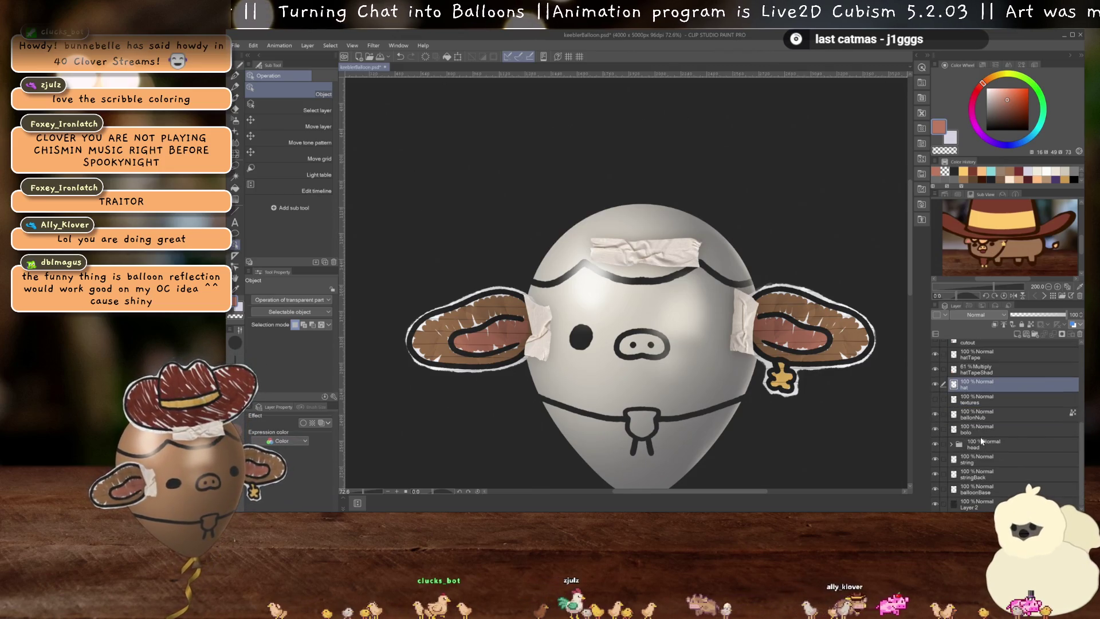
left_click(951, 445)
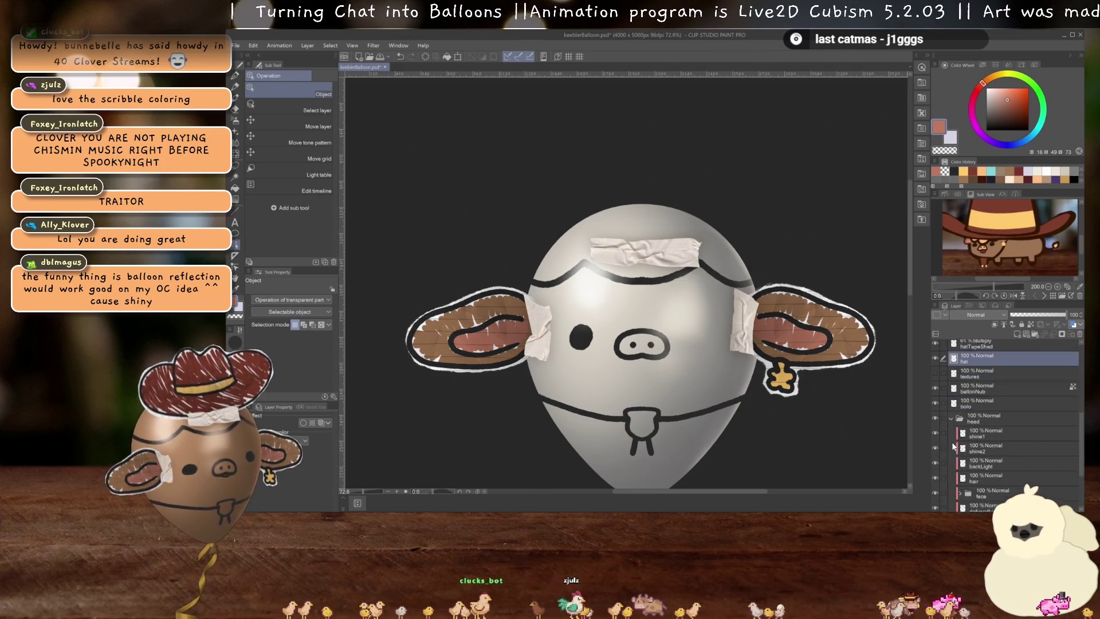
scroll(951, 441, "down", 1)
scroll(953, 441, "up", 3)
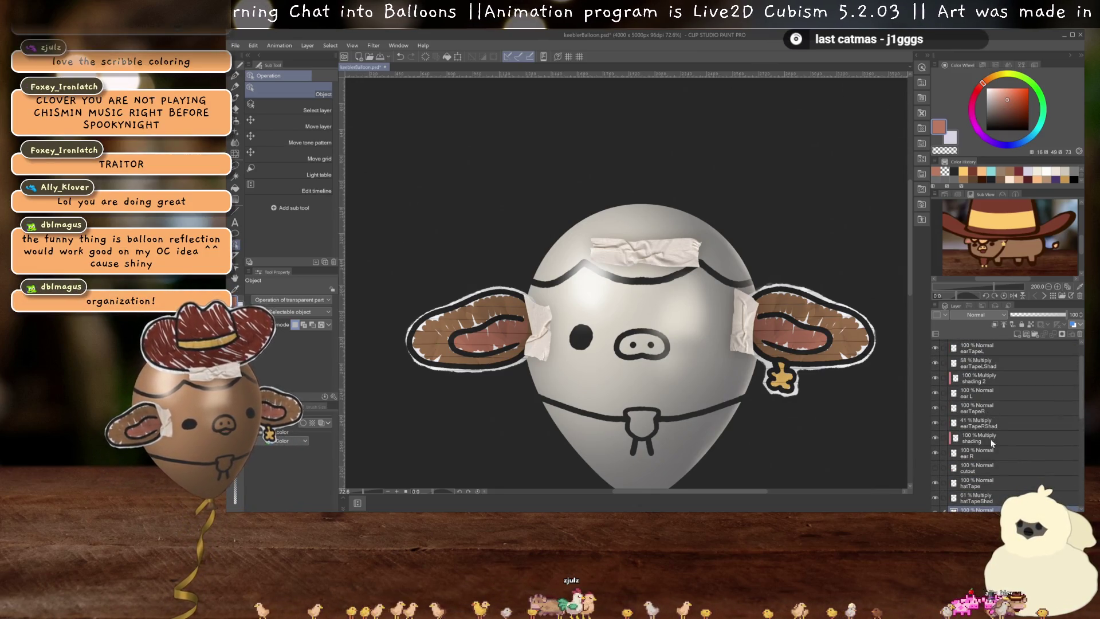
Hide the ear L and ear R layers and delete the hat layer
left_click(984, 394)
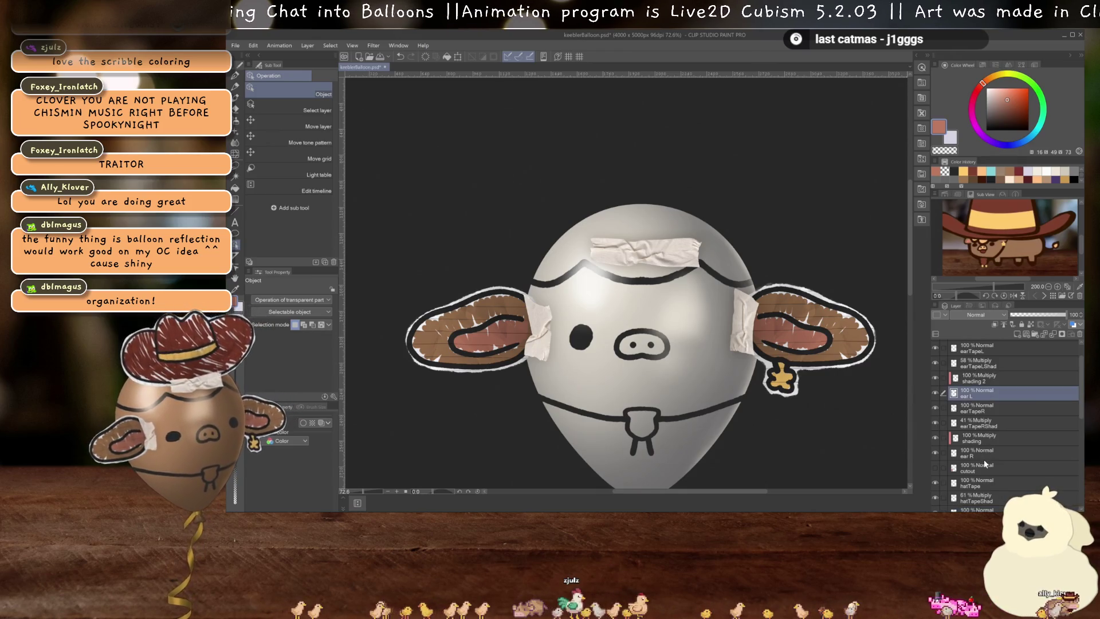
key("Delete")
left_click(977, 451)
key("Delete")
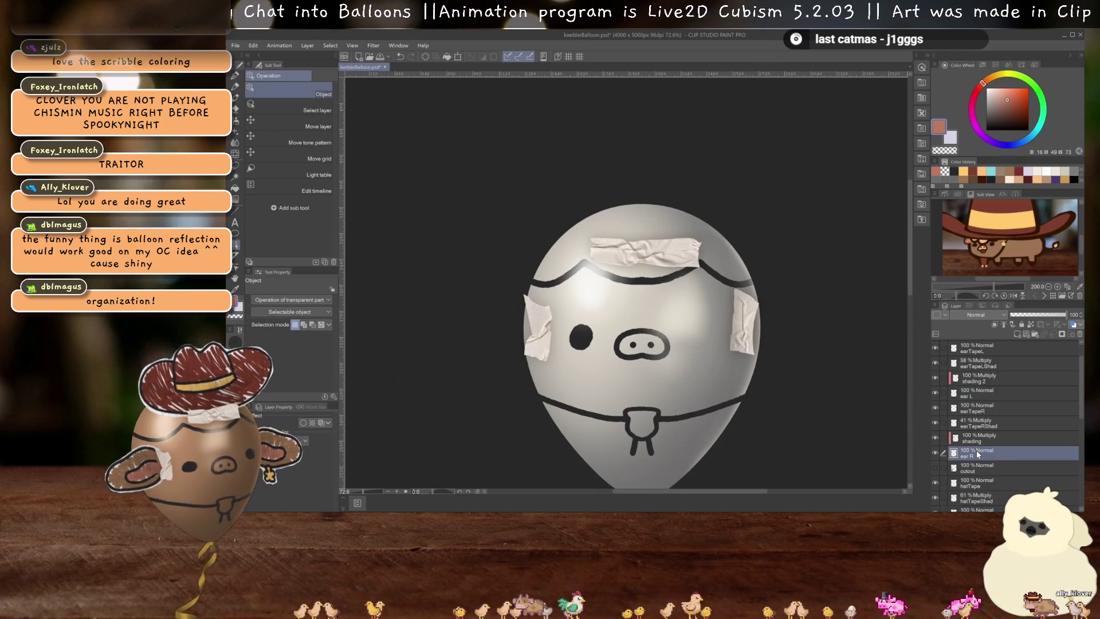
scroll(978, 447, "up", 1)
scroll(978, 444, "down", 2)
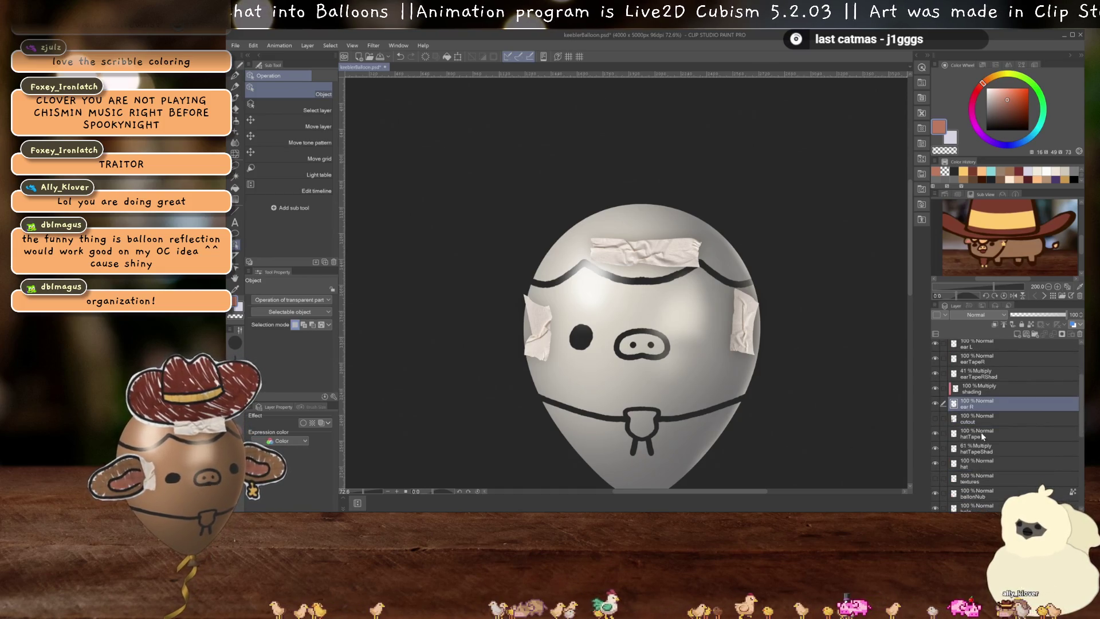
left_click(983, 465)
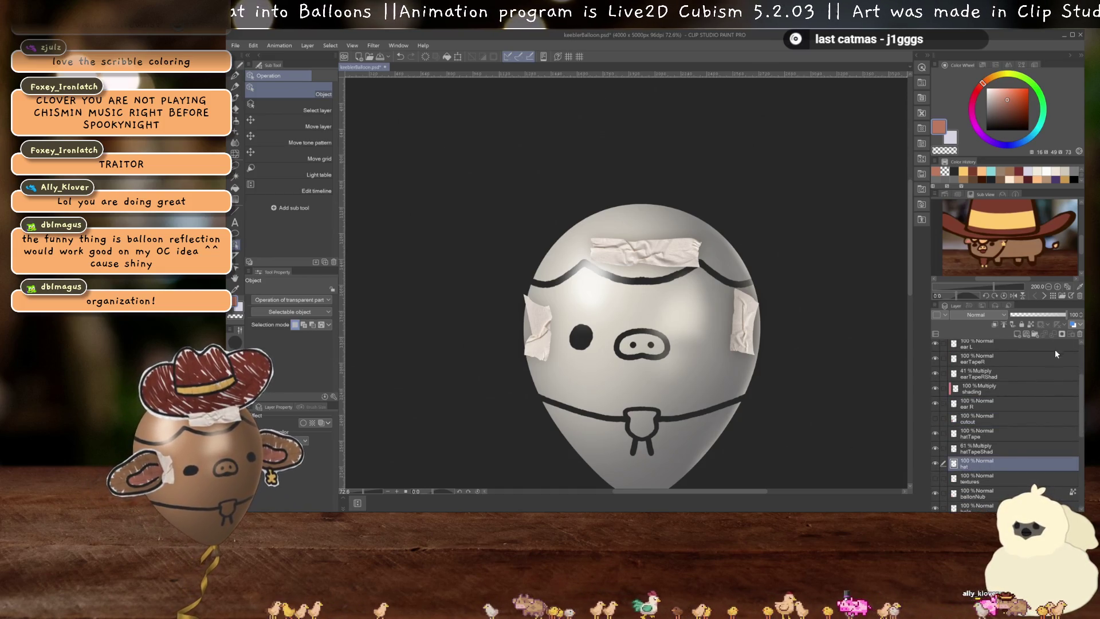
left_click(1080, 336)
Show the paper and tape textures layer and set the drawing colour to near-black
left_click(936, 465)
scroll(667, 283, "down", 3)
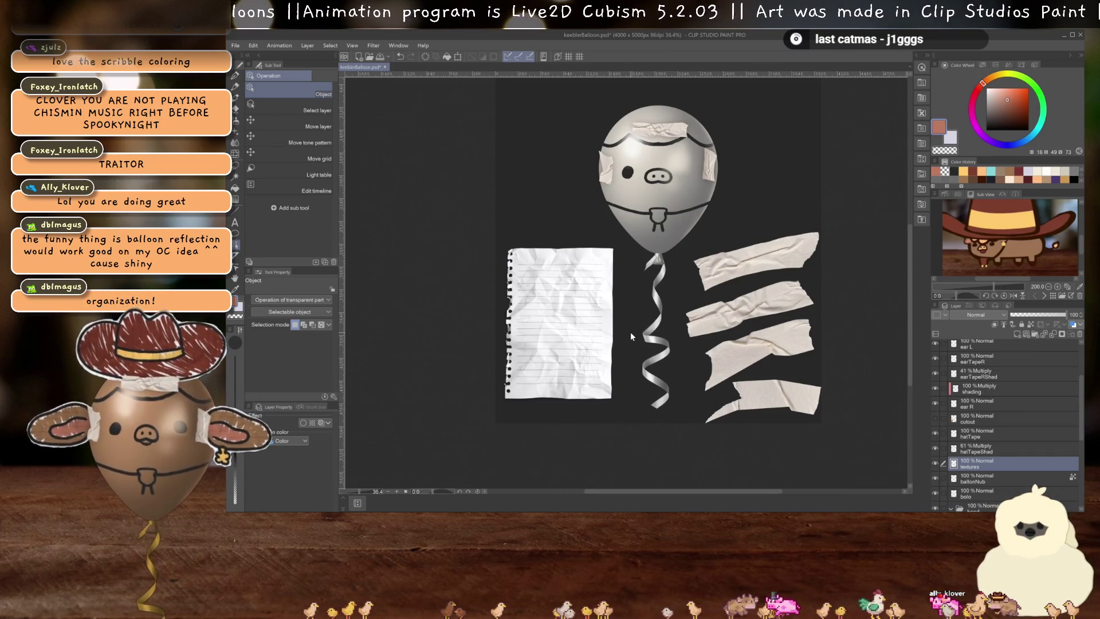
scroll(628, 331, "up", 2)
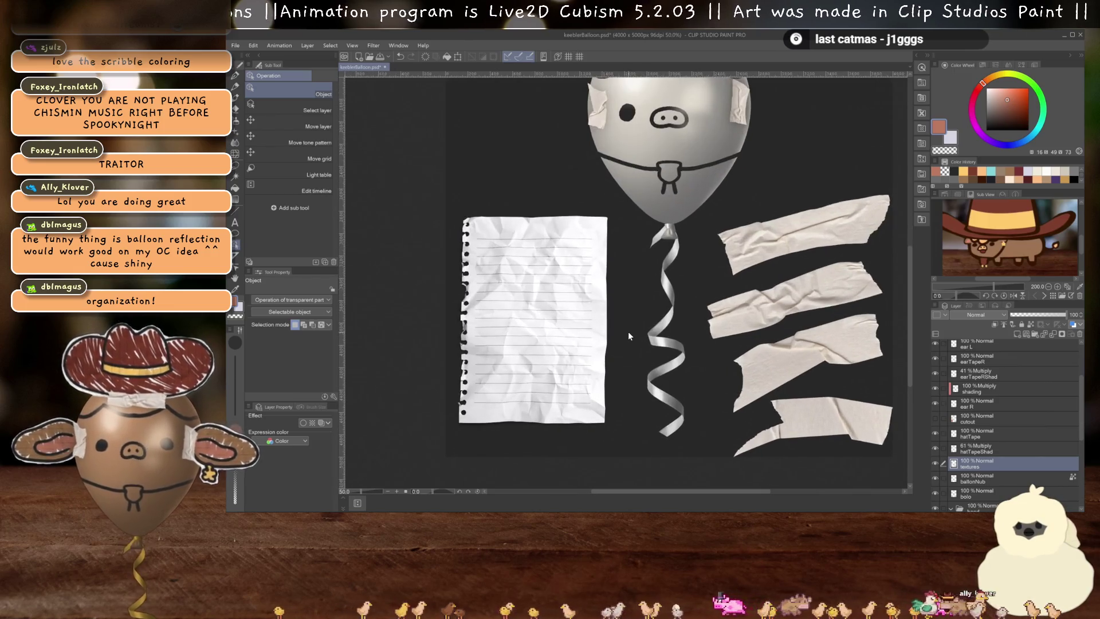
scroll(628, 331, "up", 1)
left_click_drag(628, 331, 681, 316)
scroll(681, 316, "up", 1)
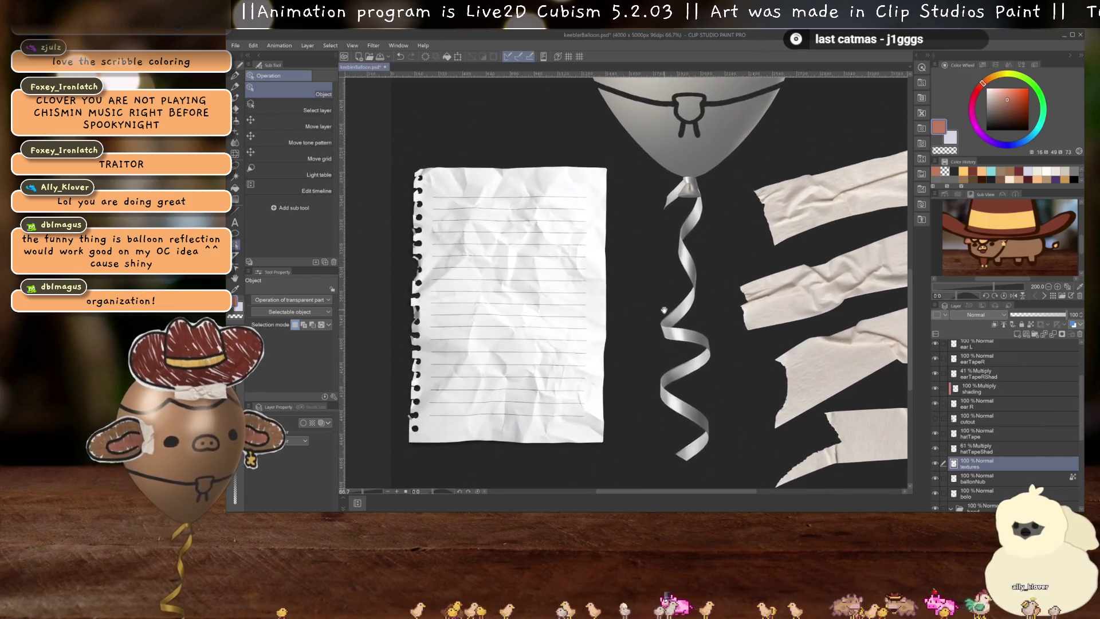
scroll(588, 305, "up", 1)
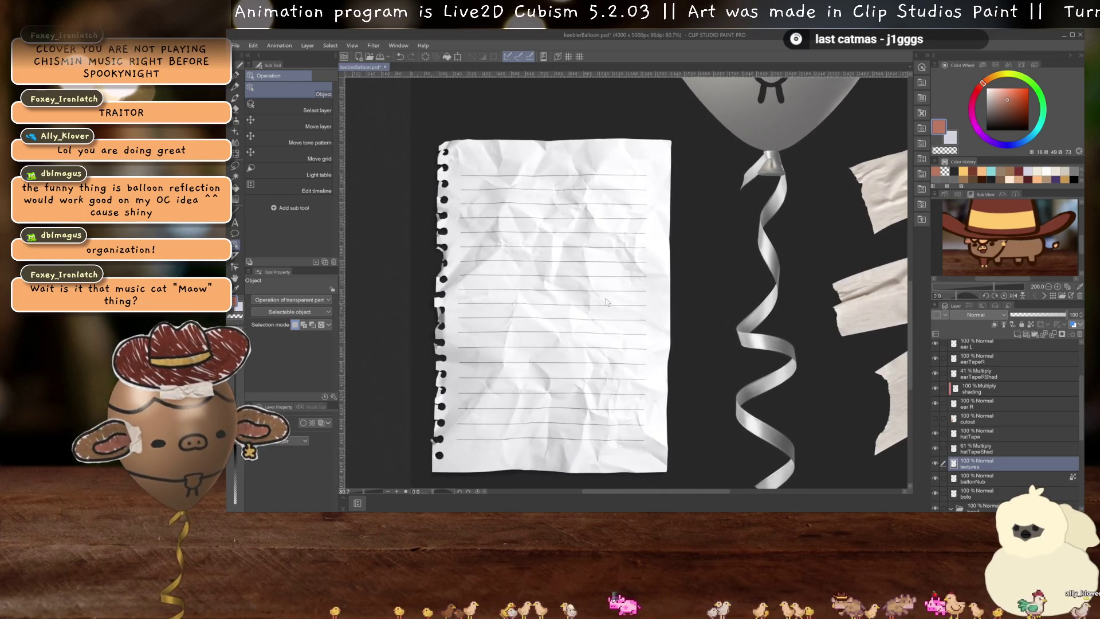
left_click(630, 254, "alt")
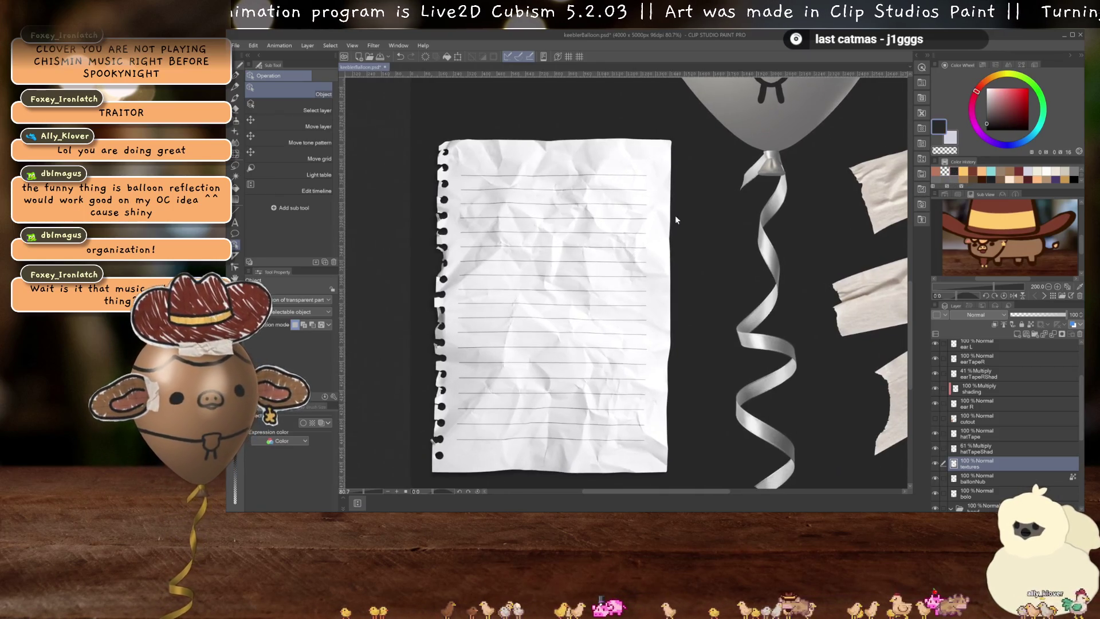
mouse_move(676, 220)
left_mouse_down()
mouse_move(545, 388)
mouse_move(570, 466)
left_mouse_up()
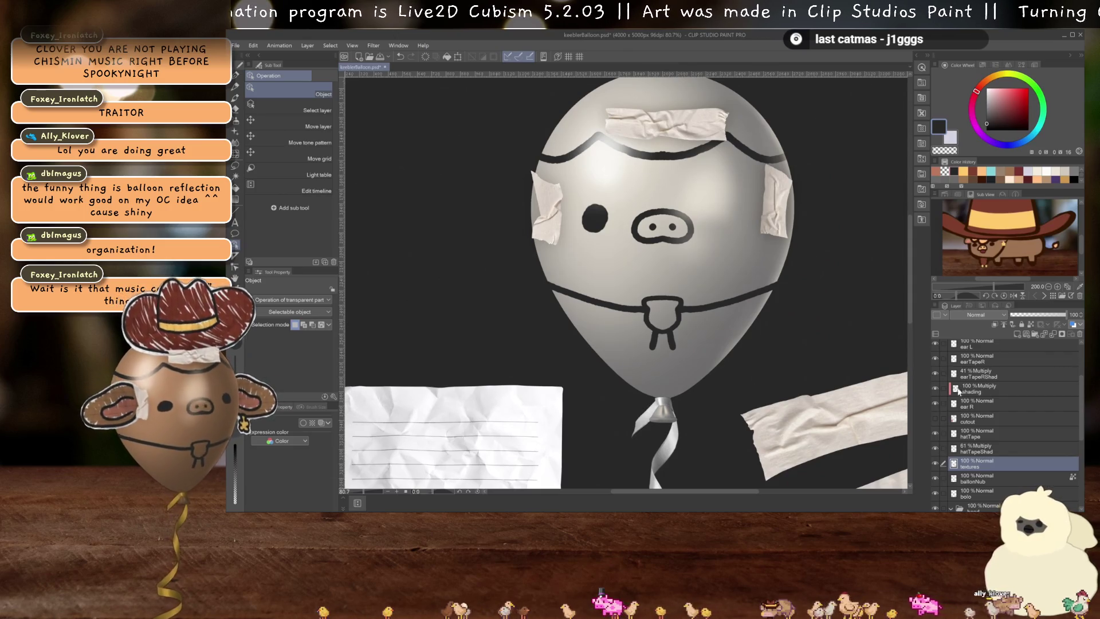
Group the tape layers into a collapsed, hidden folder named 'textures'
left_click(937, 464)
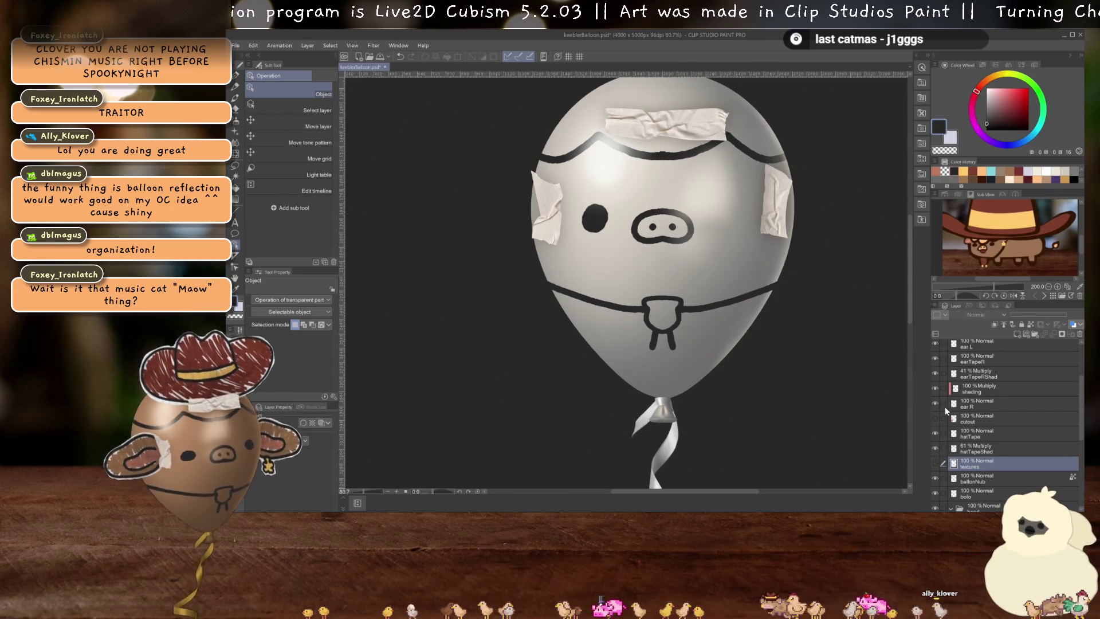
scroll(983, 455, "up", 1)
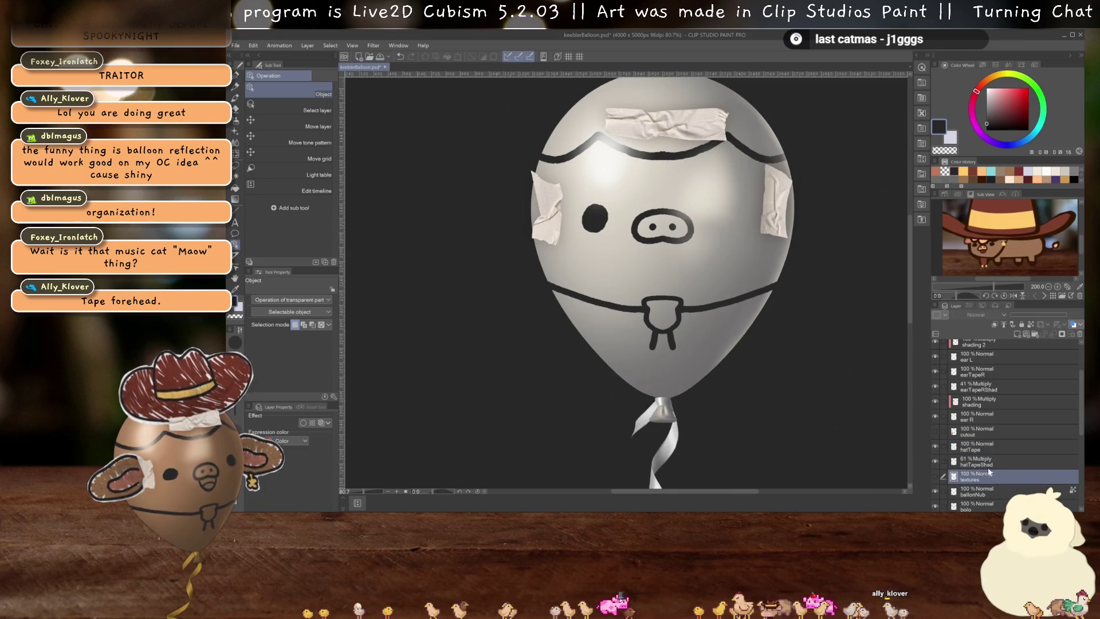
scroll(980, 380, "up", 4)
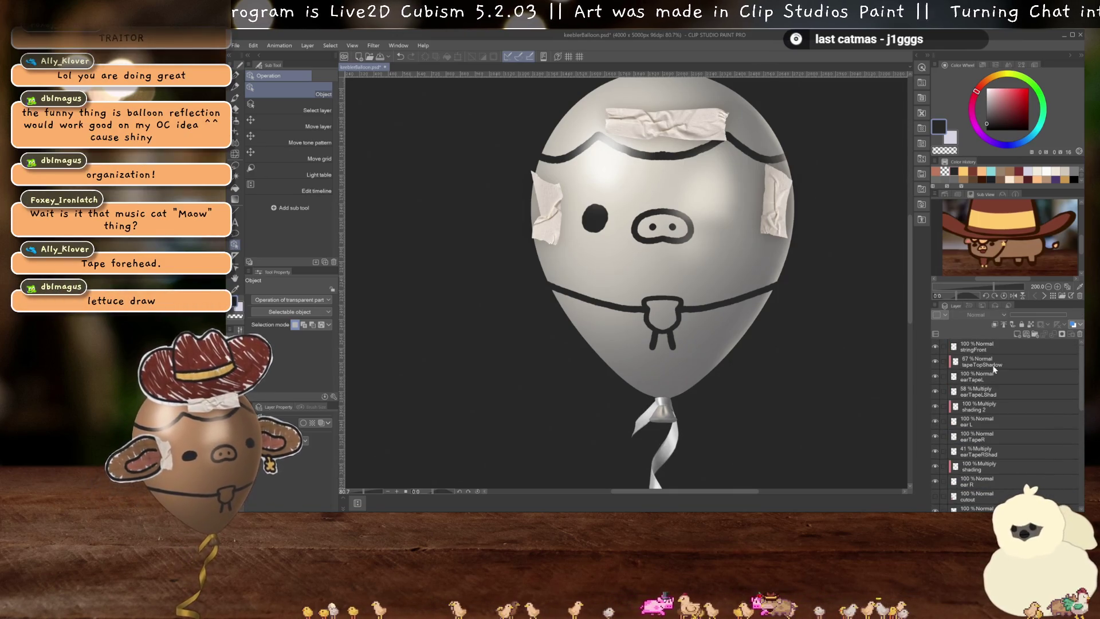
left_click(997, 364, "shift")
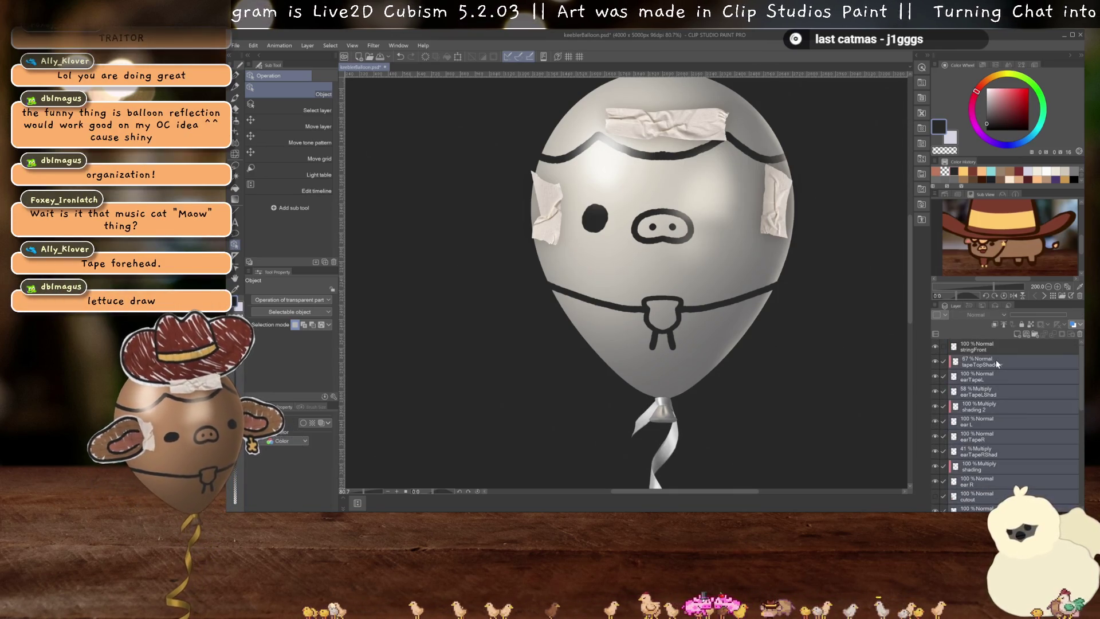
left_click(1027, 334)
double_click(981, 363)
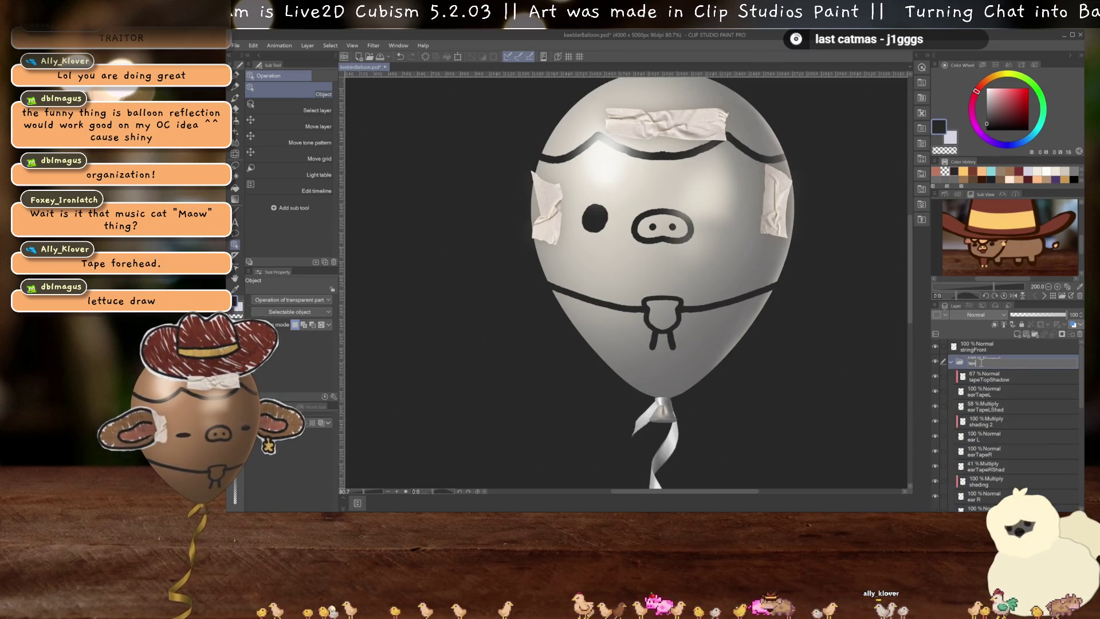
type("ture")
key("Return")
left_click(952, 361)
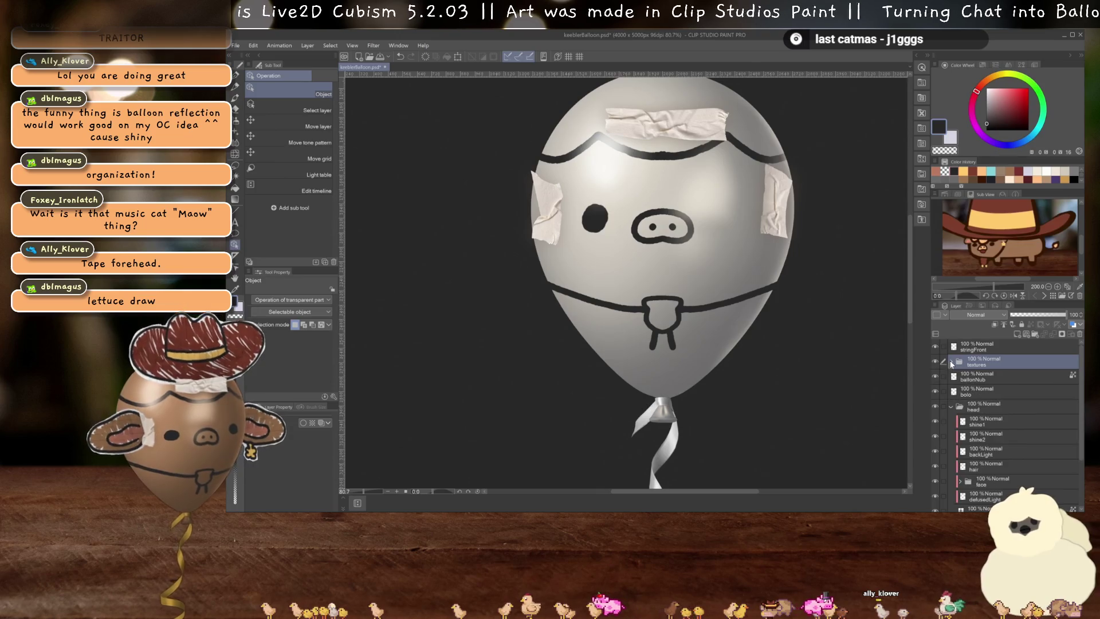
left_click(935, 361)
Expand the face folder and delete its stray Layer 3
scroll(989, 451, "down", 4)
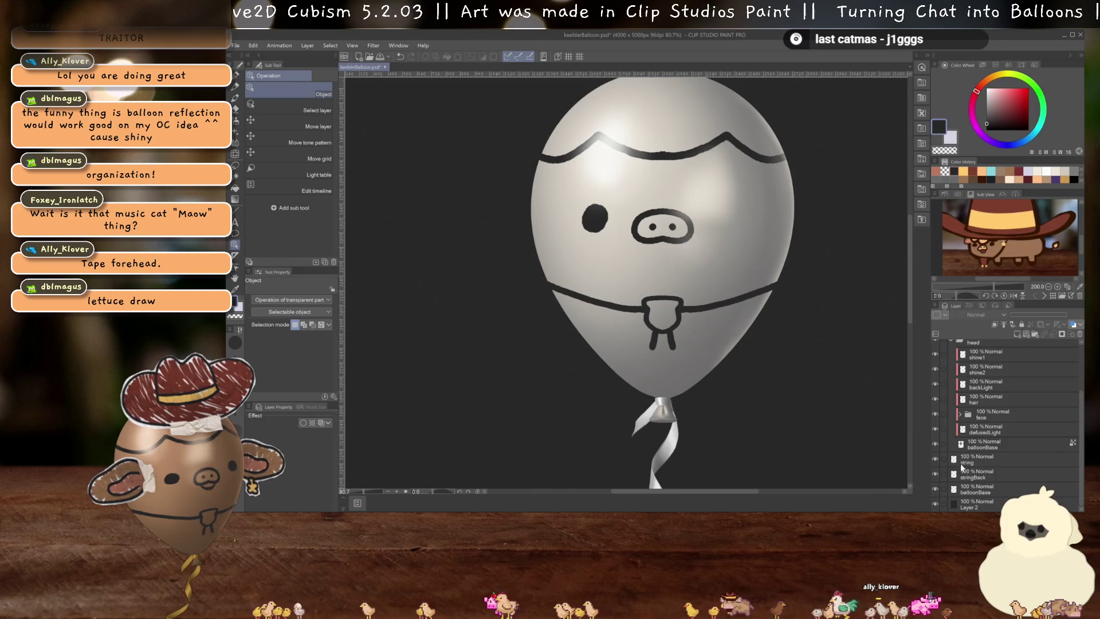
scroll(987, 417, "up", 1)
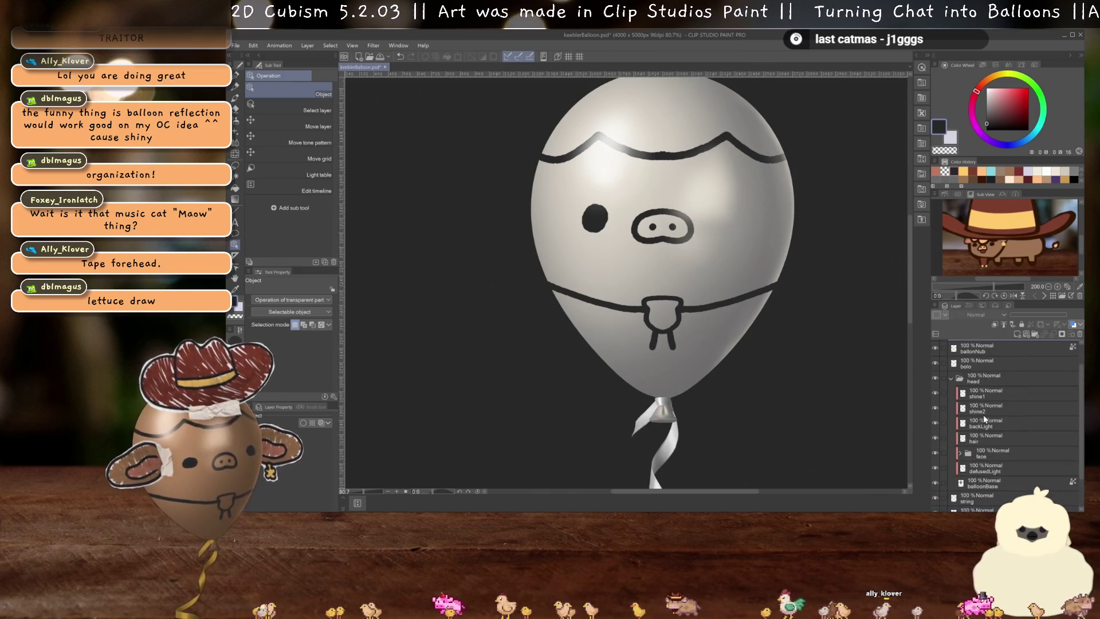
scroll(977, 407, "down", 1)
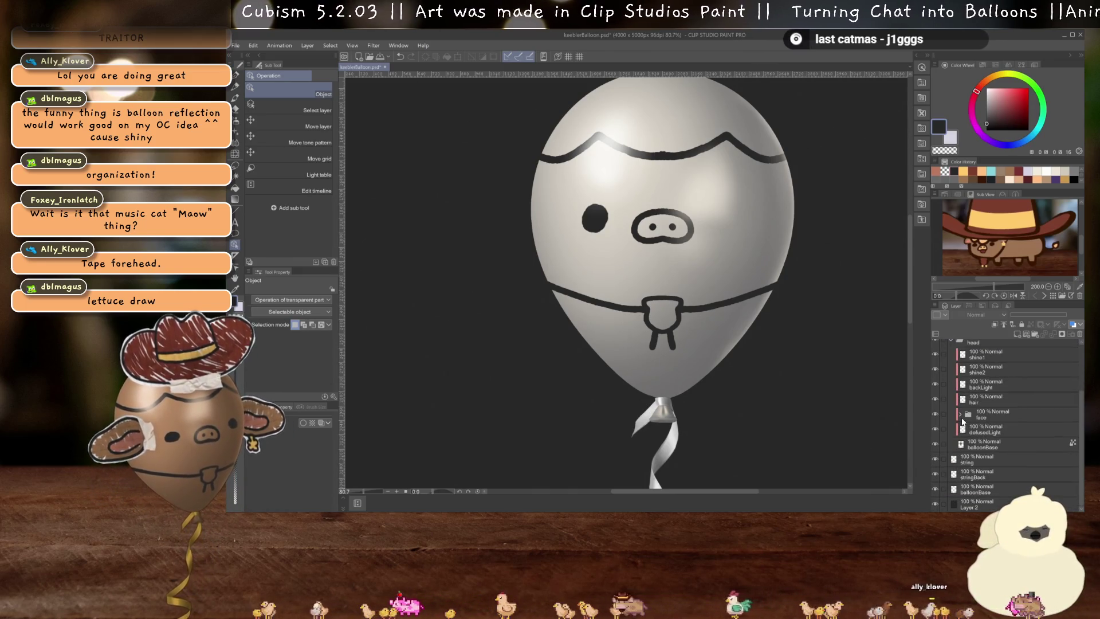
left_click(960, 414)
scroll(963, 418, "down", 1)
scroll(962, 418, "down", 3)
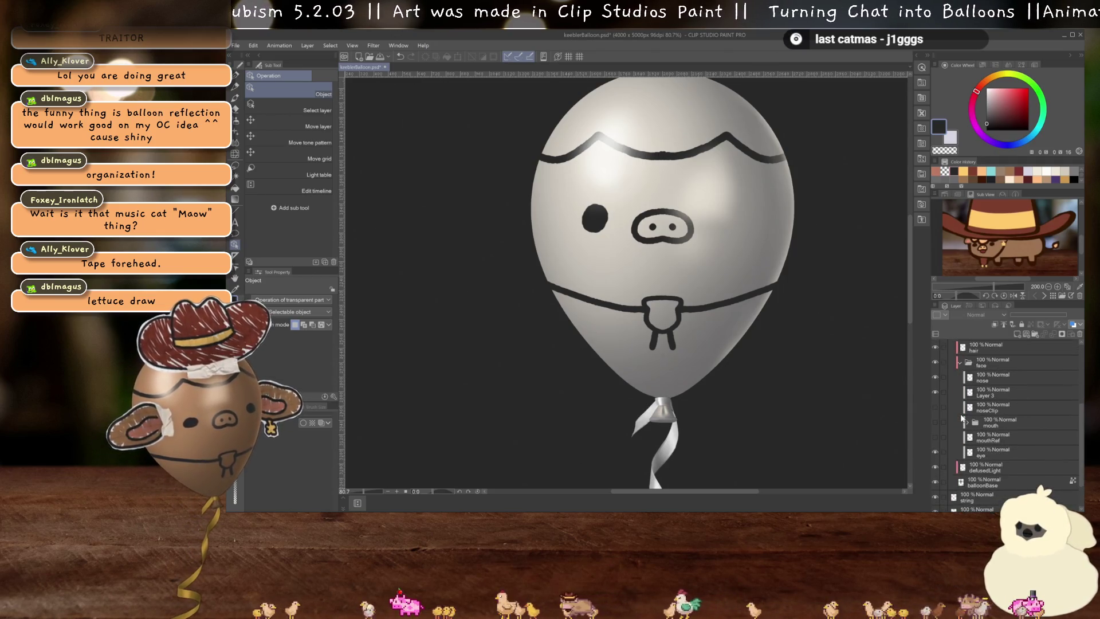
left_click(962, 360)
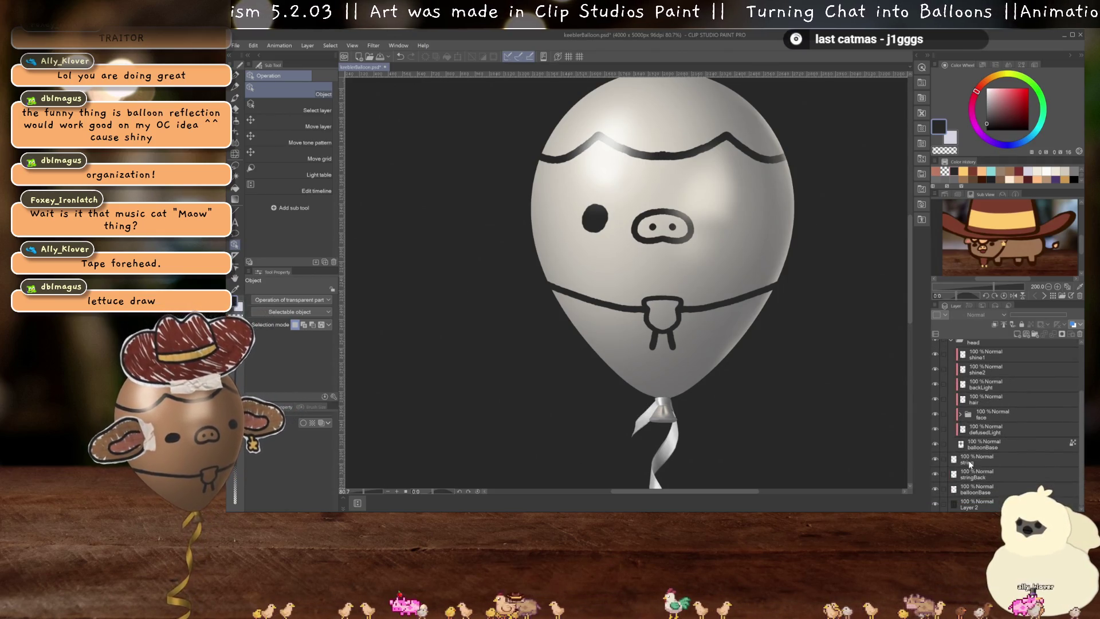
left_click(990, 462)
scroll(989, 442, "up", 5)
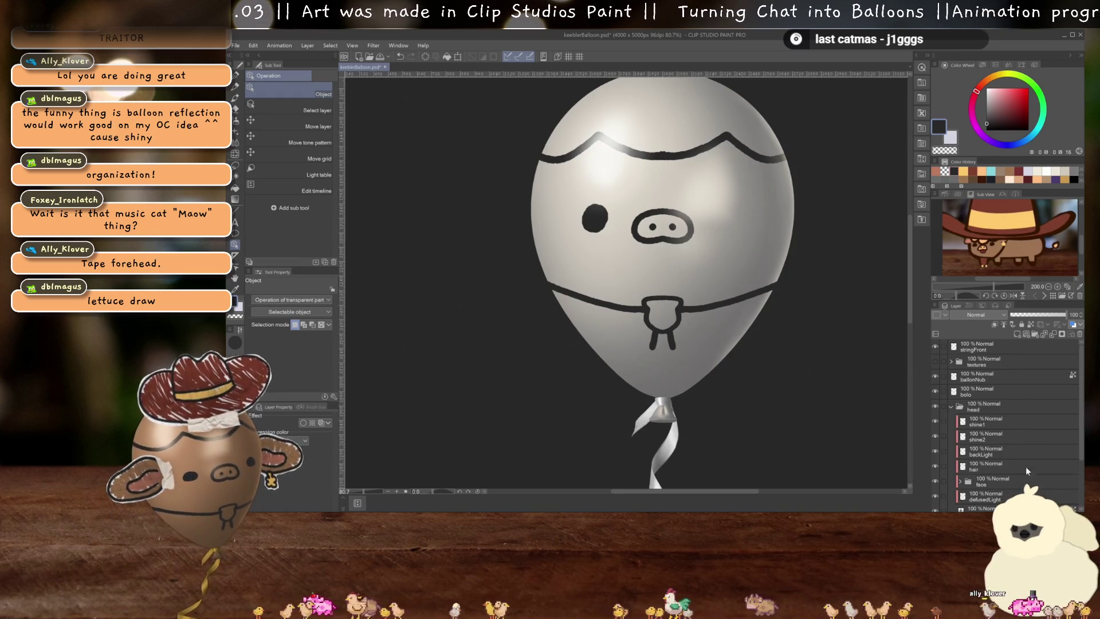
scroll(1006, 443, "down", 3)
left_click(960, 443)
scroll(974, 424, "down", 5)
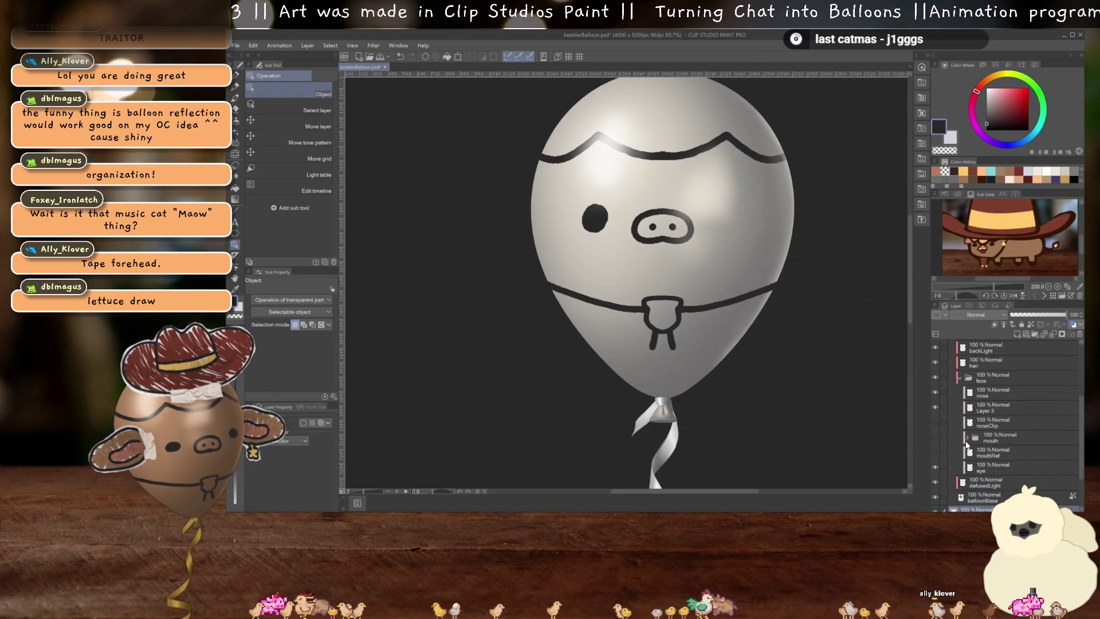
left_click(996, 406)
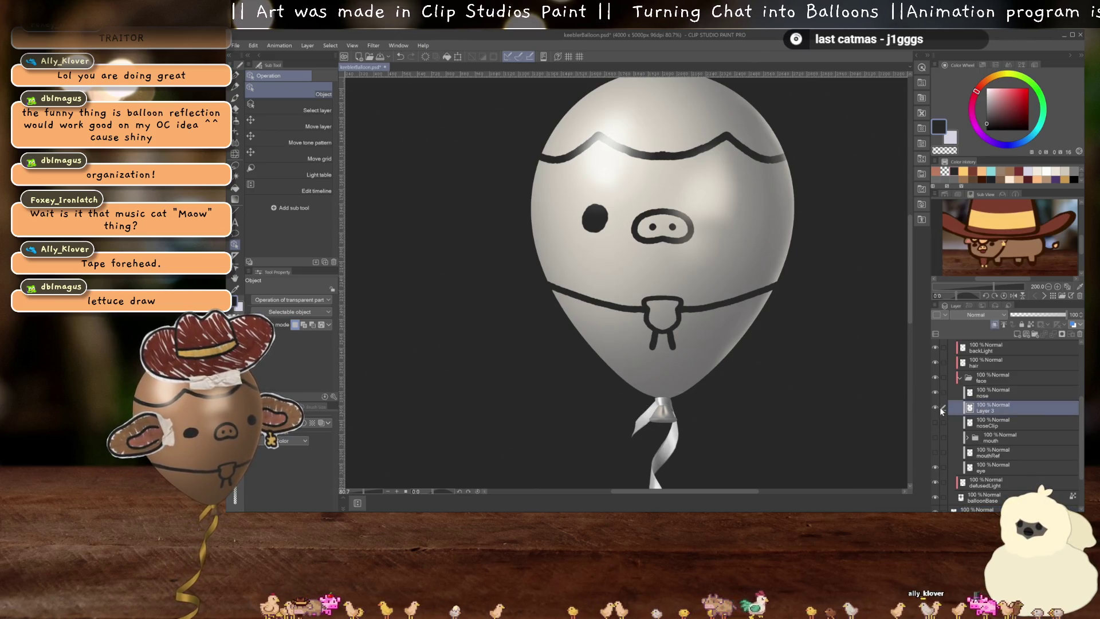
left_click(1081, 335)
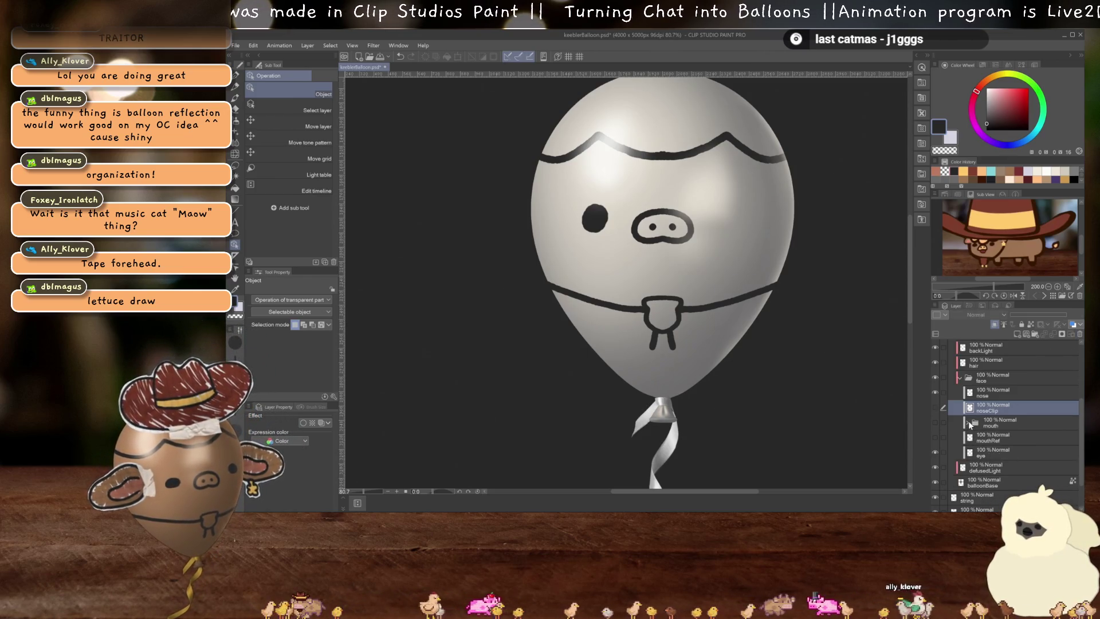
Select the hair line's layer by clicking it on the canvas
left_click(677, 313)
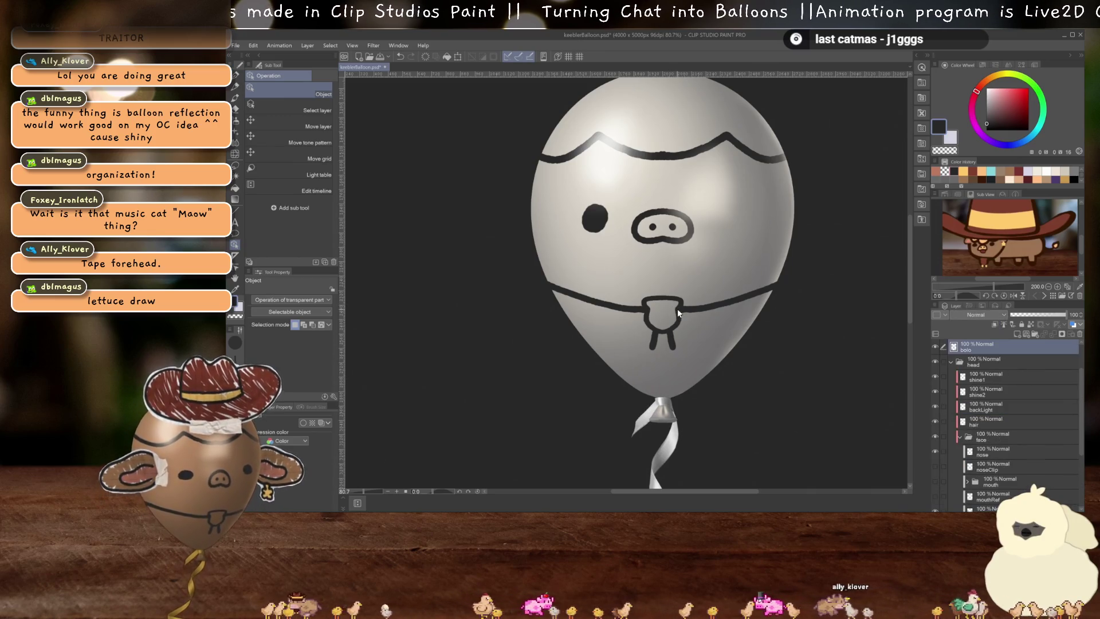
left_click(694, 158)
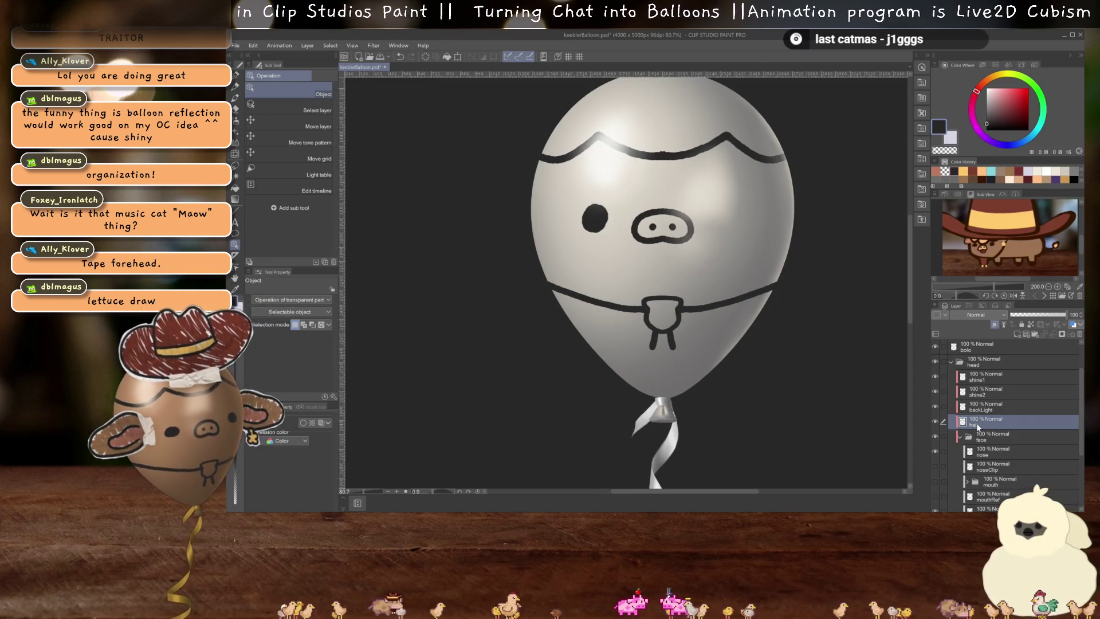
scroll(980, 428, "up", 1)
Give the hair layer blue Layer Color, drag it above the head folder, and add a new raster layer
left_click(322, 423)
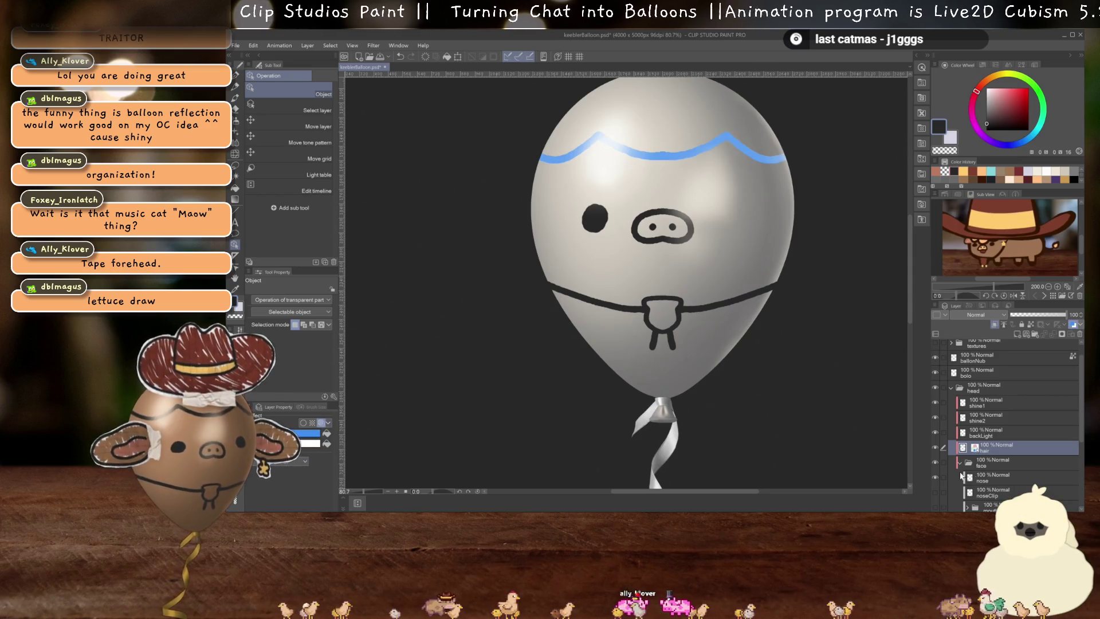
left_click_drag(992, 449, 992, 383)
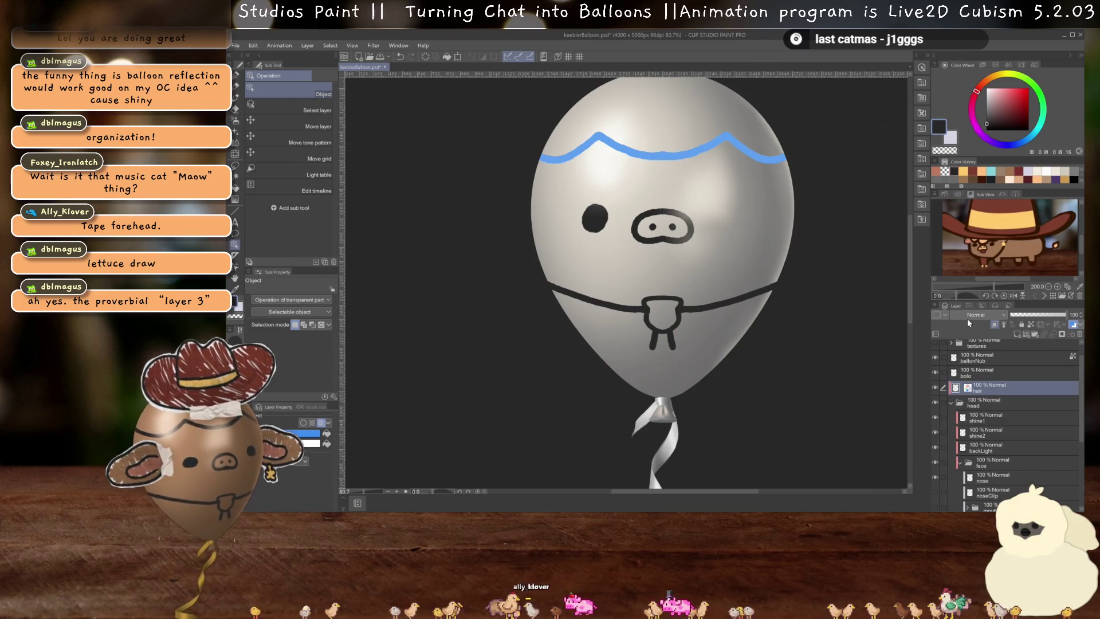
scroll(677, 316, "down", 4)
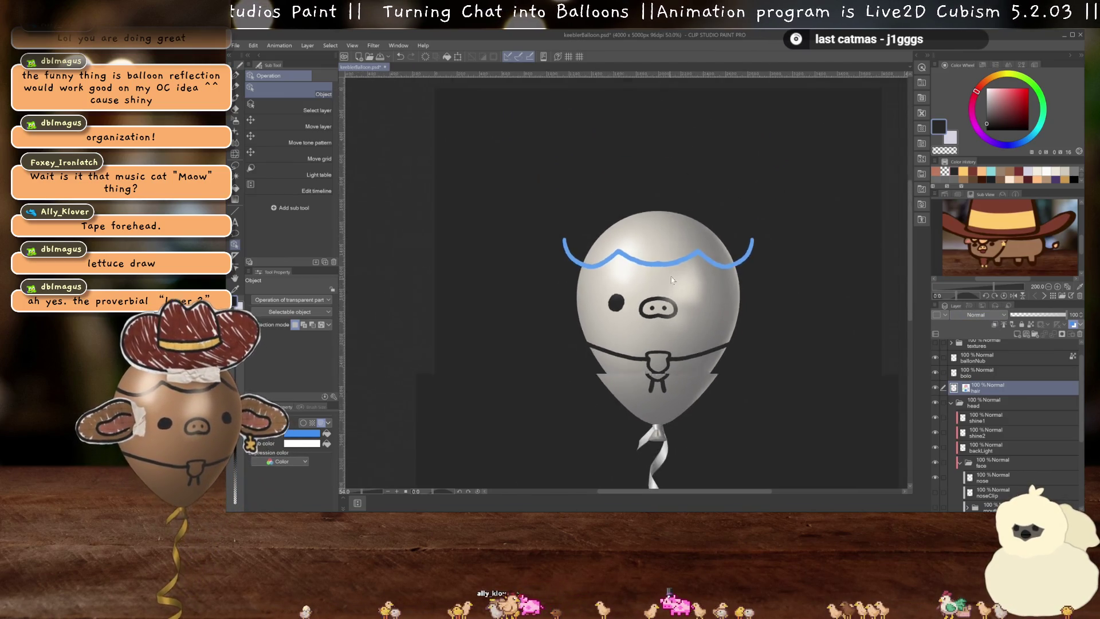
scroll(677, 316, "up", 4)
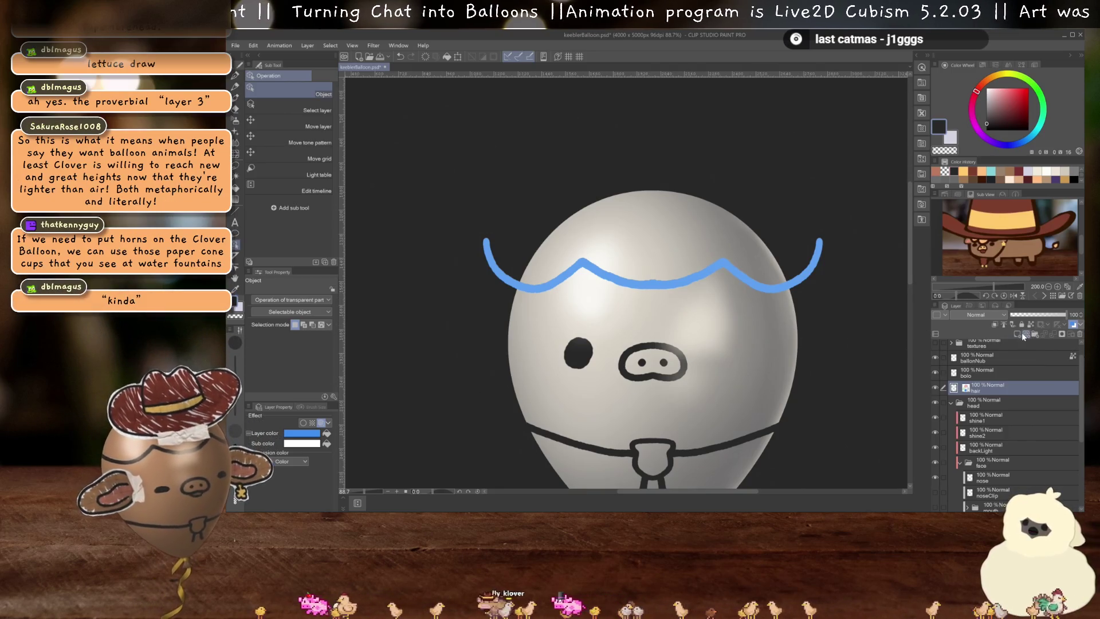
left_click(1018, 335)
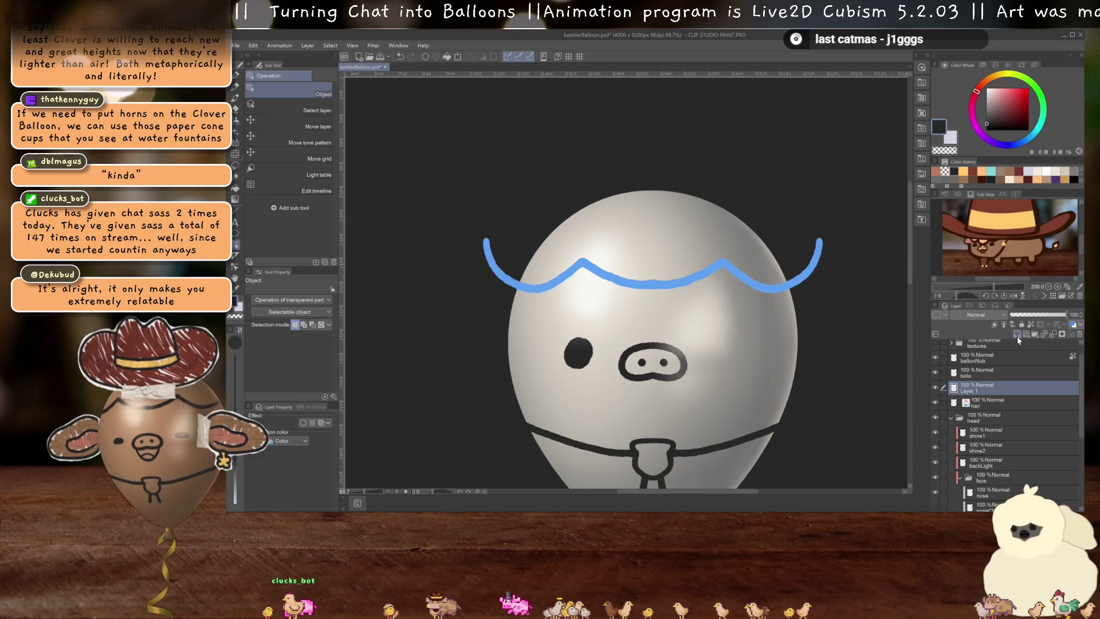